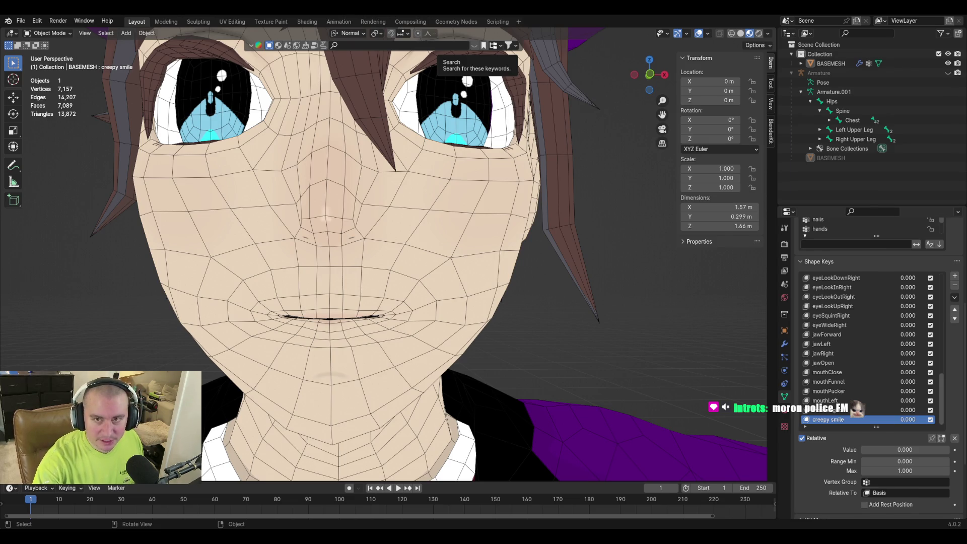
Switch to the browser showing Apple's mouthSmileLeft reference page
{"action": "key", "text": "alt+Tab"}
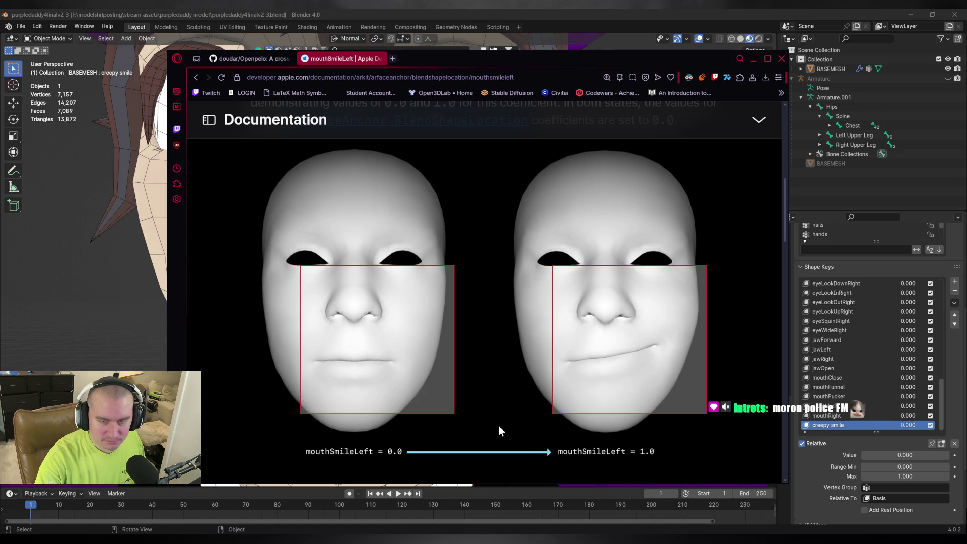
Return to Blender and enter Edit Mode on the head mesh
{"action": "key", "text": "alt+Tab"}
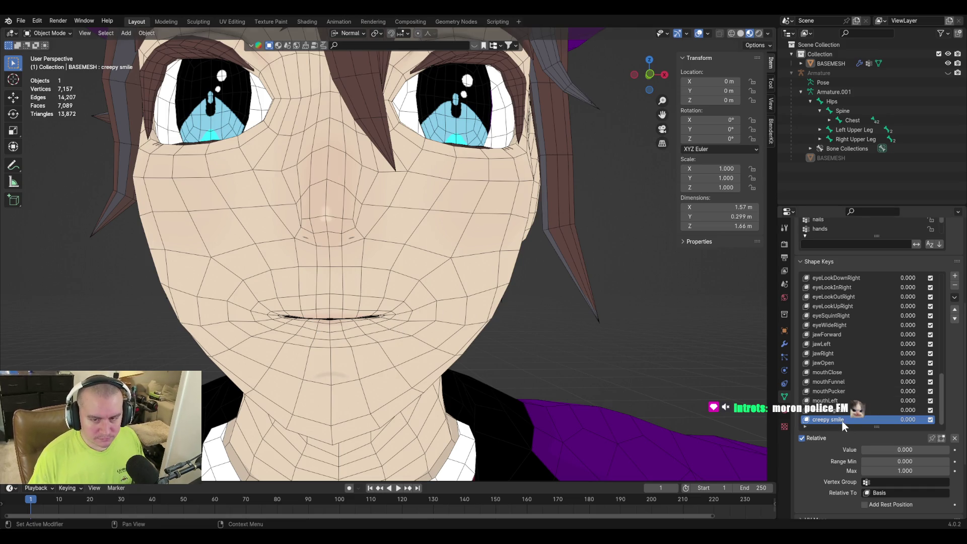
{"action": "key", "text": "Tab"}
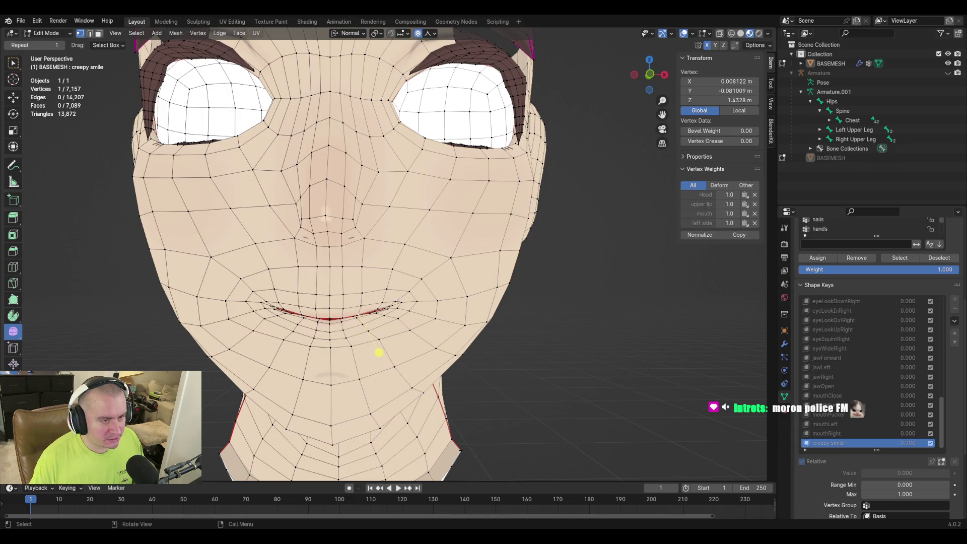
{"action": "scroll", "coordinate": [420, 328], "scroll_direction": "up", "scroll_amount": 1}
{"action": "scroll", "coordinate": [417, 328], "scroll_direction": "up", "scroll_amount": 1}
{"action": "scroll", "coordinate": [430, 307], "scroll_direction": "up", "scroll_amount": 2}
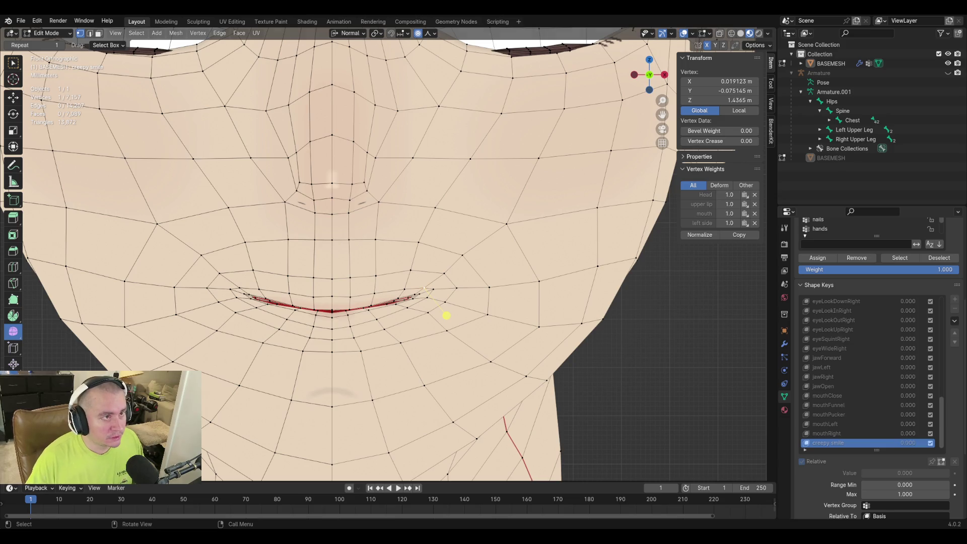
Set Global orientation and push the right cheek vertex inward along local X with proportional falloff
{"action": "left_click", "coordinate": [351, 33]}
{"action": "left_click", "coordinate": [347, 60]}
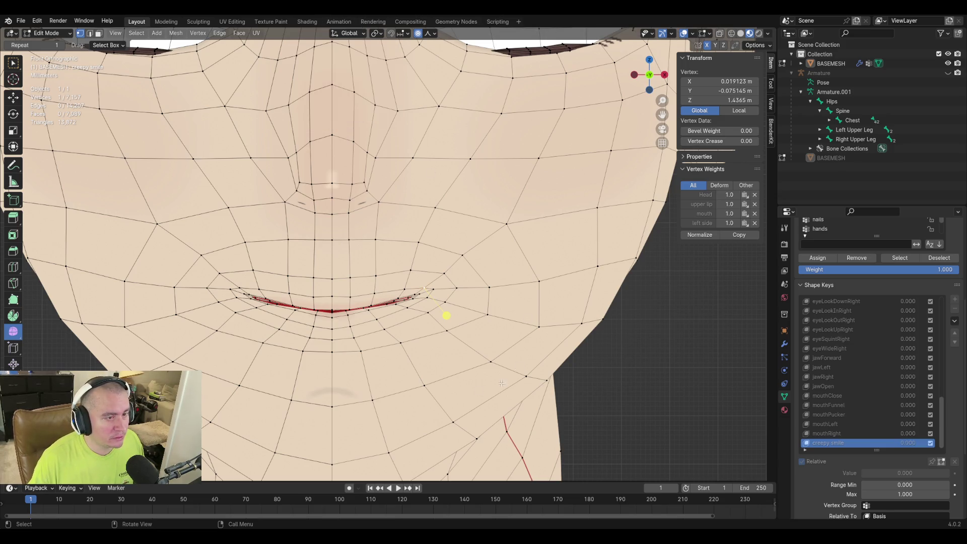
{"action": "left_click", "coordinate": [451, 305]}
{"action": "key", "text": "g"}
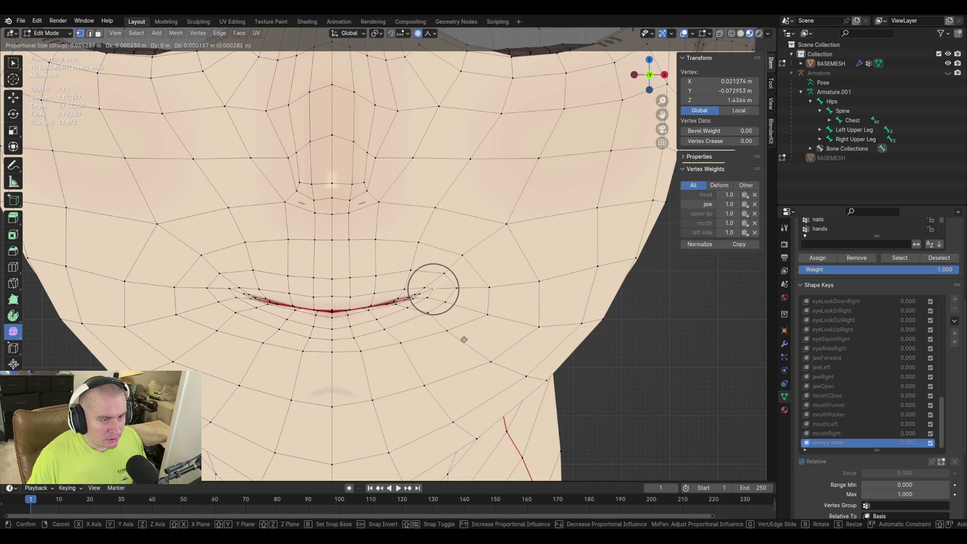
{"action": "key", "text": "z"}
{"action": "key", "text": "z"}
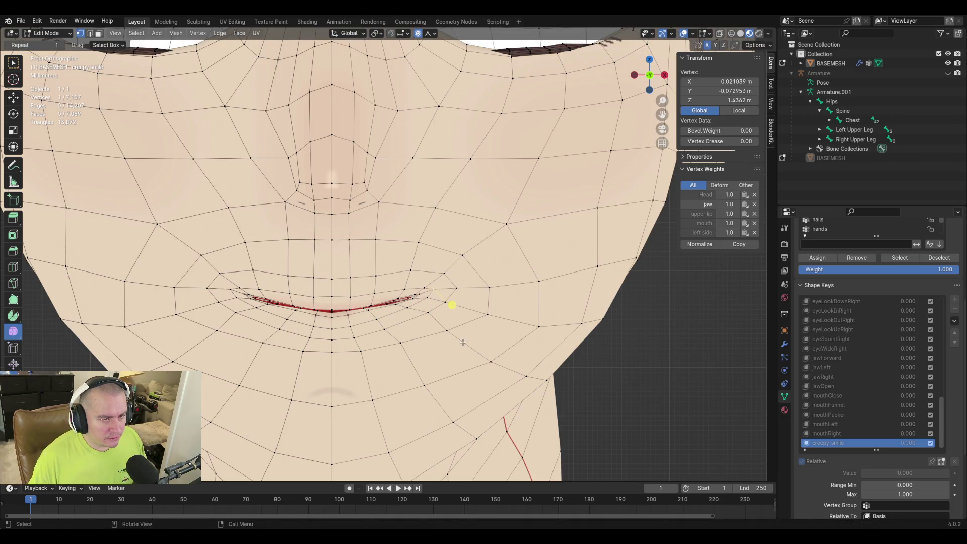
{"action": "scroll", "coordinate": [463, 343], "scroll_direction": "down", "scroll_amount": 15}
{"action": "scroll", "coordinate": [463, 342], "scroll_direction": "up", "scroll_amount": 6}
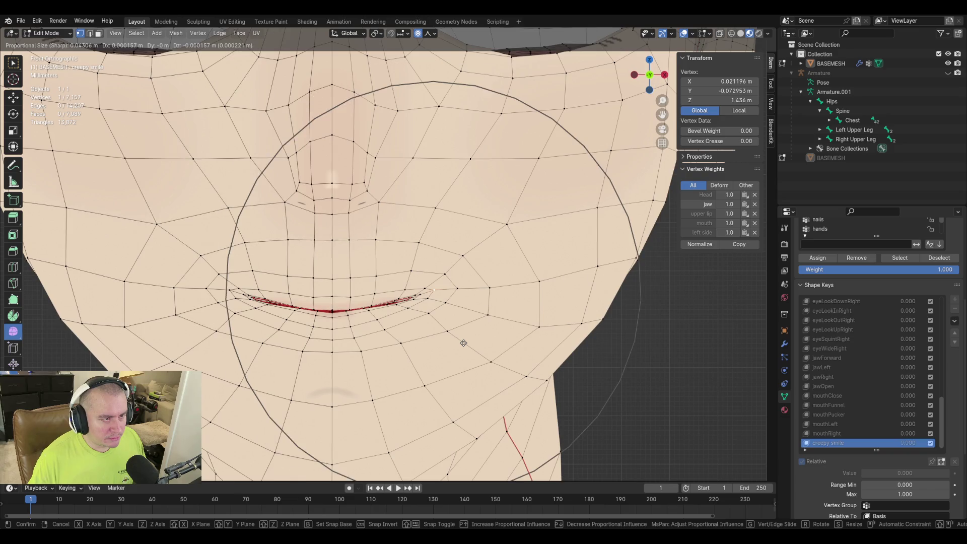
{"action": "key", "text": "x"}
{"action": "key", "text": "x"}
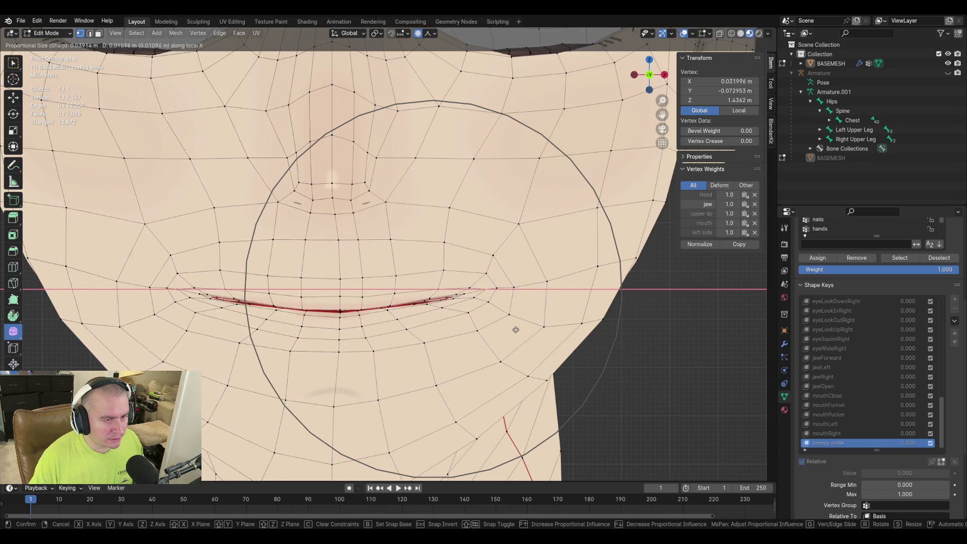
{"action": "left_click", "coordinate": [508, 303]}
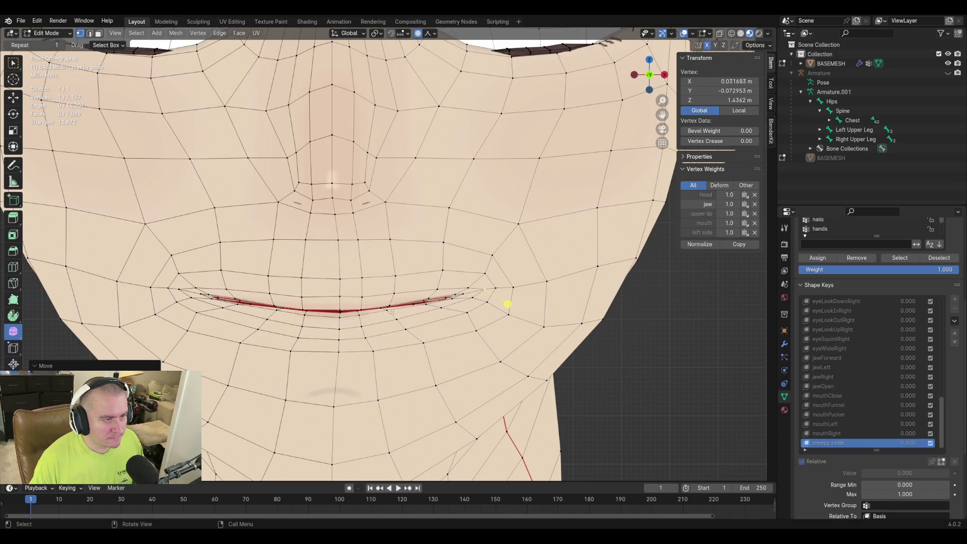
{"action": "scroll", "coordinate": [507, 304], "scroll_direction": "down", "scroll_amount": 2}
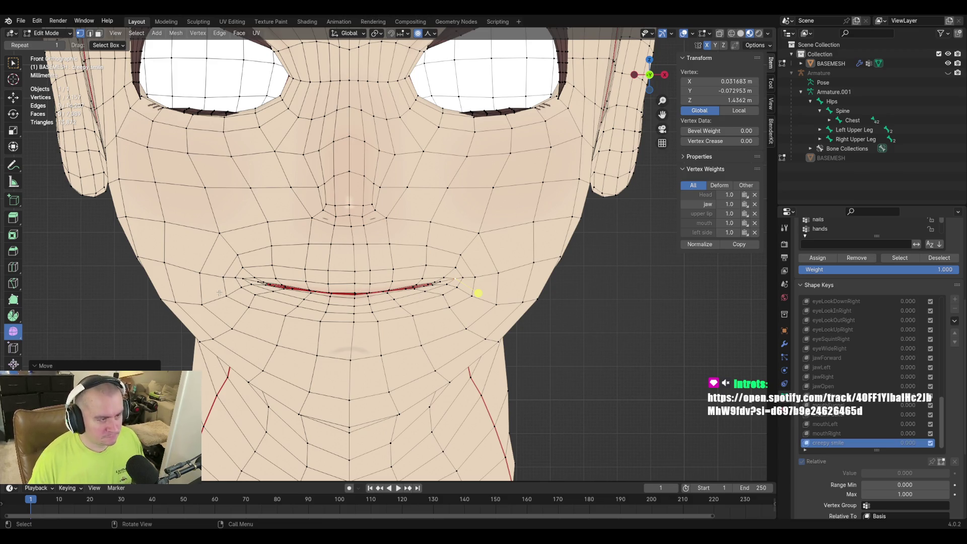
Move two vertices at the left mouth corner with proportional falloff, cancelling one attempt
{"action": "left_click", "coordinate": [224, 294]}
{"action": "key", "text": "g"}
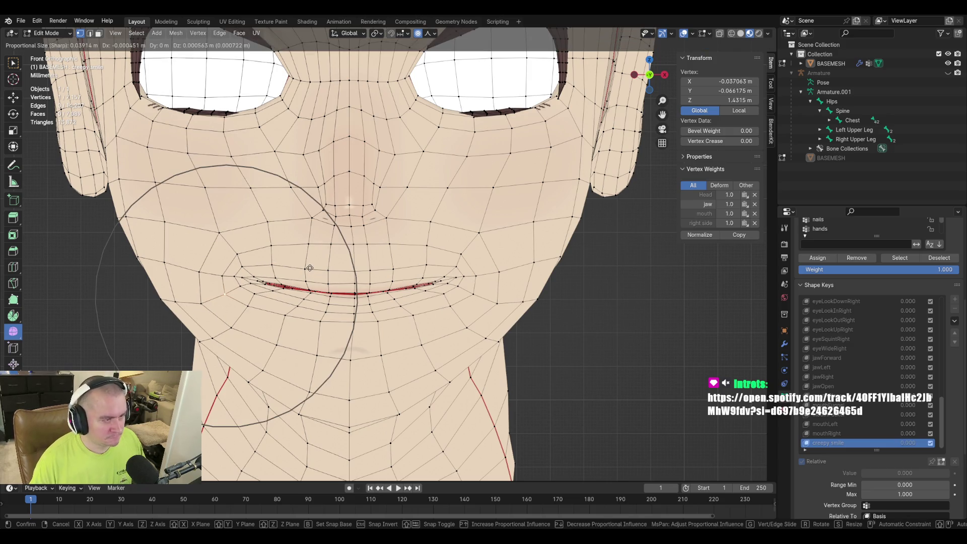
{"action": "right_click", "coordinate": [198, 314]}
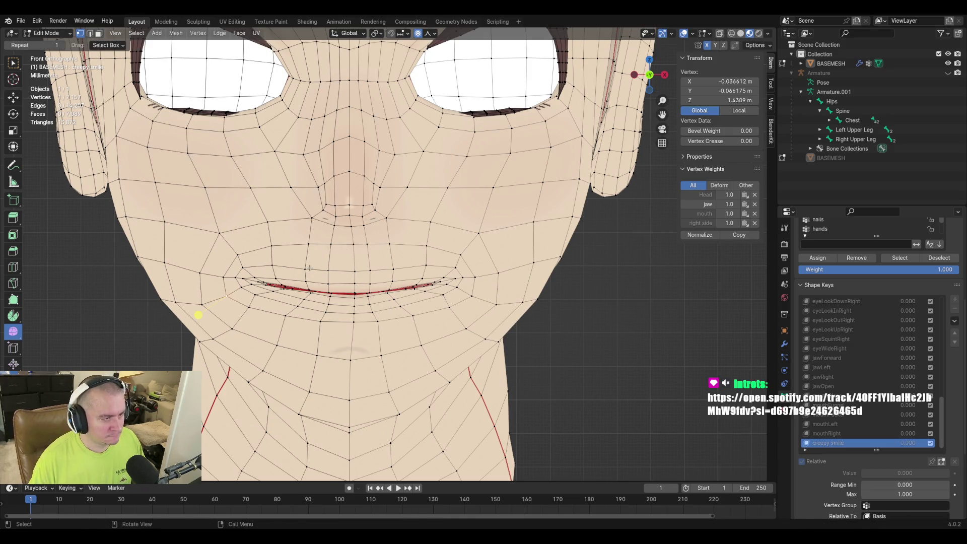
{"action": "key", "text": "g"}
{"action": "left_click", "coordinate": [193, 318]}
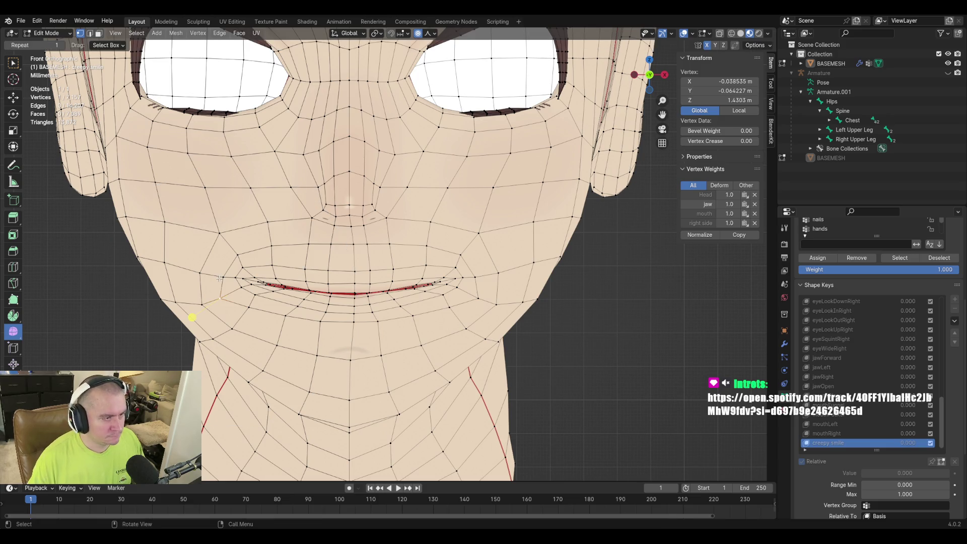
{"action": "left_click", "coordinate": [215, 260]}
{"action": "key", "text": "g"}
{"action": "left_click", "coordinate": [214, 259]}
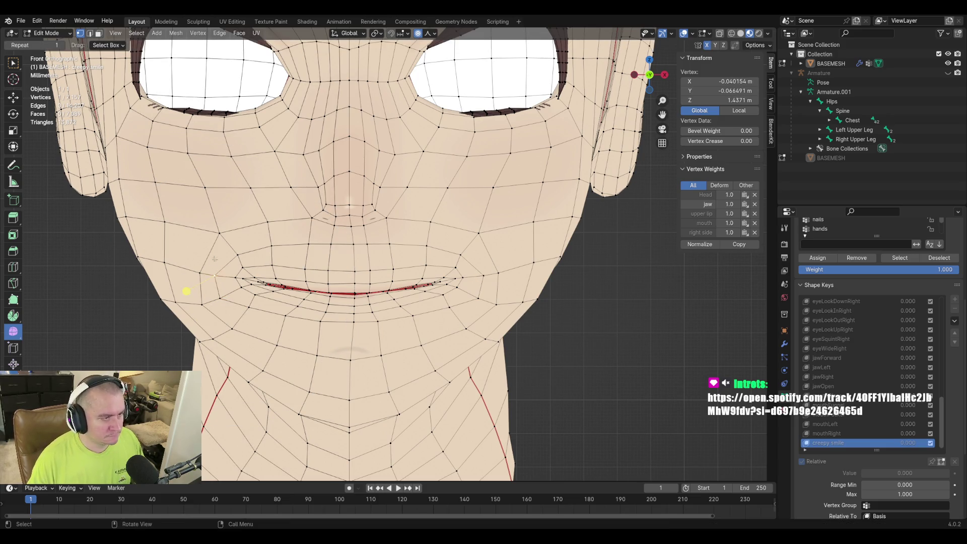
Move and slide the cheek vertices further out and higher on the left side
{"action": "left_click", "coordinate": [202, 271]}
{"action": "key", "text": "g"}
{"action": "left_click", "coordinate": [210, 248]}
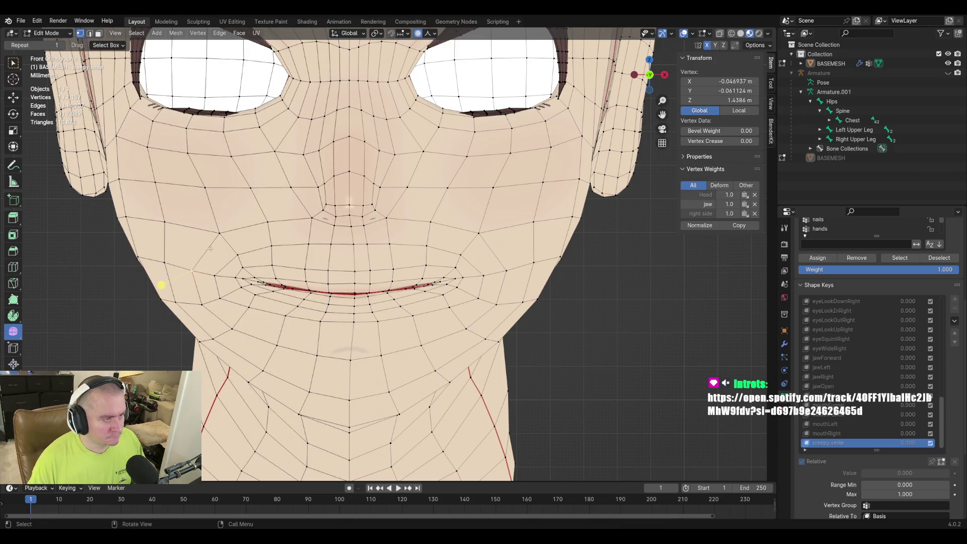
{"action": "left_click", "coordinate": [194, 245]}
{"action": "key", "text": "g"}
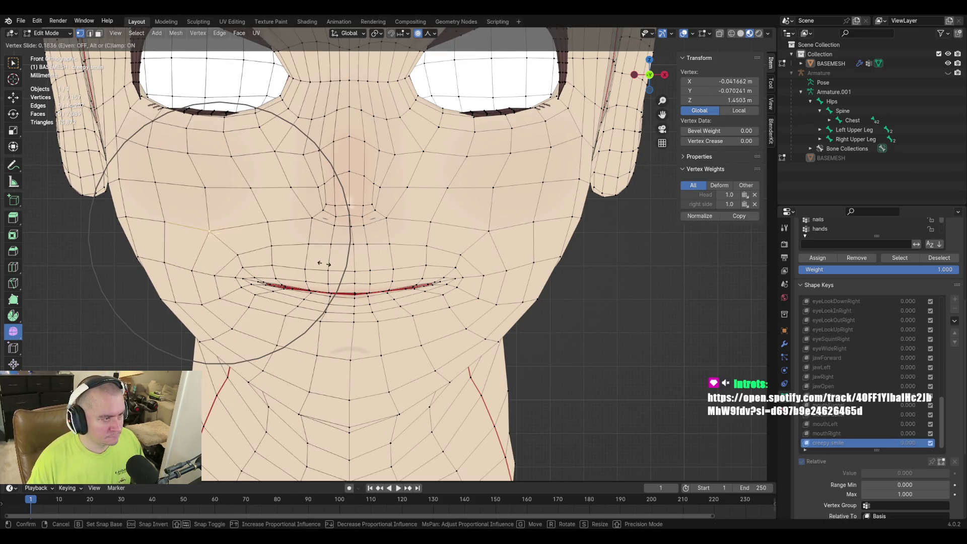
{"action": "left_click", "coordinate": [325, 264]}
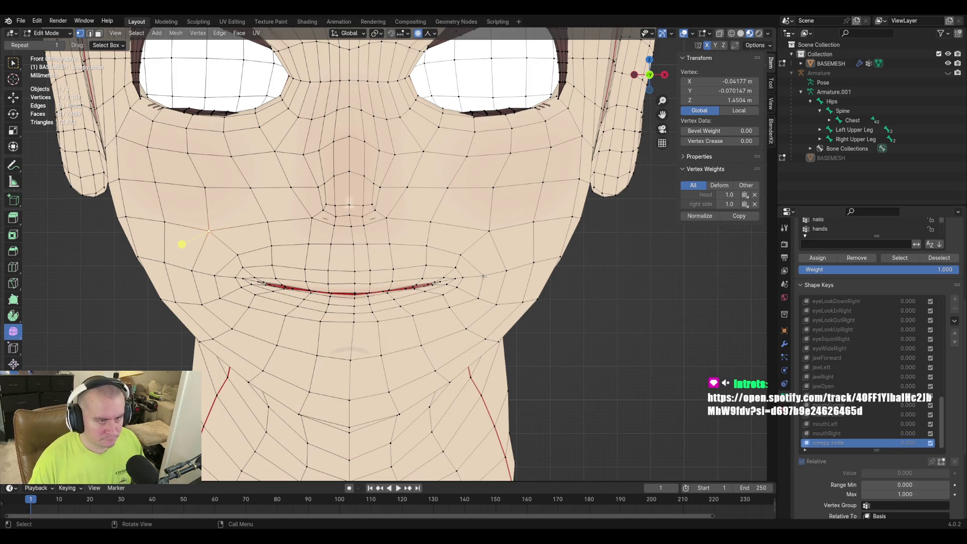
Slide and move vertices around the right mouth corner, then start a vertical move on the dimple vertex
{"action": "left_click", "coordinate": [512, 290]}
{"action": "key", "text": "g"}
{"action": "key", "text": "g"}
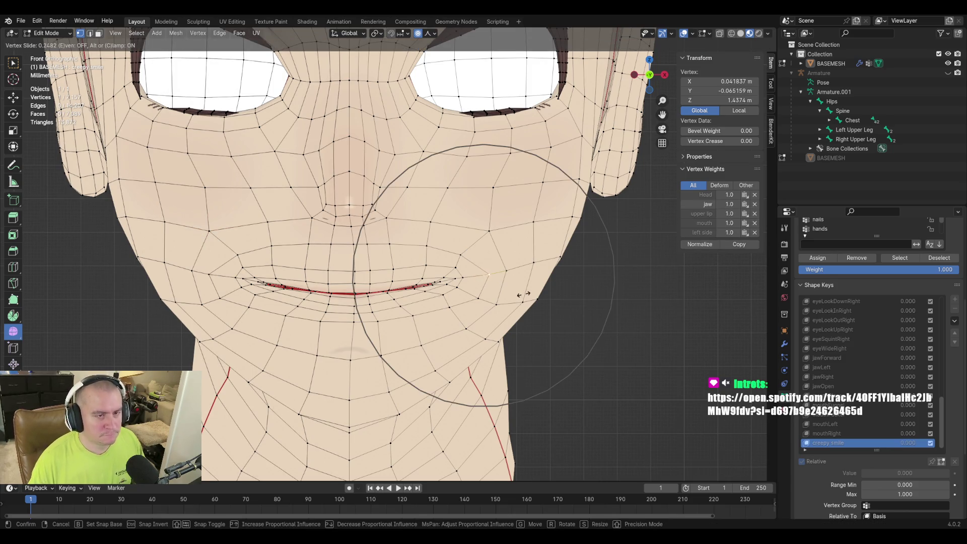
{"action": "left_click", "coordinate": [521, 295]}
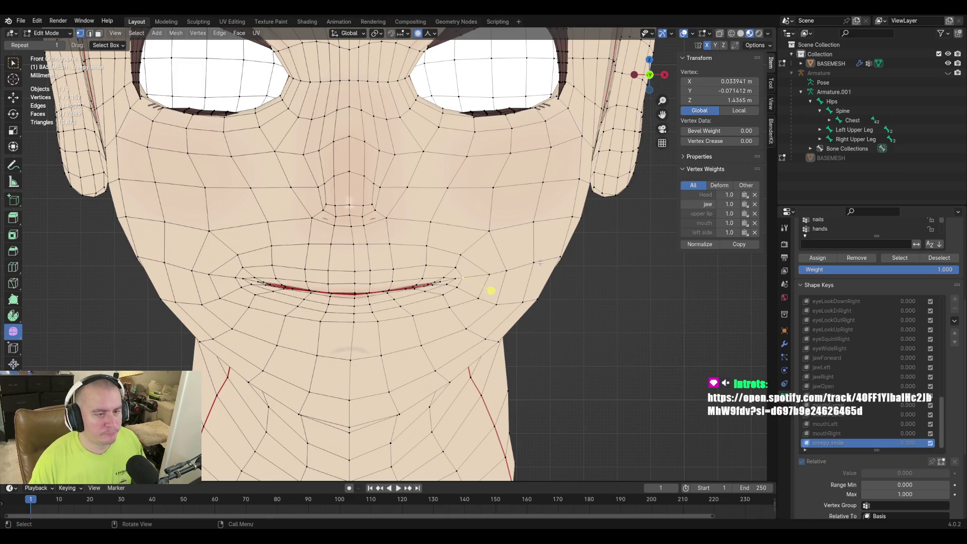
{"action": "key", "text": "g"}
{"action": "left_click", "coordinate": [496, 289]}
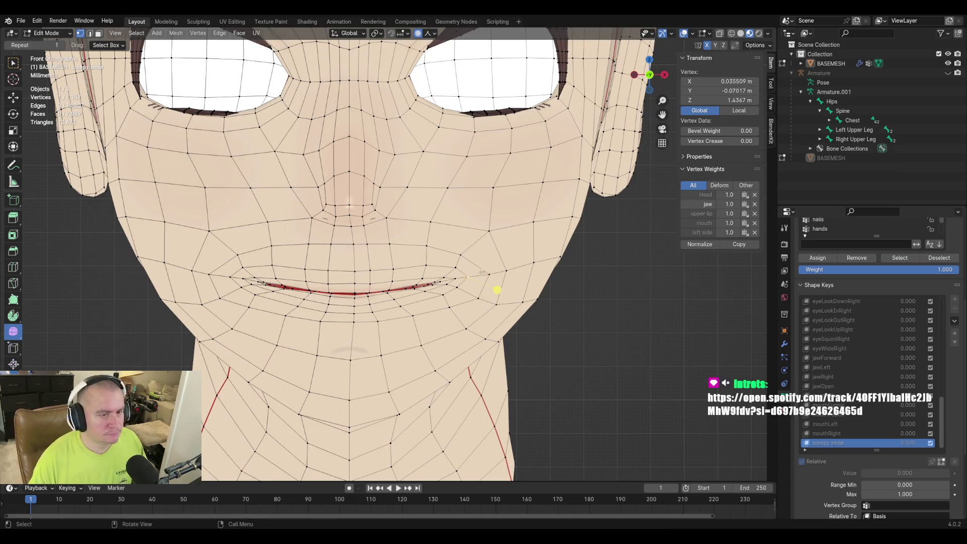
{"action": "left_click", "coordinate": [487, 283]}
{"action": "key", "text": "g"}
{"action": "key", "text": "g"}
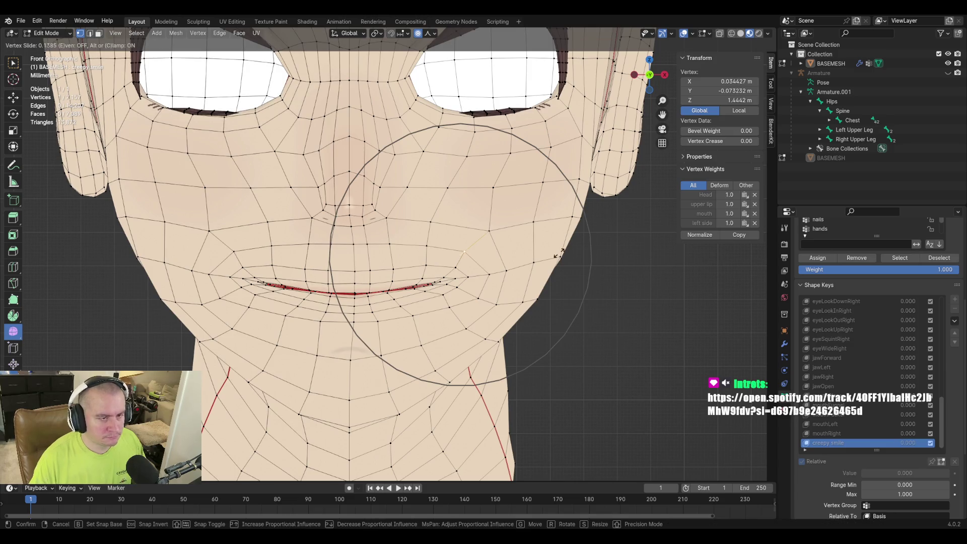
{"action": "left_click", "coordinate": [490, 260]}
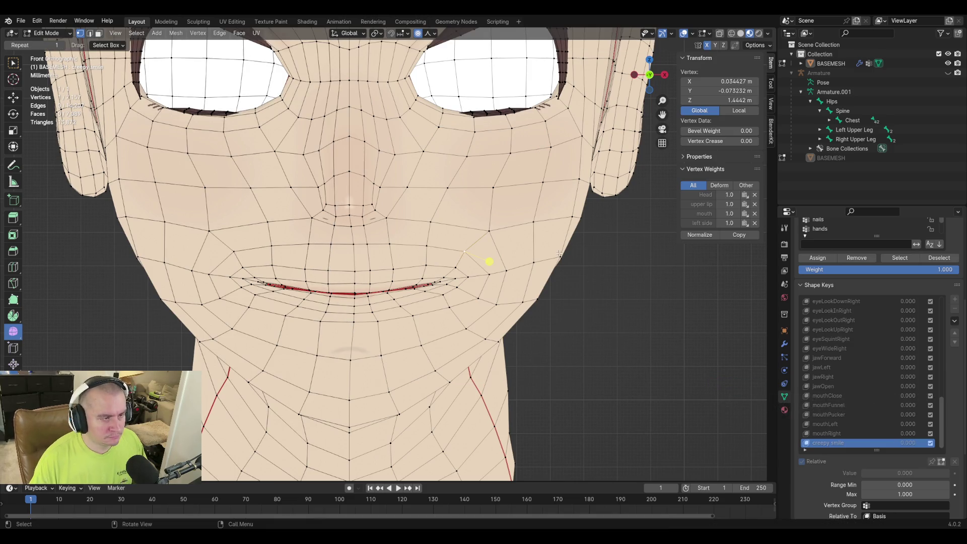
{"action": "left_click", "coordinate": [493, 286]}
{"action": "key", "text": "g"}
{"action": "key", "text": "z"}
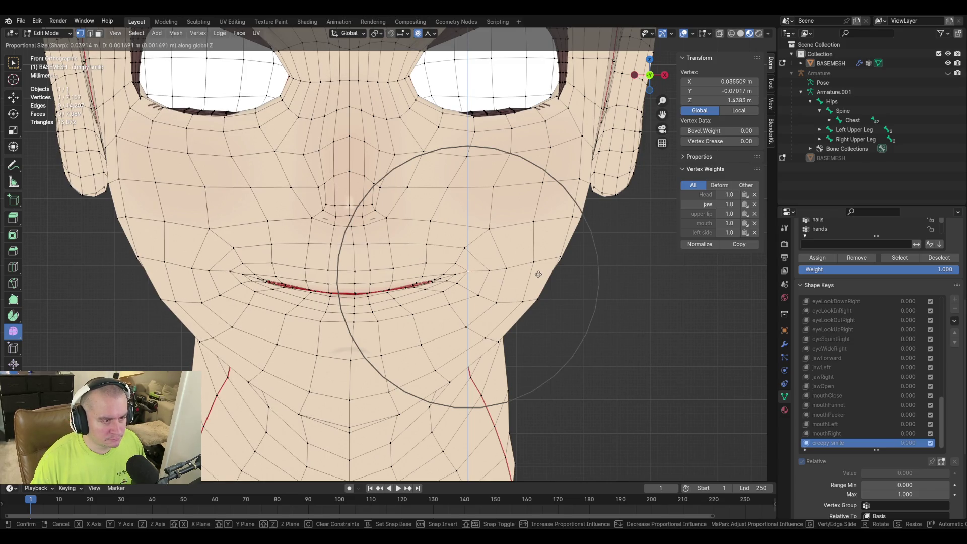
{"action": "scroll", "coordinate": [538, 272], "scroll_direction": "up", "scroll_amount": 1}
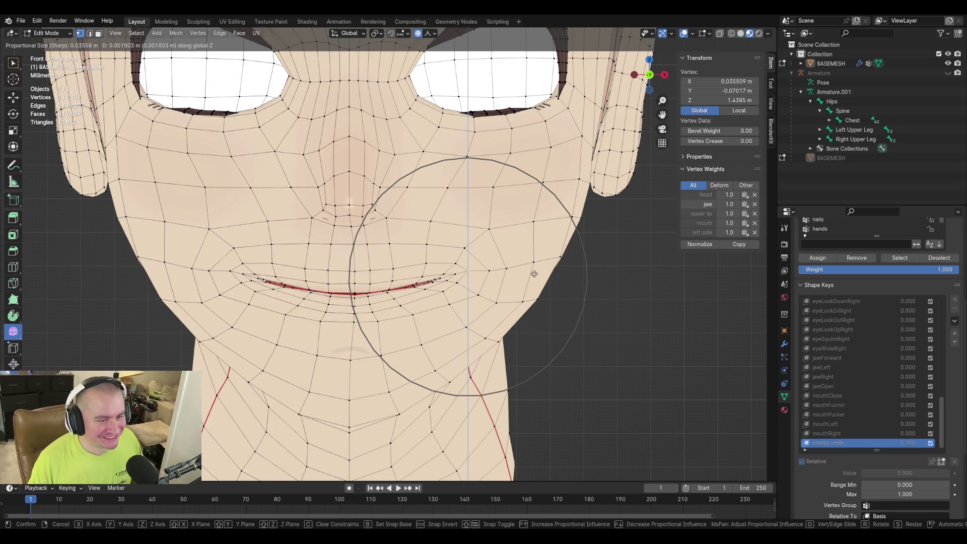
Confirm the vertical dimple-vertex move with the tighter proportional radius
{"action": "left_click", "coordinate": [497, 290]}
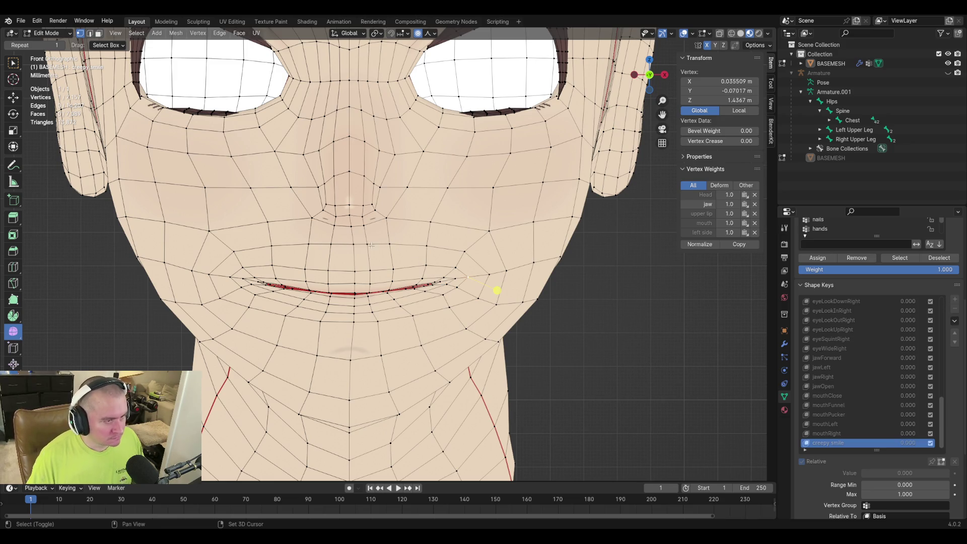
{"action": "middle_click_drag", "start_coordinate": [391, 237], "coordinate": [408, 232], "text": "shift"}
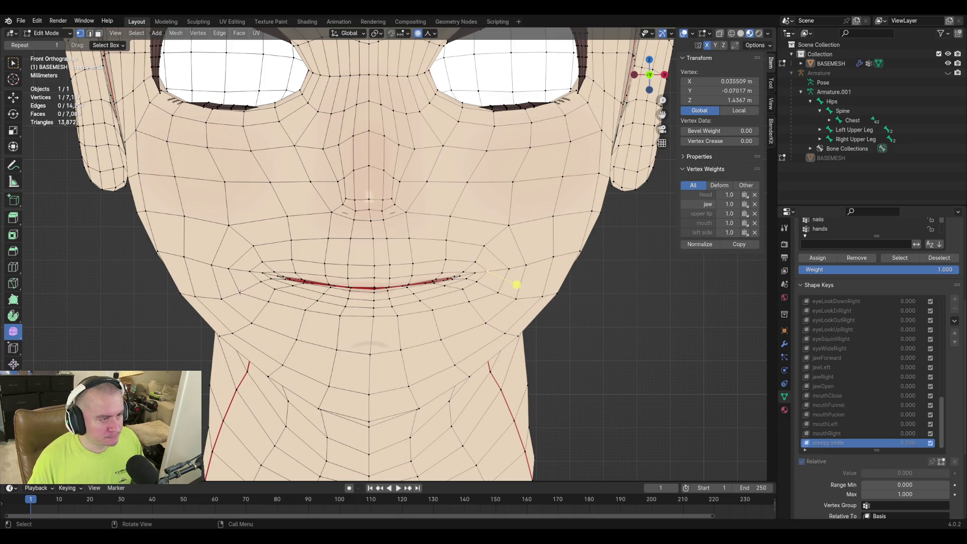
Move matching mouth-corner vertices on both sides and slide another near the right corner
{"action": "left_click", "coordinate": [212, 312]}
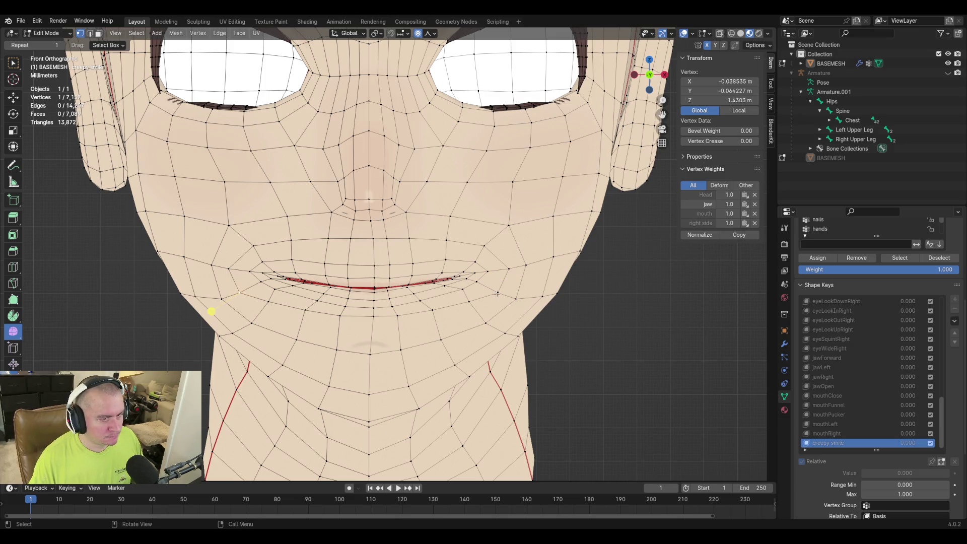
{"action": "left_click", "coordinate": [526, 312]}
{"action": "key", "text": "g"}
{"action": "scroll", "coordinate": [557, 339], "scroll_direction": "down", "scroll_amount": 2}
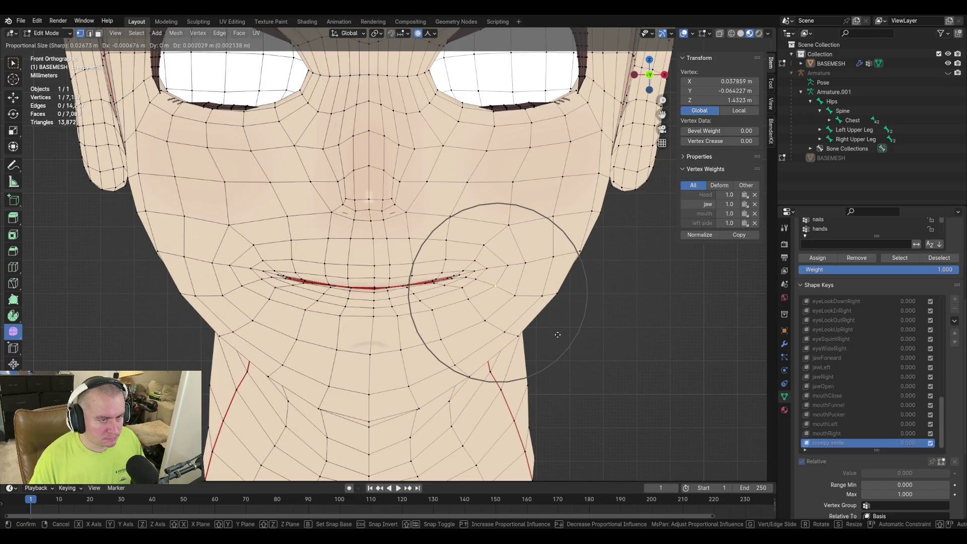
{"action": "left_click", "coordinate": [558, 335]}
{"action": "left_click", "coordinate": [538, 311]}
{"action": "key", "text": "g"}
{"action": "key", "text": "g"}
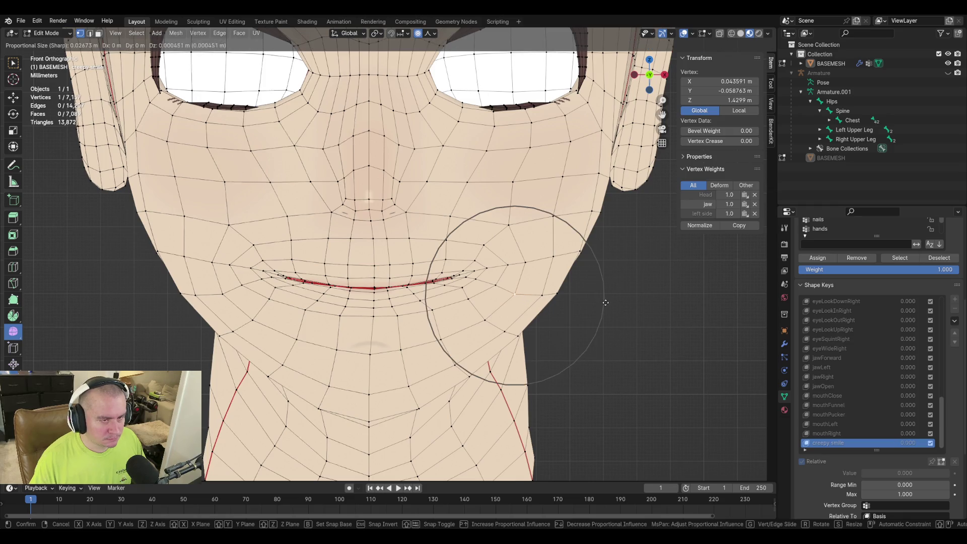
{"action": "left_click", "coordinate": [607, 300]}
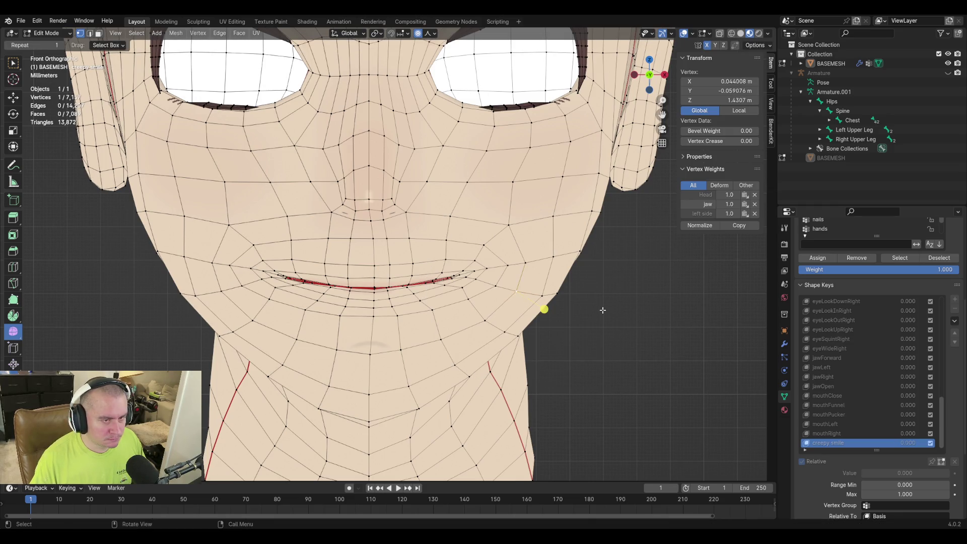
From a side view, reshape mouth and cheek vertices with proportional moves
{"action": "mouse_move", "coordinate": [604, 310]}
{"action": "middle_mouse_down"}
{"action": "mouse_move", "coordinate": [484, 318]}
{"action": "mouse_move", "coordinate": [469, 306]}
{"action": "middle_mouse_up"}
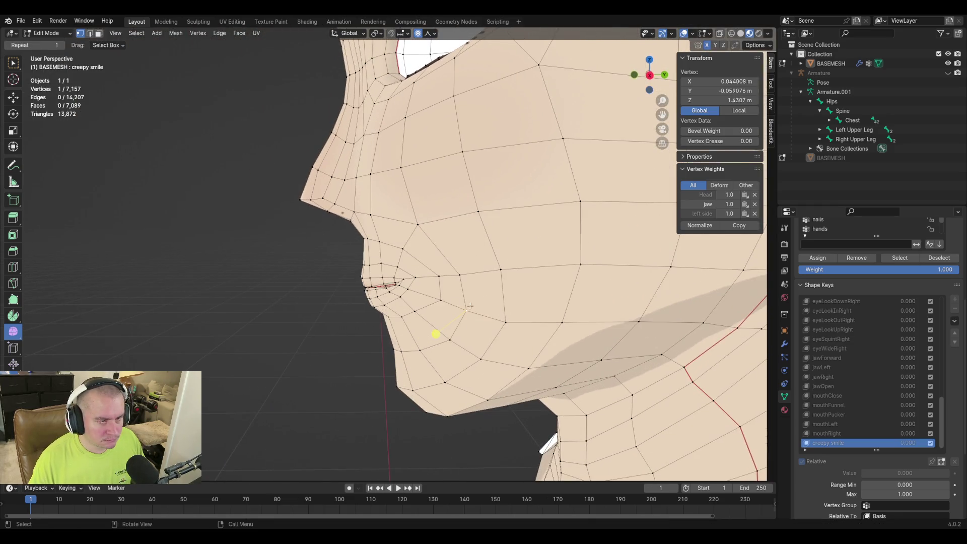
{"action": "left_click", "coordinate": [419, 281]}
{"action": "key", "text": "g"}
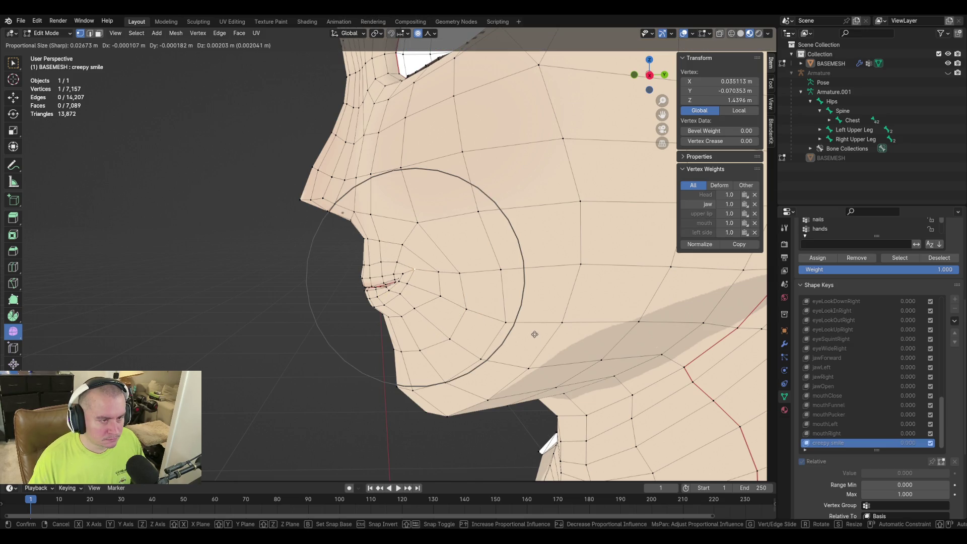
{"action": "left_click", "coordinate": [534, 334]}
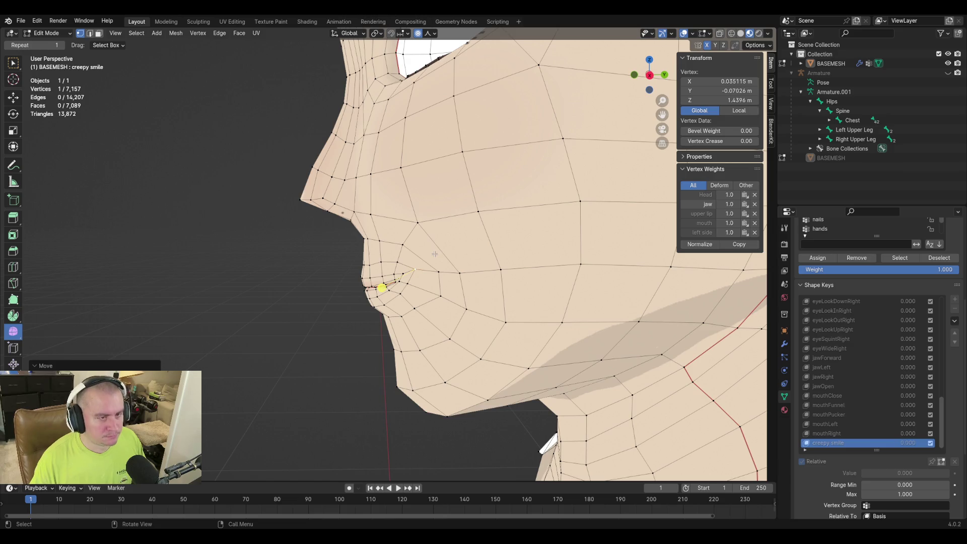
{"action": "middle_click_drag", "start_coordinate": [407, 286], "coordinate": [563, 277]}
{"action": "key", "text": "g"}
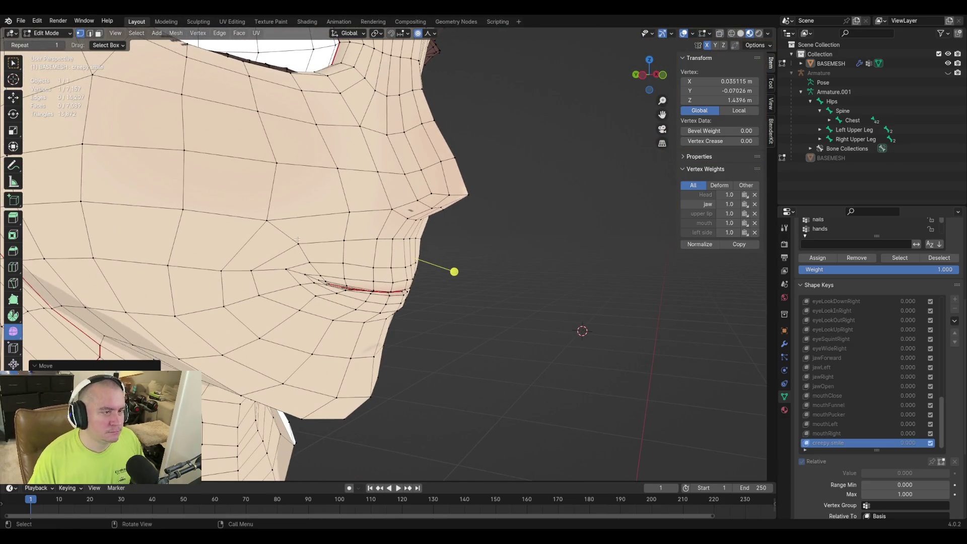
{"action": "key", "text": "Escape"}
{"action": "left_click", "coordinate": [385, 204]}
{"action": "key", "text": "g"}
{"action": "left_click", "coordinate": [386, 204]}
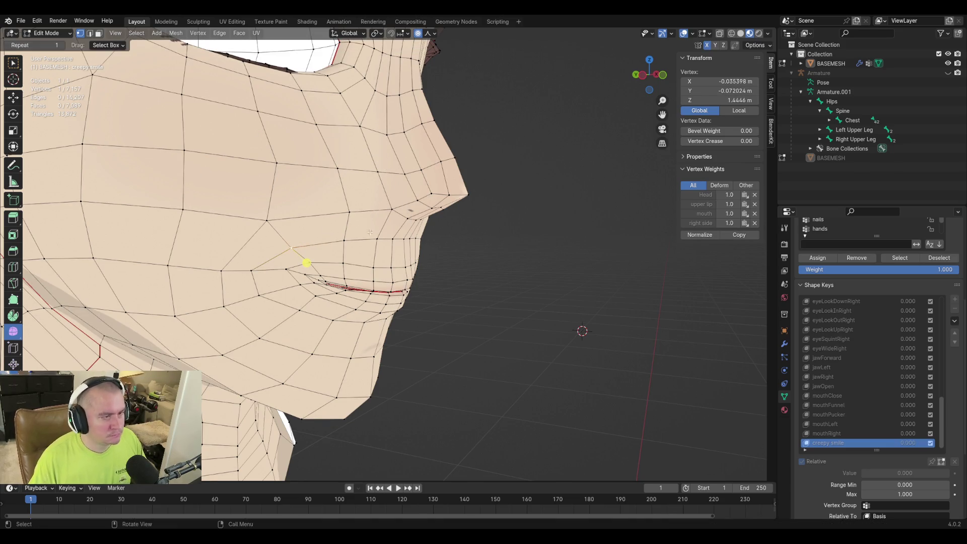
Return to Object Mode at a three-quarter view to preview the smile
{"action": "middle_click_drag", "start_coordinate": [385, 204], "coordinate": [423, 208]}
{"action": "middle_click_drag", "start_coordinate": [417, 277], "coordinate": [405, 274]}
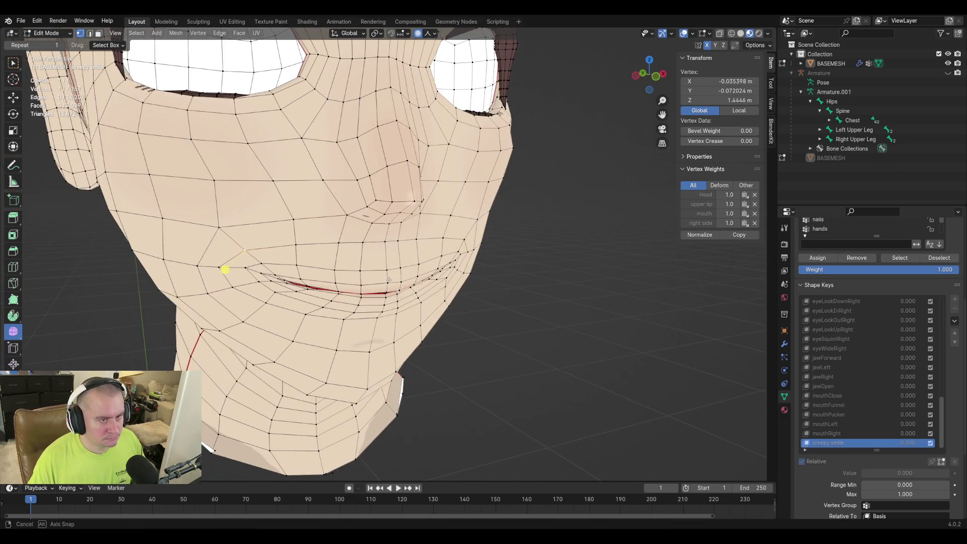
{"action": "middle_click_drag", "start_coordinate": [245, 263], "coordinate": [243, 273]}
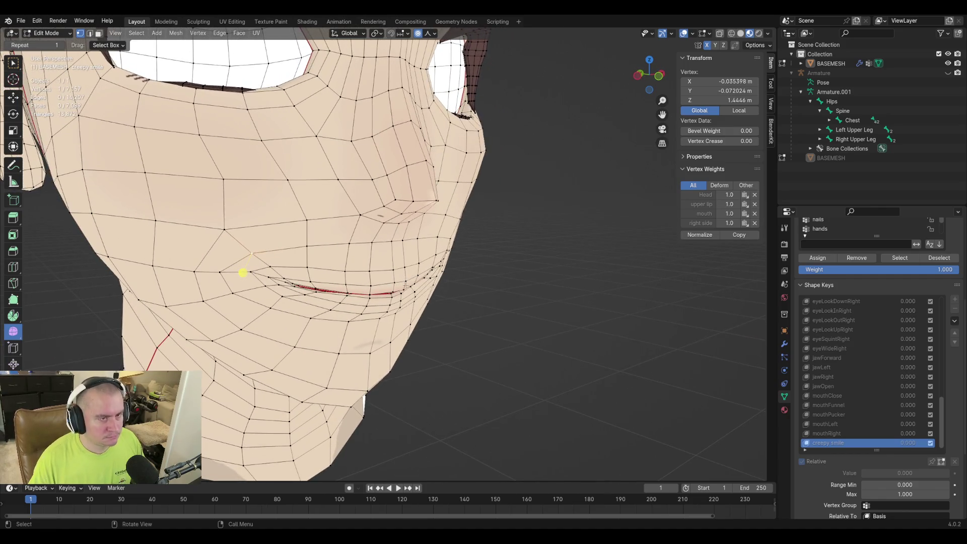
{"action": "key", "text": "Tab"}
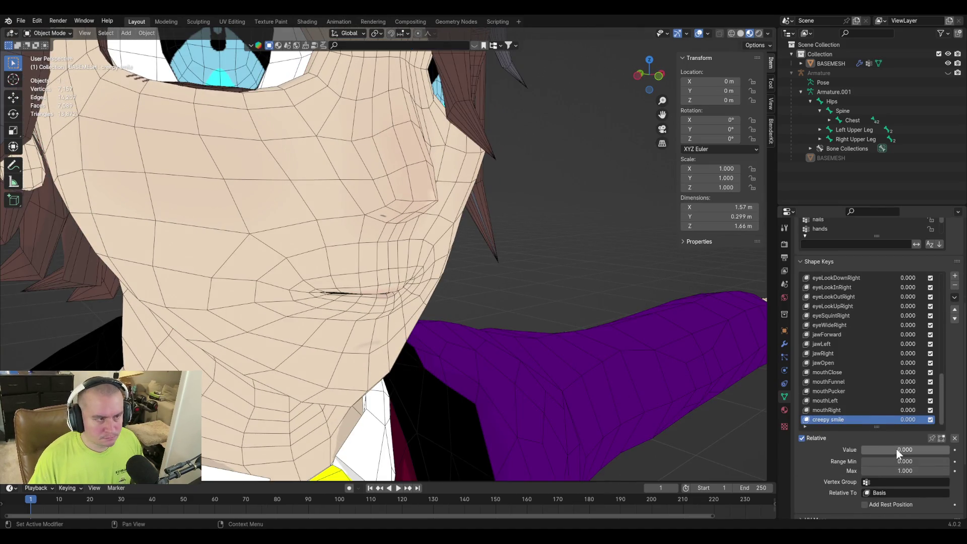
Raise the creepy smile value to full and slide a mouth-corner vertex in Edit Mode
{"action": "mouse_move", "coordinate": [896, 449]}
{"action": "left_mouse_down"}
{"action": "mouse_move", "coordinate": [944, 450]}
{"action": "mouse_move", "coordinate": [863, 449]}
{"action": "mouse_move", "coordinate": [948, 450]}
{"action": "left_mouse_up"}
{"action": "key", "text": "Tab"}
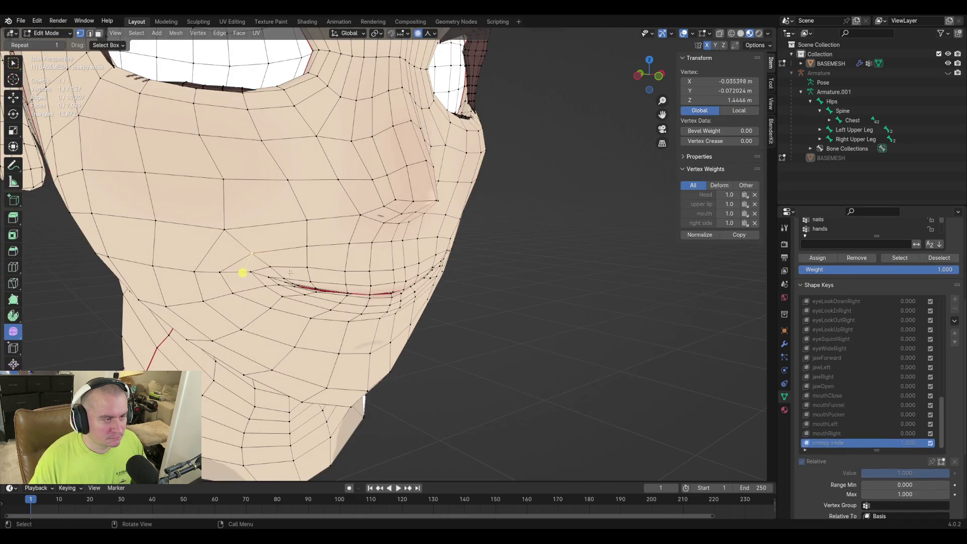
{"action": "left_click", "coordinate": [243, 272]}
{"action": "key", "text": "shift+v"}
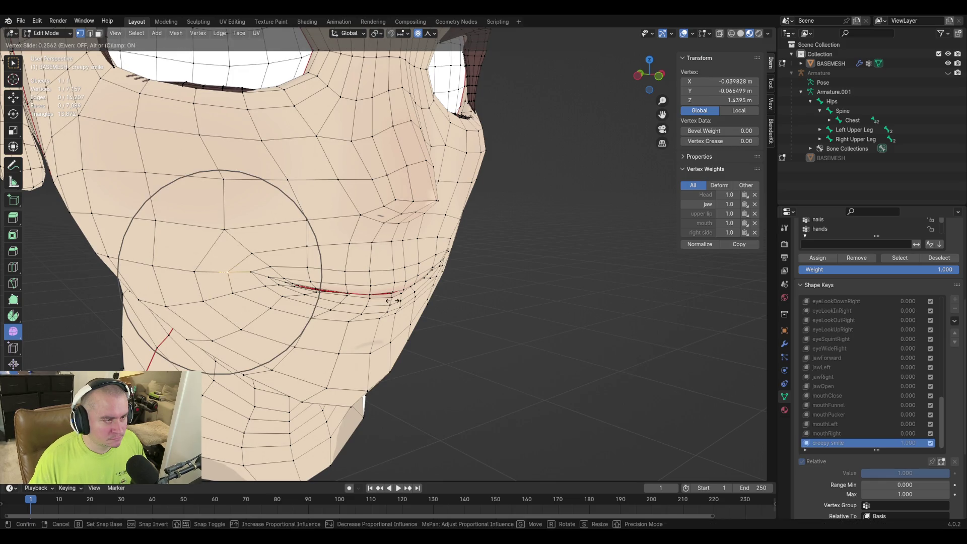
{"action": "left_click", "coordinate": [393, 299]}
Raise a left cheek vertex and move the chin centre vertex vertically
{"action": "middle_click_drag", "start_coordinate": [516, 287], "coordinate": [488, 256]}
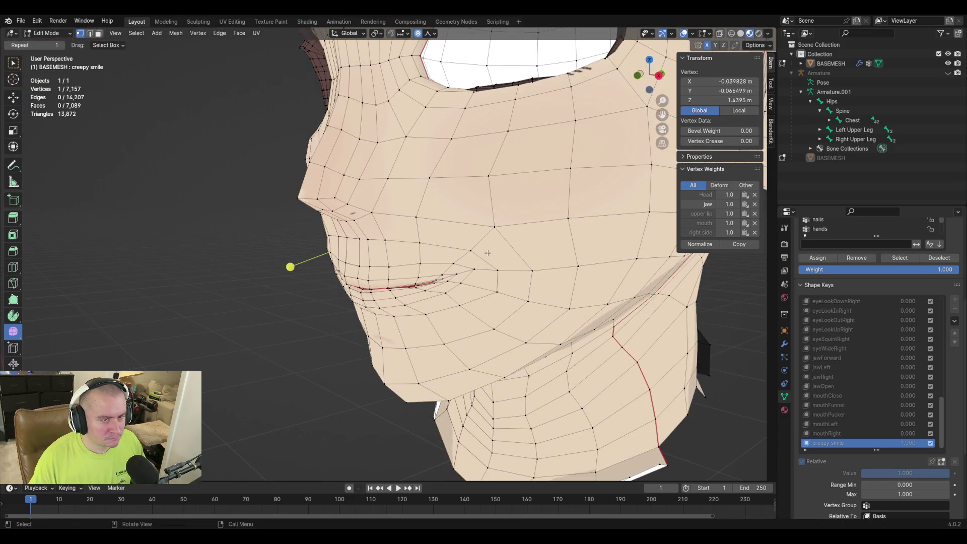
{"action": "left_click", "coordinate": [496, 293]}
{"action": "key", "text": "g"}
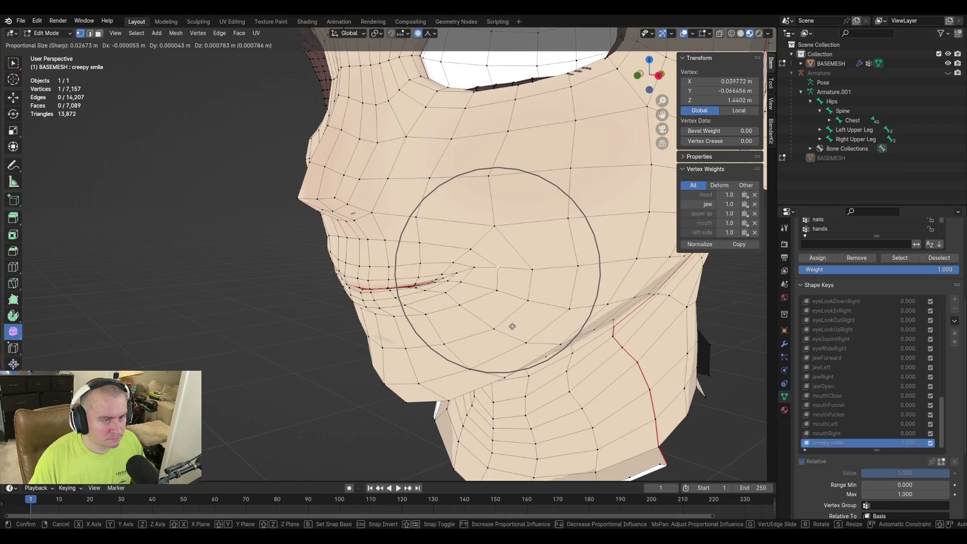
{"action": "left_click", "coordinate": [512, 327]}
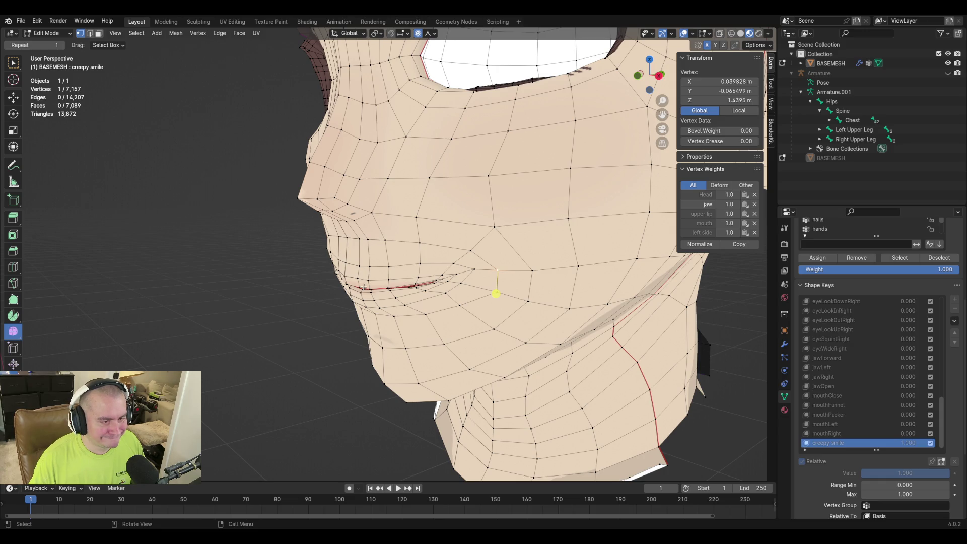
{"action": "left_click", "coordinate": [368, 302]}
{"action": "key", "text": "g"}
{"action": "key", "text": "z"}
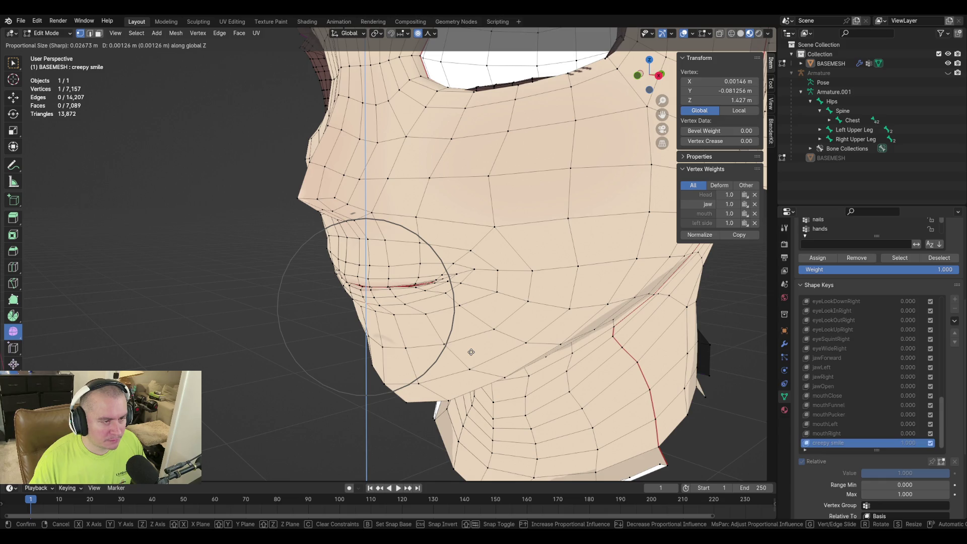
{"action": "left_click", "coordinate": [470, 352]}
Hide overlays and return to Object Mode to view the full smile
{"action": "mouse_move", "coordinate": [471, 352]}
{"action": "middle_mouse_down"}
{"action": "mouse_move", "coordinate": [356, 339]}
{"action": "mouse_move", "coordinate": [503, 335]}
{"action": "mouse_move", "coordinate": [459, 336]}
{"action": "middle_mouse_up"}
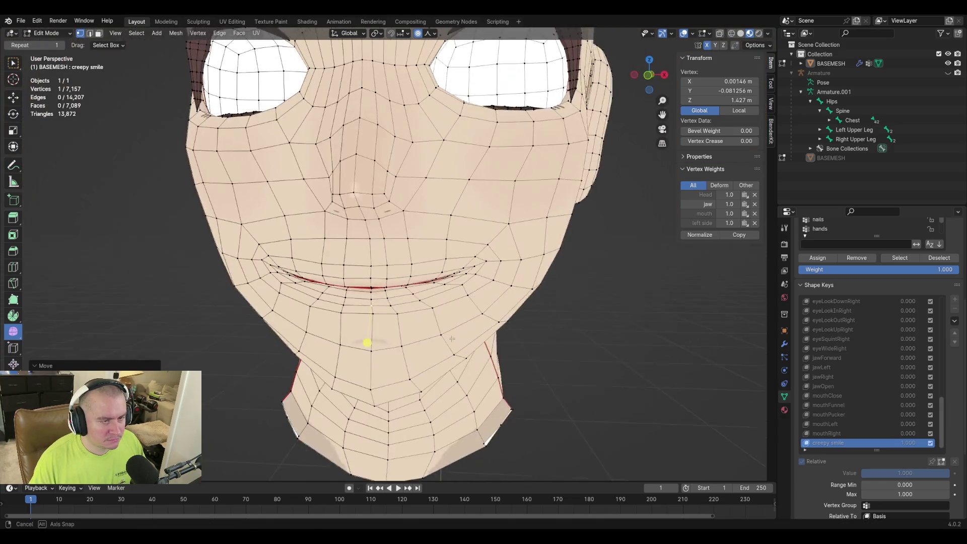
{"action": "scroll", "coordinate": [459, 336], "scroll_direction": "down", "scroll_amount": 3}
{"action": "scroll", "coordinate": [458, 335], "scroll_direction": "up", "scroll_amount": 4}
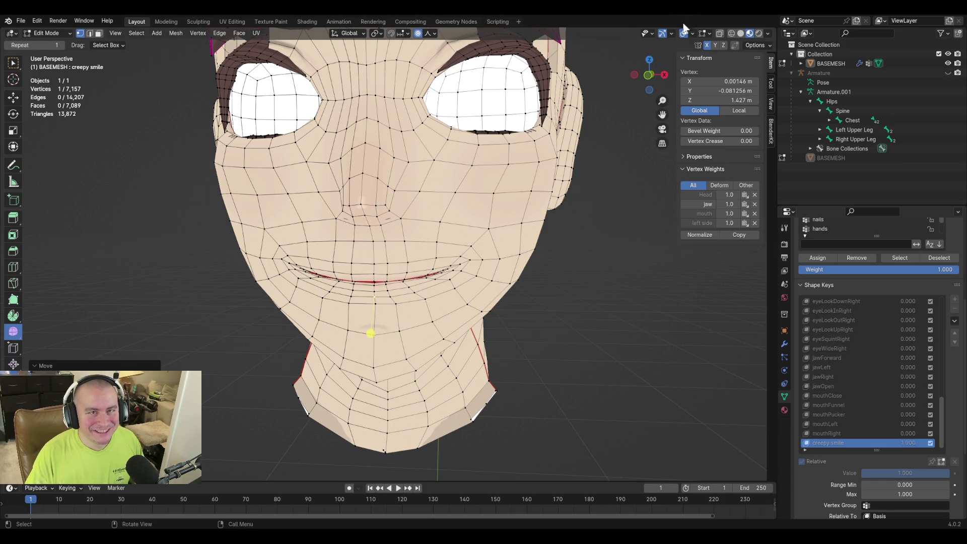
{"action": "left_click", "coordinate": [682, 34]}
{"action": "key", "text": "Tab"}
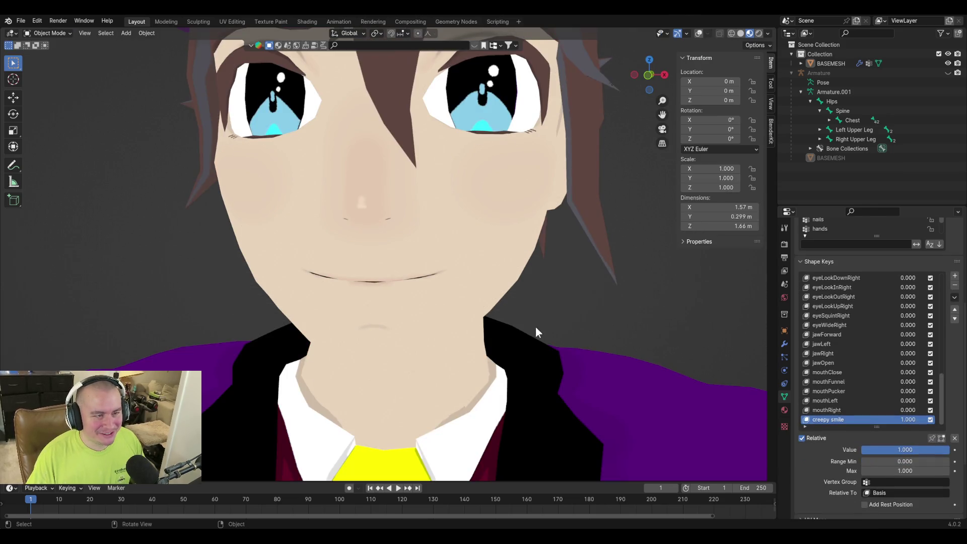
{"action": "scroll", "coordinate": [504, 315], "scroll_direction": "down", "scroll_amount": 2}
Re-enable overlays in Edit Mode, save the file and deselect all vertices
{"action": "mouse_move", "coordinate": [504, 315]}
{"action": "middle_mouse_down"}
{"action": "mouse_move", "coordinate": [565, 326]}
{"action": "mouse_move", "coordinate": [494, 307]}
{"action": "mouse_move", "coordinate": [386, 319]}
{"action": "mouse_move", "coordinate": [567, 316]}
{"action": "mouse_move", "coordinate": [466, 313]}
{"action": "mouse_move", "coordinate": [482, 325]}
{"action": "mouse_move", "coordinate": [457, 322]}
{"action": "mouse_move", "coordinate": [534, 321]}
{"action": "mouse_move", "coordinate": [531, 334]}
{"action": "mouse_move", "coordinate": [458, 343]}
{"action": "mouse_move", "coordinate": [548, 331]}
{"action": "mouse_move", "coordinate": [582, 363]}
{"action": "mouse_move", "coordinate": [533, 338]}
{"action": "mouse_move", "coordinate": [519, 264]}
{"action": "mouse_move", "coordinate": [518, 324]}
{"action": "middle_mouse_up"}
{"action": "scroll", "coordinate": [483, 325], "scroll_direction": "up", "scroll_amount": 3}
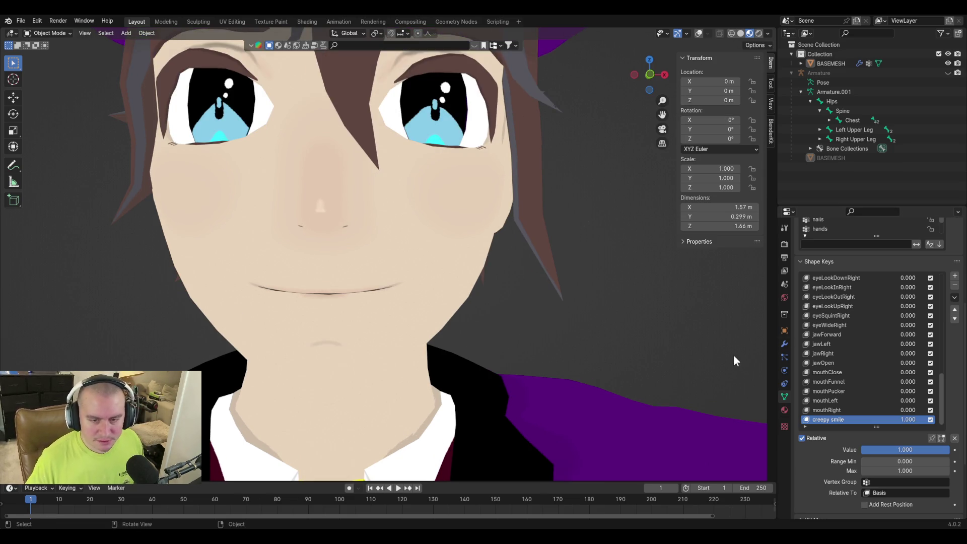
{"action": "key", "text": "Tab"}
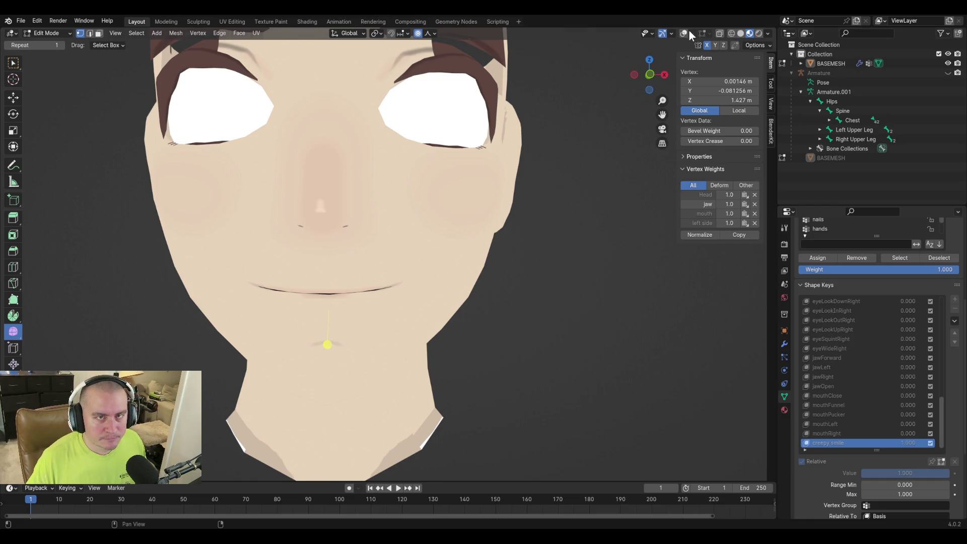
{"action": "left_click", "coordinate": [684, 34]}
{"action": "middle_click_drag", "start_coordinate": [454, 302], "coordinate": [408, 276]}
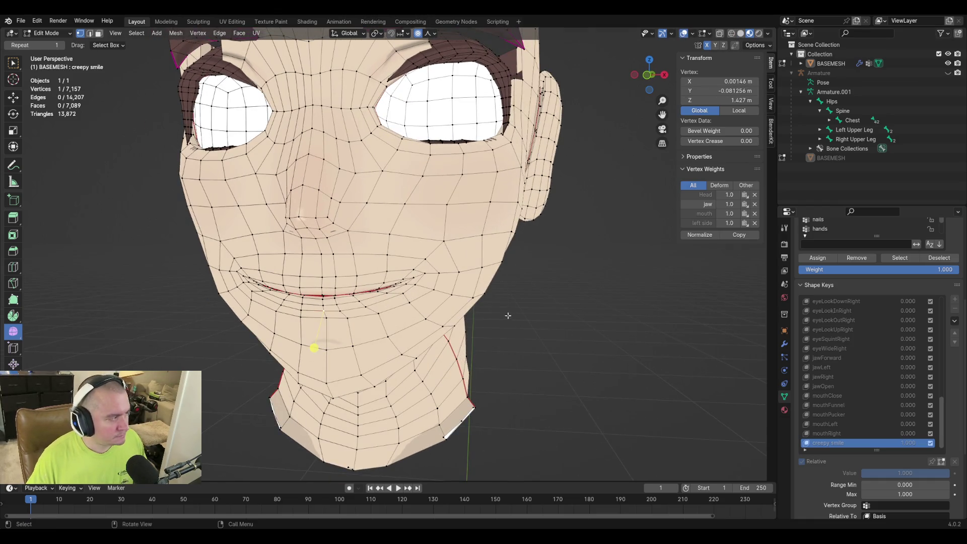
{"action": "key", "text": "ctrl+s"}
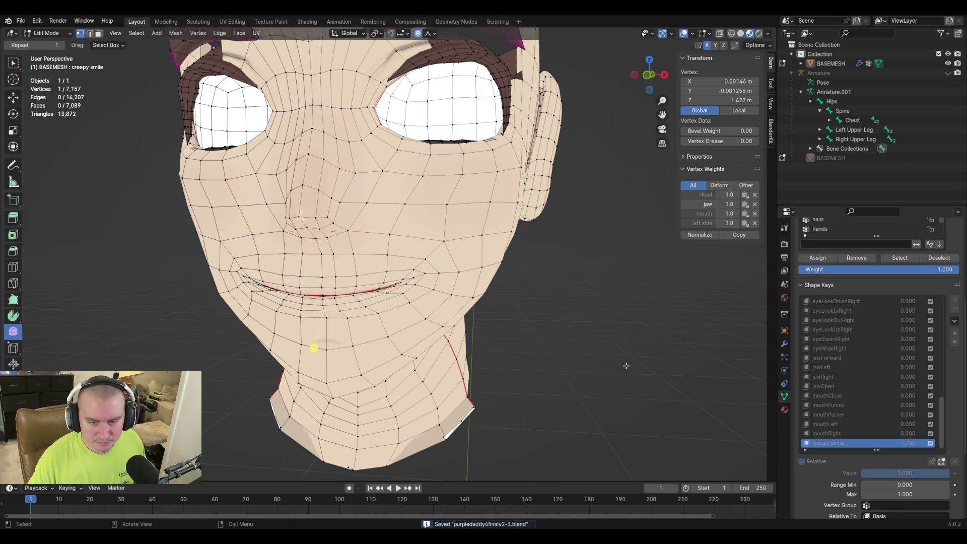
{"action": "left_click", "coordinate": [625, 365]}
{"action": "scroll", "coordinate": [834, 479], "scroll_direction": "down", "scroll_amount": 3}
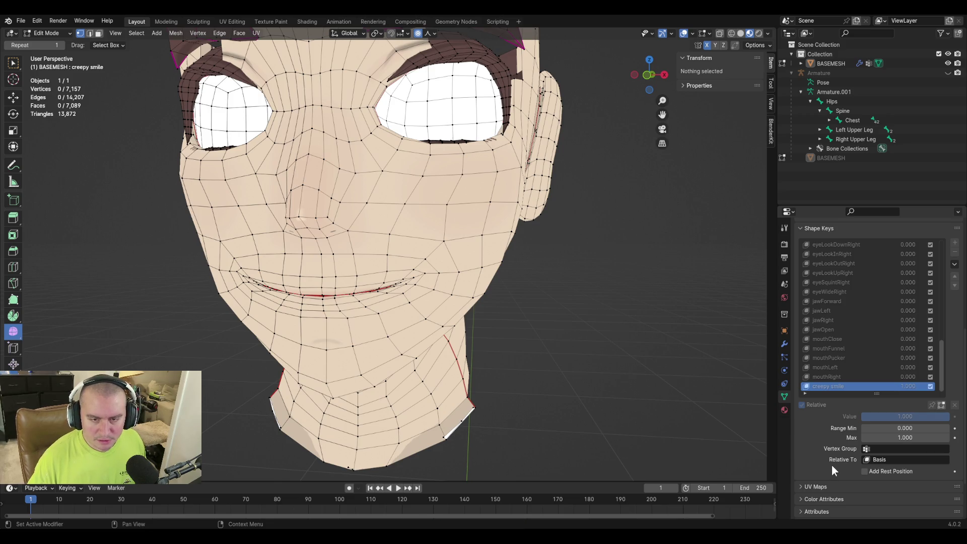
Restrict the creepy smile shape key to the 'left side' vertex group and preview in Object Mode
{"action": "left_click", "coordinate": [898, 448]}
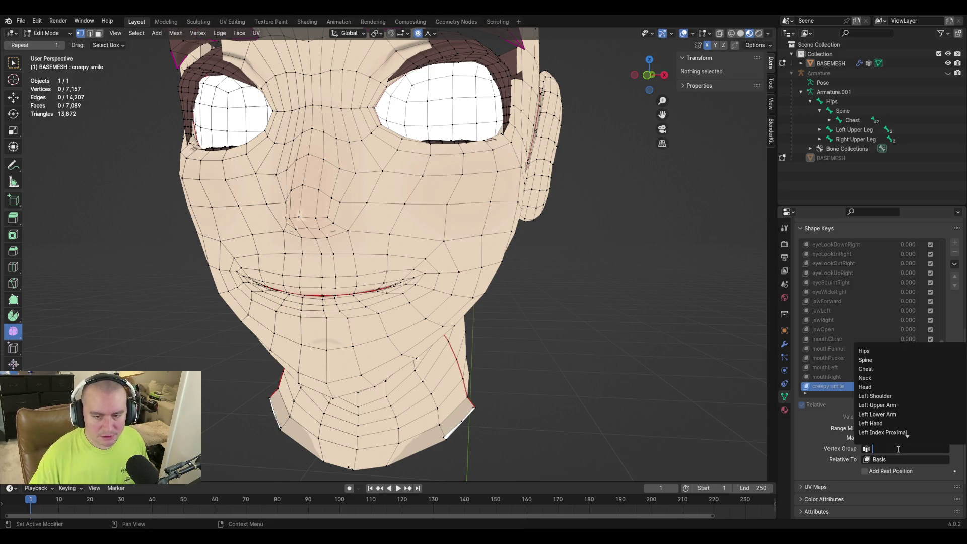
{"action": "type", "text": "left"}
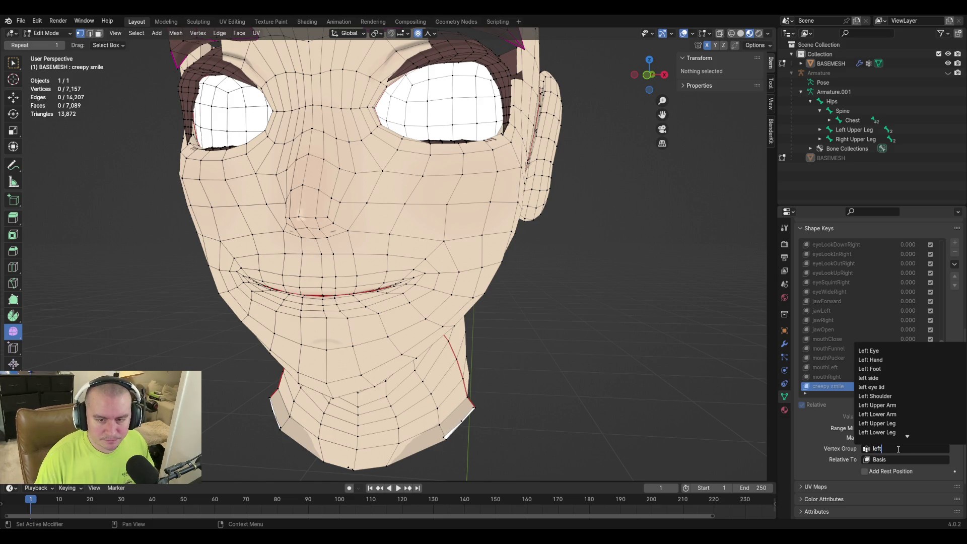
{"action": "type", "text": " side"}
{"action": "key", "text": "Return"}
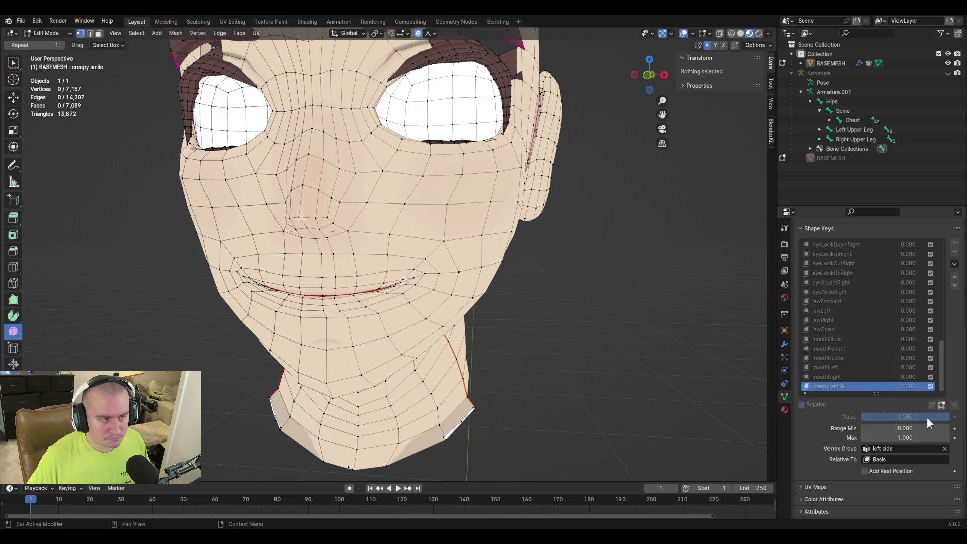
{"action": "middle_click_drag", "start_coordinate": [611, 365], "coordinate": [638, 376]}
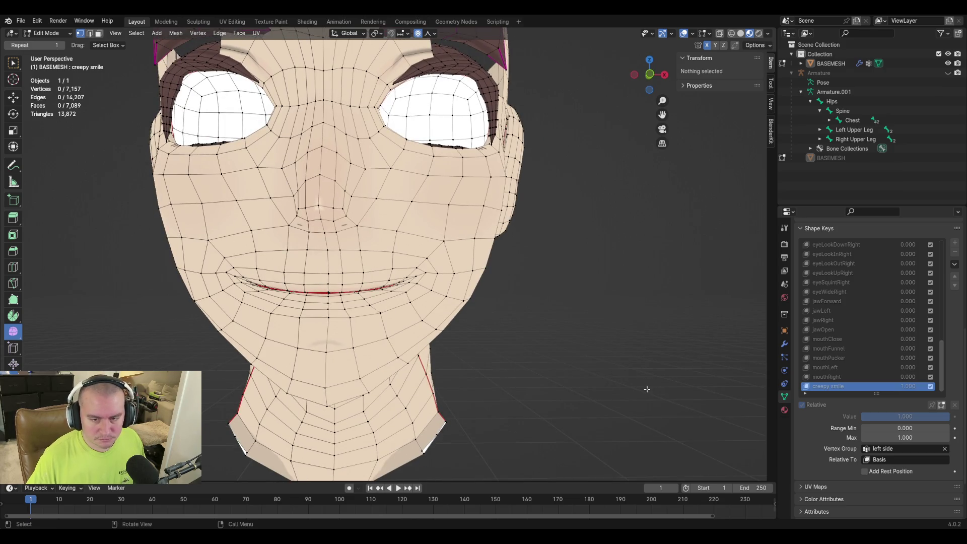
{"action": "key", "text": "Tab"}
{"action": "key", "text": "Tab"}
{"action": "key", "text": "Tab"}
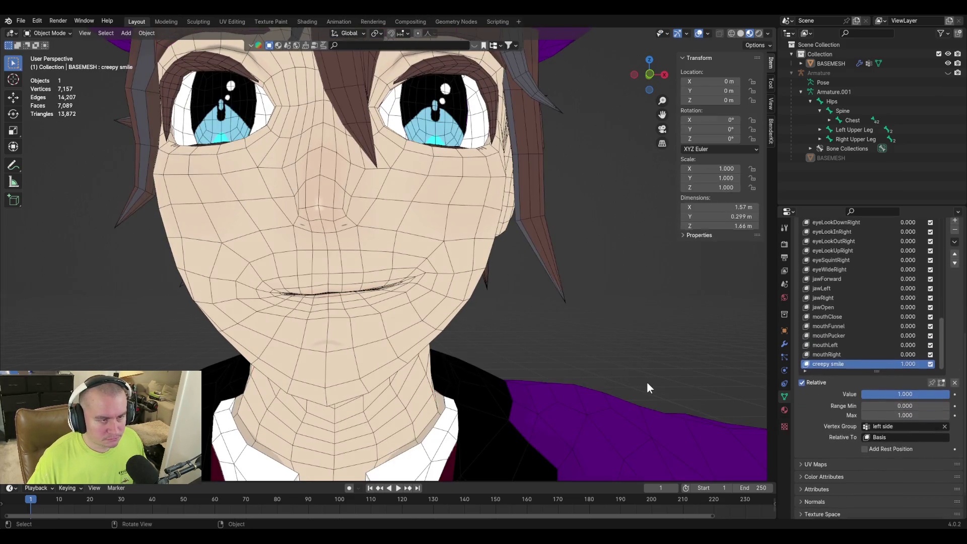
{"action": "mouse_move", "coordinate": [671, 368]}
{"action": "middle_mouse_down"}
{"action": "mouse_move", "coordinate": [690, 385]}
{"action": "mouse_move", "coordinate": [605, 310]}
{"action": "mouse_move", "coordinate": [598, 318]}
{"action": "middle_mouse_up"}
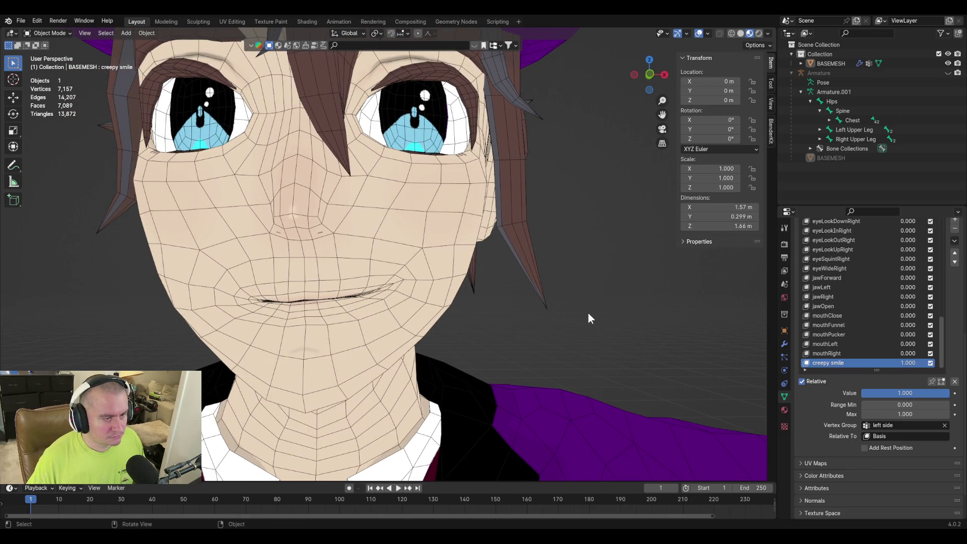
{"action": "left_click", "coordinate": [955, 247]}
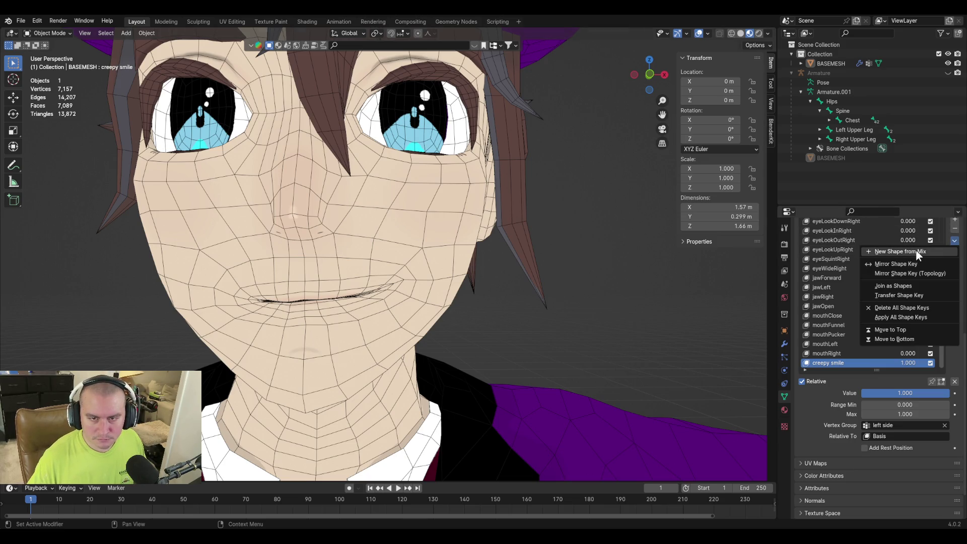
Create a new shape key from the mix and rename it smileLeft
{"action": "left_click", "coordinate": [915, 250]}
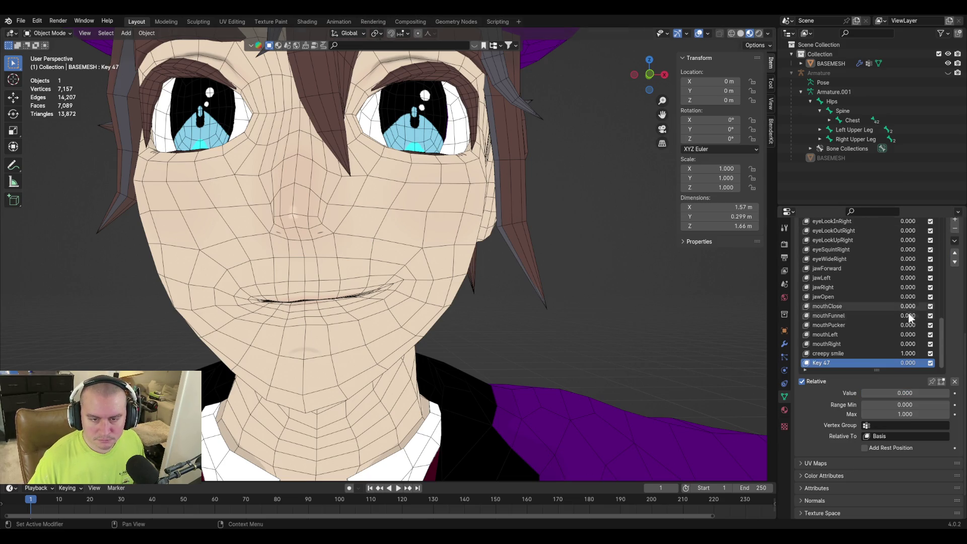
{"action": "double_click", "coordinate": [824, 363]}
{"action": "type", "text": "smile"}
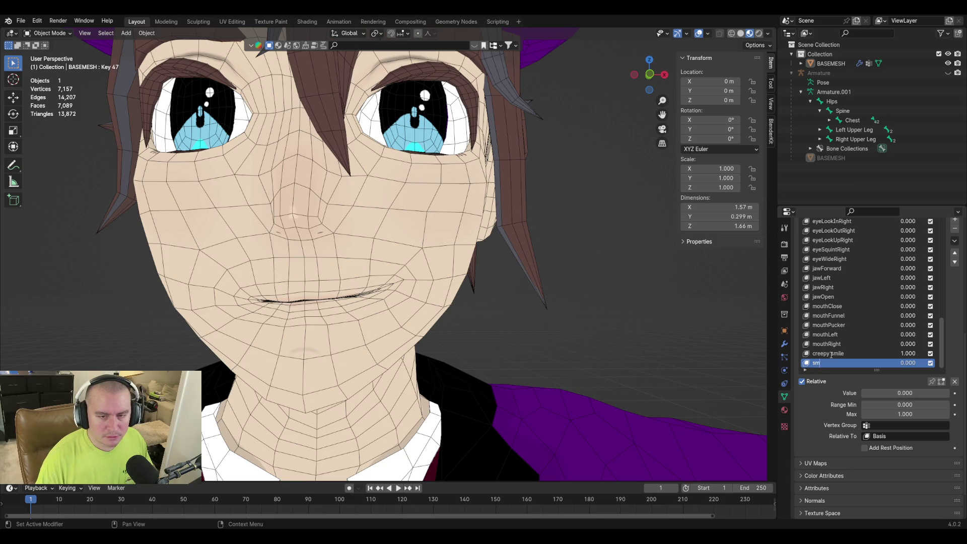
{"action": "type", "text": "Left"}
{"action": "key", "text": "Return"}
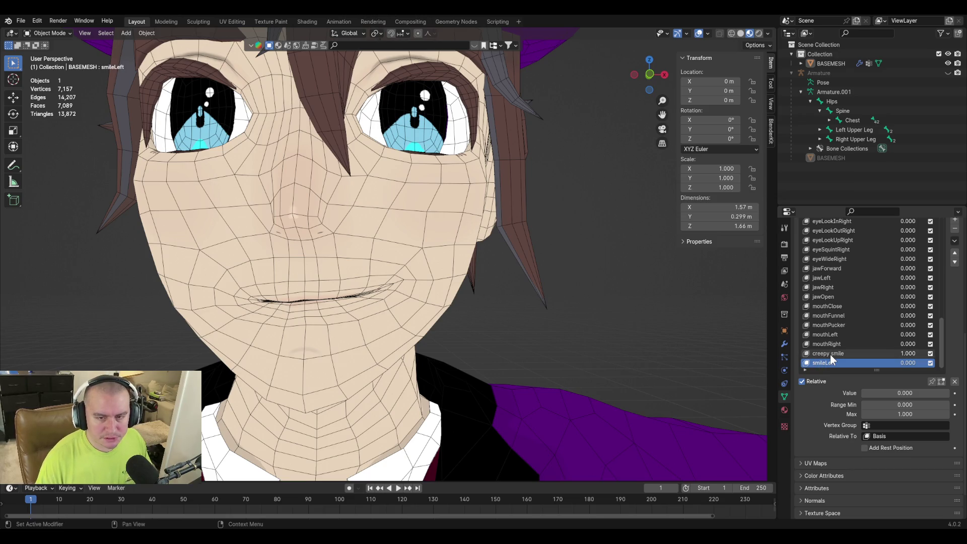
Switch the creepy smile key's vertex group to 'right side'
{"action": "left_click", "coordinate": [866, 355]}
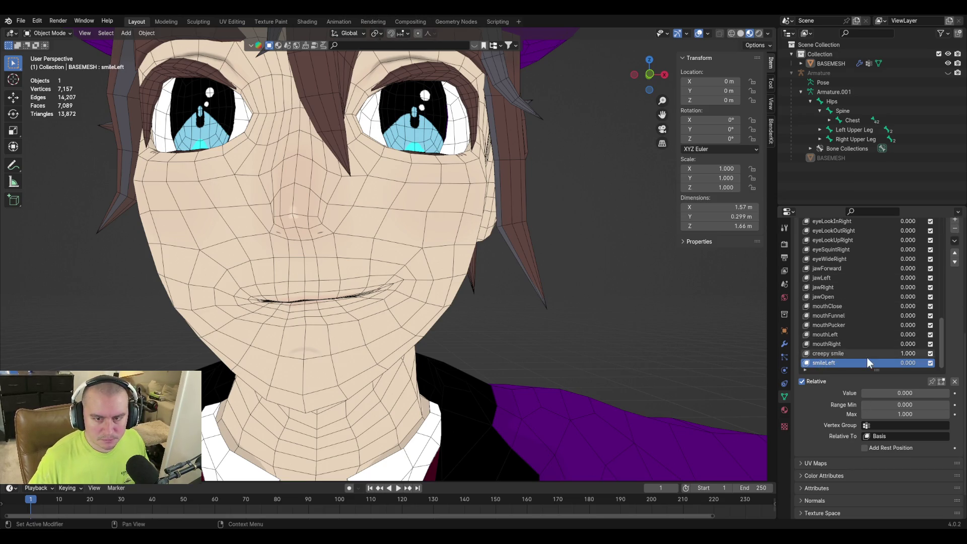
{"action": "left_click", "coordinate": [898, 427]}
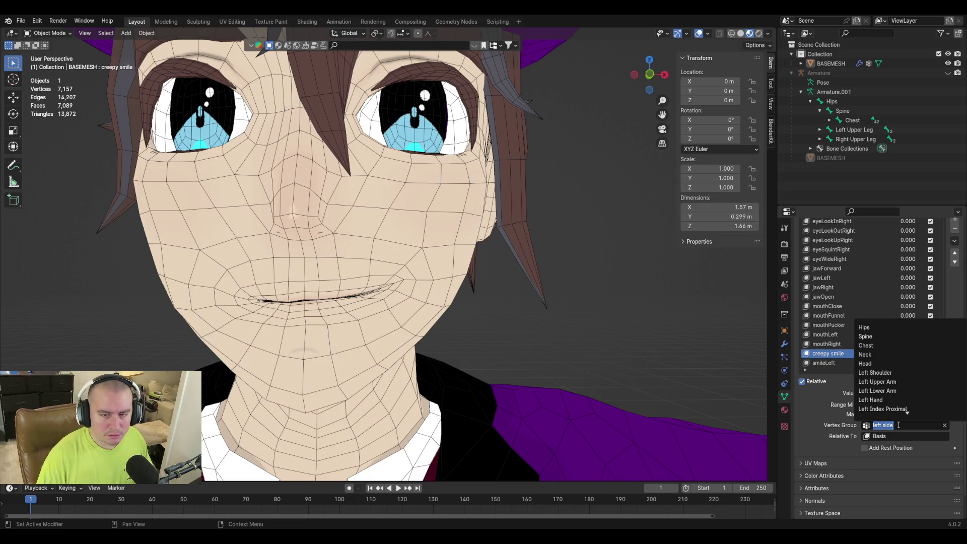
{"action": "type", "text": "right si"}
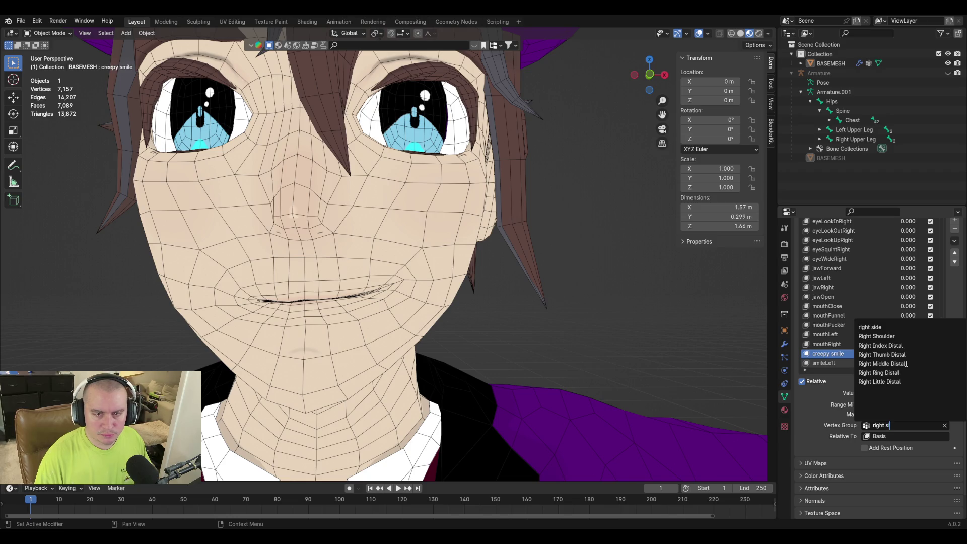
{"action": "left_click", "coordinate": [905, 354]}
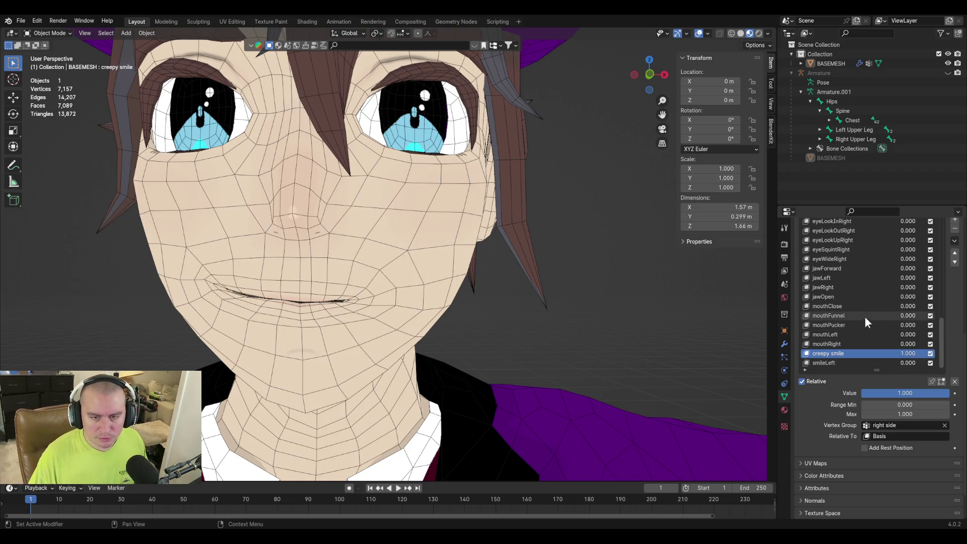
{"action": "left_click", "coordinate": [953, 240]}
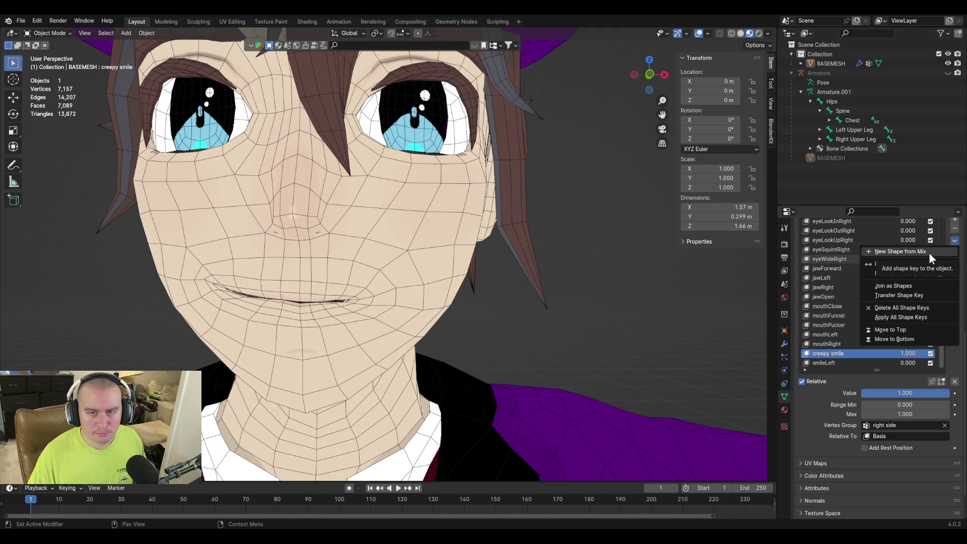
Create the smileRight shape key from the current mix and reselect creepy smile
{"action": "left_click", "coordinate": [929, 252]}
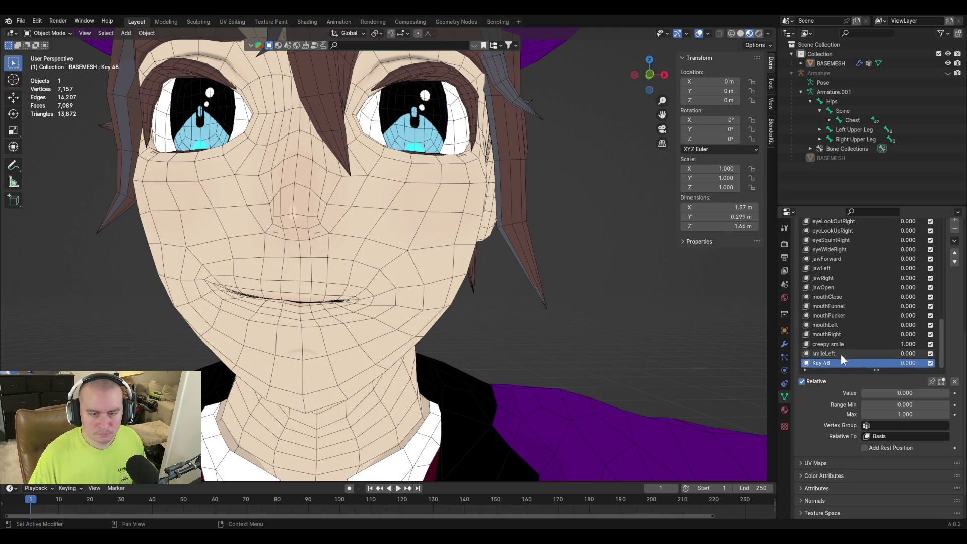
{"action": "type", "text": "s"}
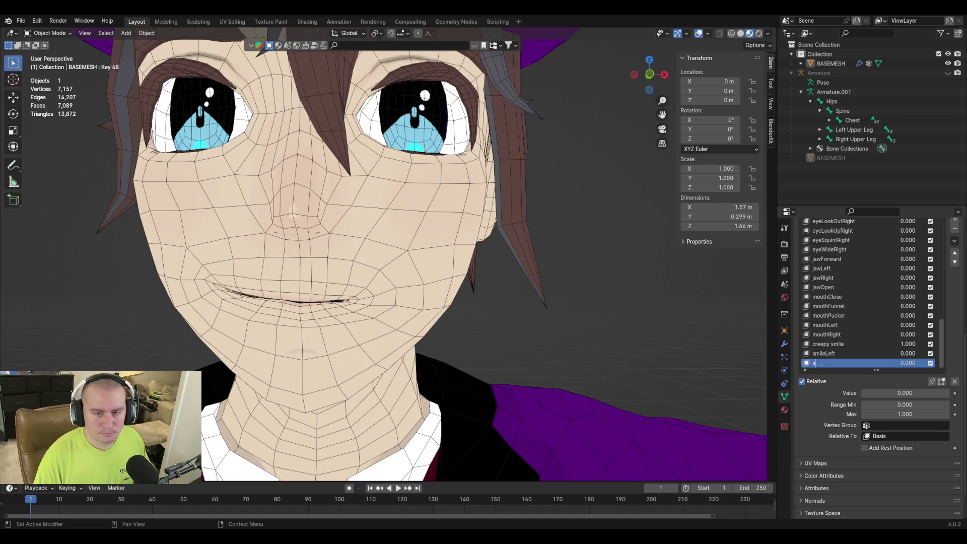
{"action": "type", "text": "mileRight"}
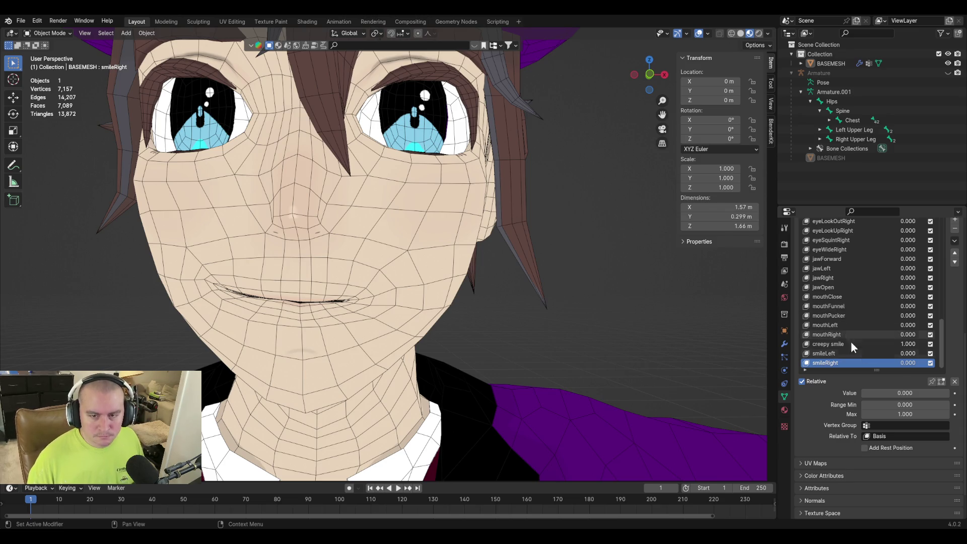
{"action": "left_click", "coordinate": [877, 344]}
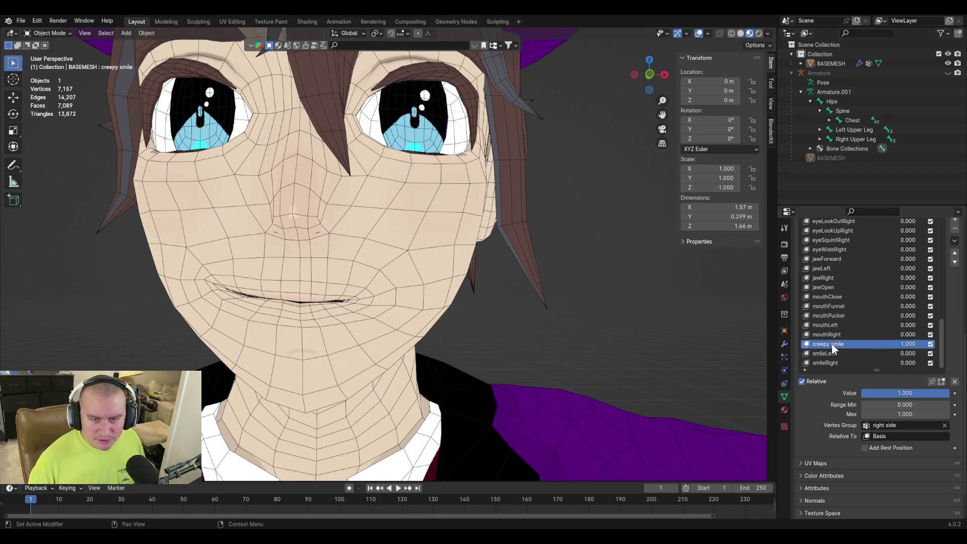
{"action": "type", "text": "smile"}
Rename creepy smile to smile, move it up to just below the viseme keys, and set its value to 0
{"action": "key", "text": "Return"}
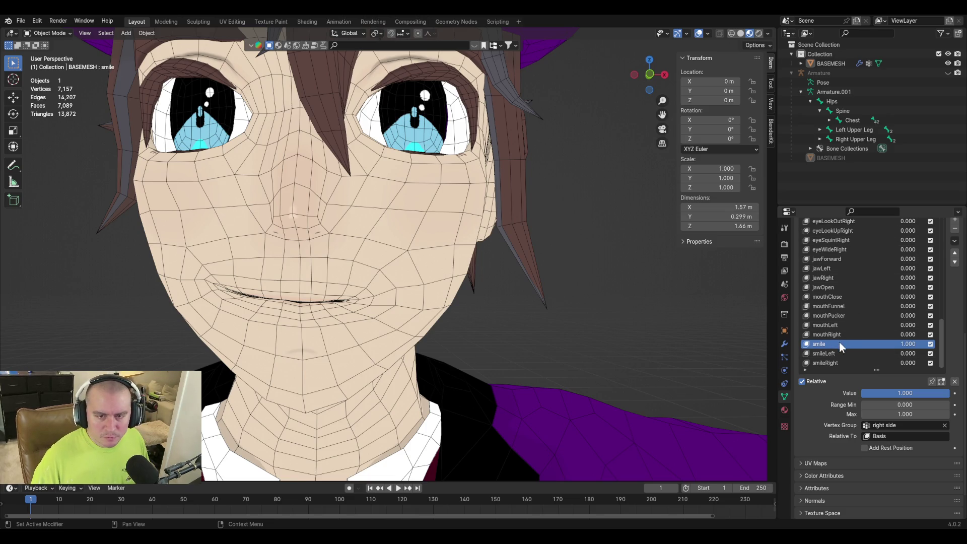
{"action": "left_click", "coordinate": [956, 253]}
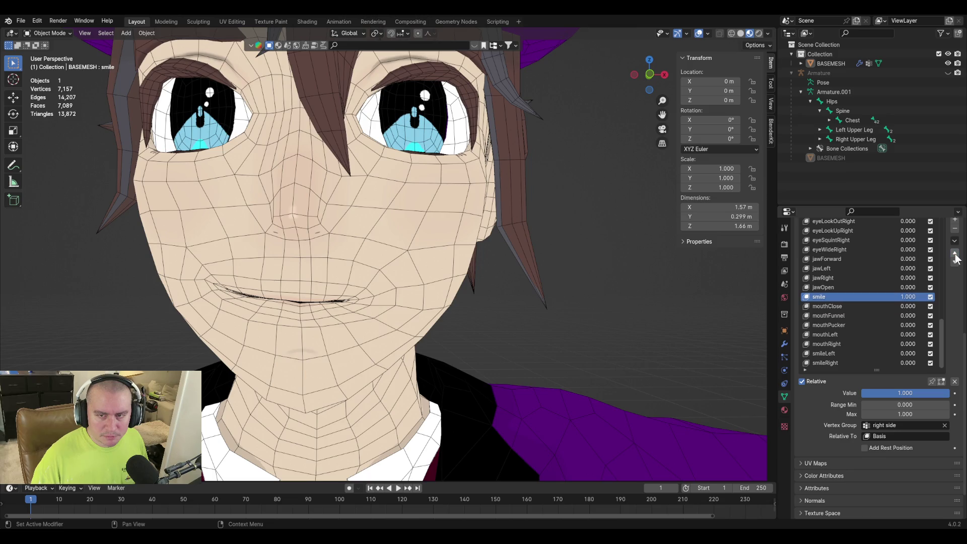
{"action": "left_click", "coordinate": [955, 253]}
{"action": "left_click", "coordinate": [954, 253]}
{"action": "left_click", "coordinate": [954, 254]}
{"action": "left_click", "coordinate": [955, 253]}
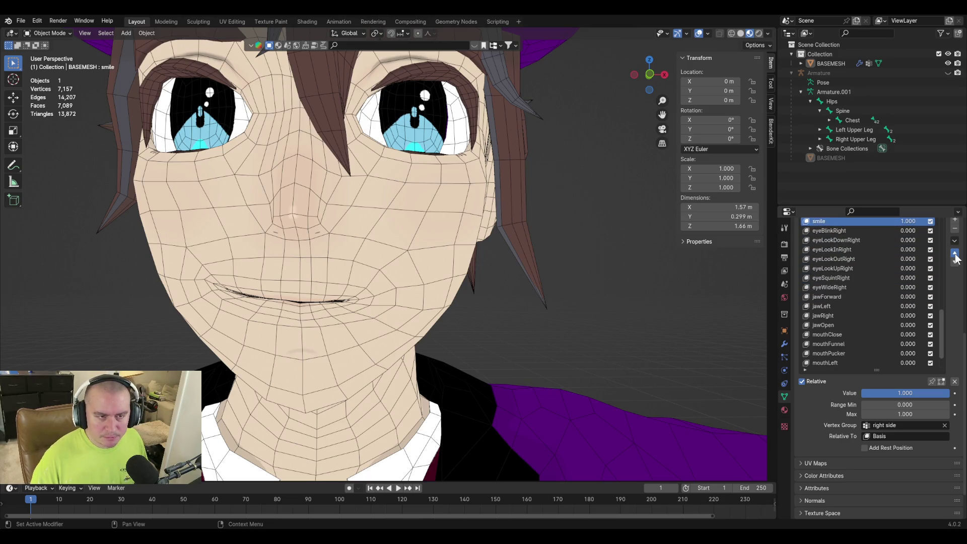
{"action": "left_click", "coordinate": [954, 253]}
{"action": "left_click", "coordinate": [955, 253]}
{"action": "left_click", "coordinate": [955, 253]}
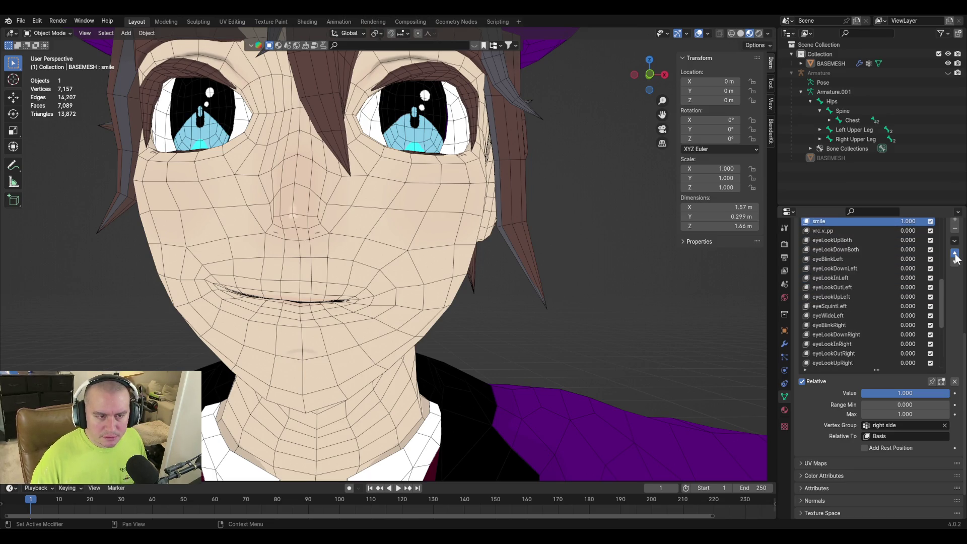
{"action": "left_click", "coordinate": [954, 253]}
{"action": "left_click", "coordinate": [956, 253]}
{"action": "left_click", "coordinate": [954, 262]}
{"action": "left_click", "coordinate": [955, 262]}
{"action": "left_click", "coordinate": [954, 262]}
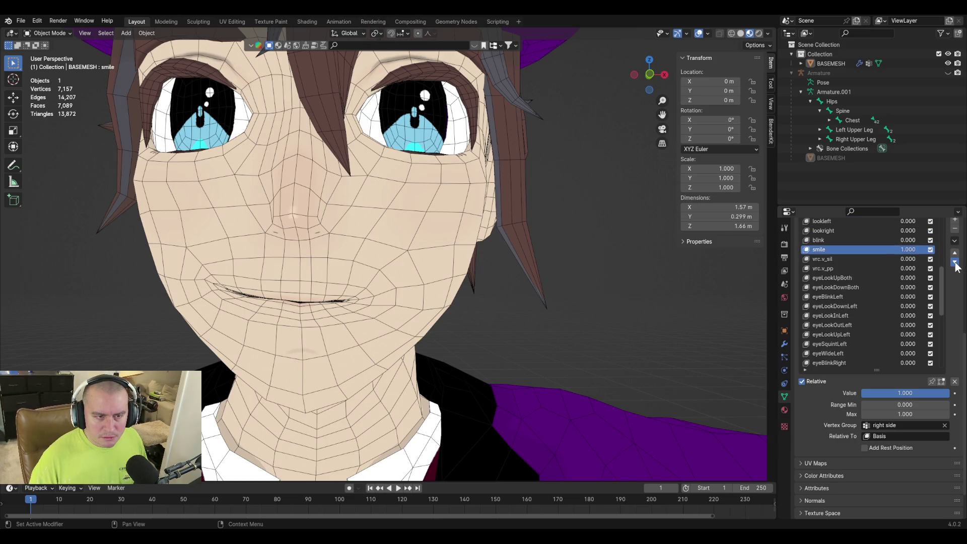
{"action": "left_click", "coordinate": [956, 262]}
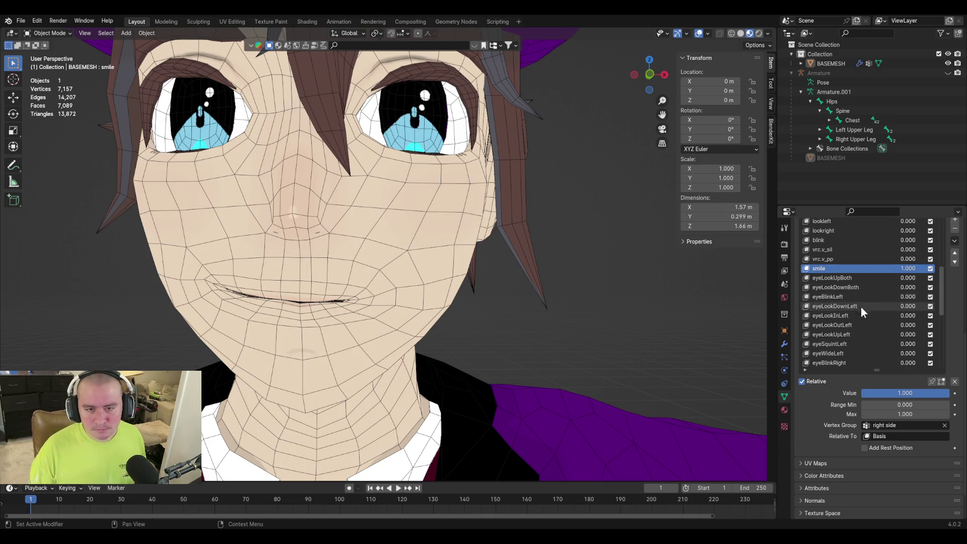
{"action": "left_click_drag", "start_coordinate": [931, 394], "coordinate": [831, 406]}
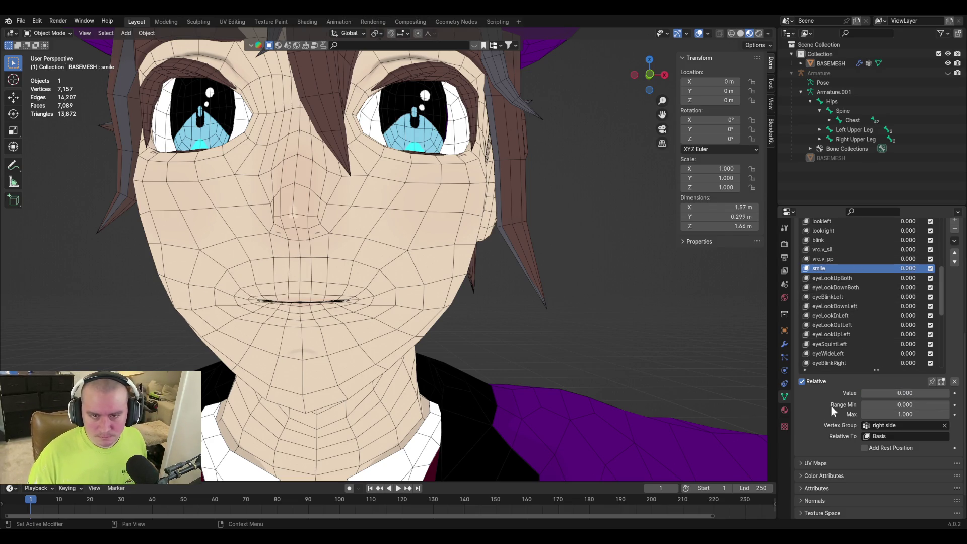
Move blink down, move vrc.v_sil and vrc.v_pp up above lookup, and save the file
{"action": "left_click", "coordinate": [847, 240]}
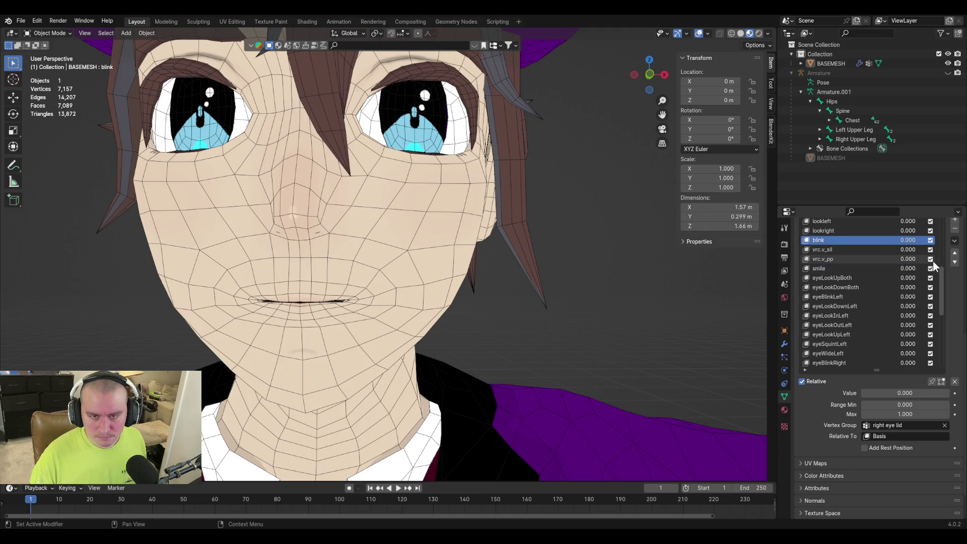
{"action": "left_click", "coordinate": [954, 261]}
{"action": "left_click", "coordinate": [955, 261]}
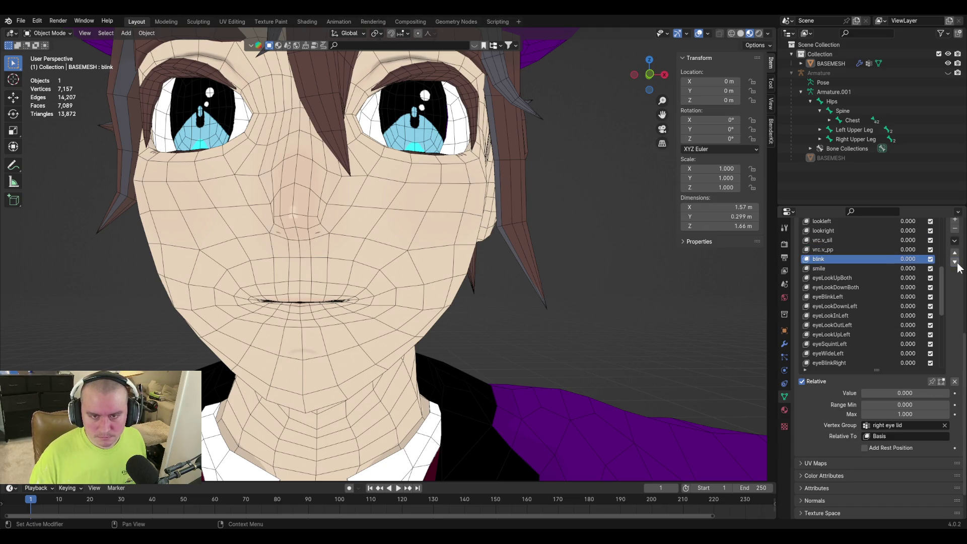
{"action": "scroll", "coordinate": [855, 285], "scroll_direction": "up", "scroll_amount": 4}
{"action": "scroll", "coordinate": [859, 335], "scroll_direction": "up", "scroll_amount": 3}
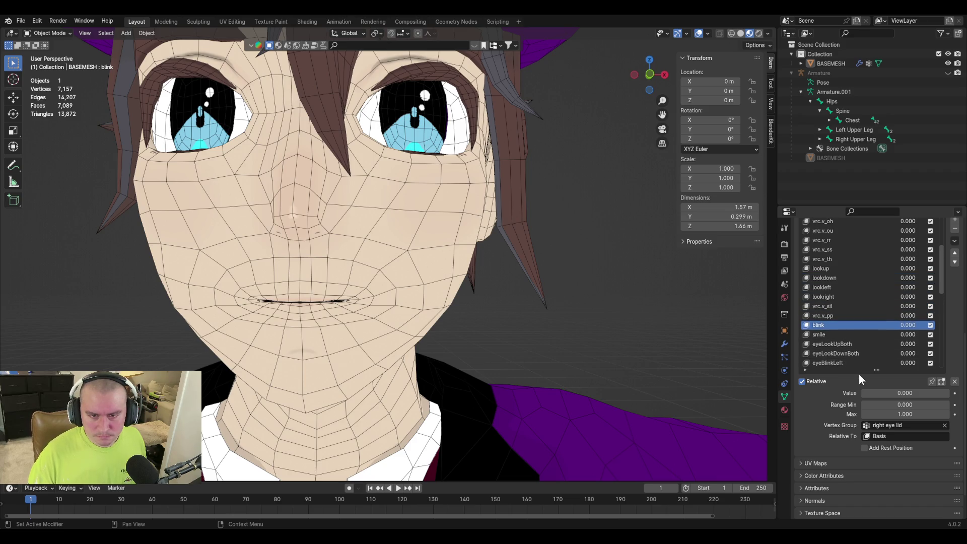
{"action": "left_click", "coordinate": [833, 307]}
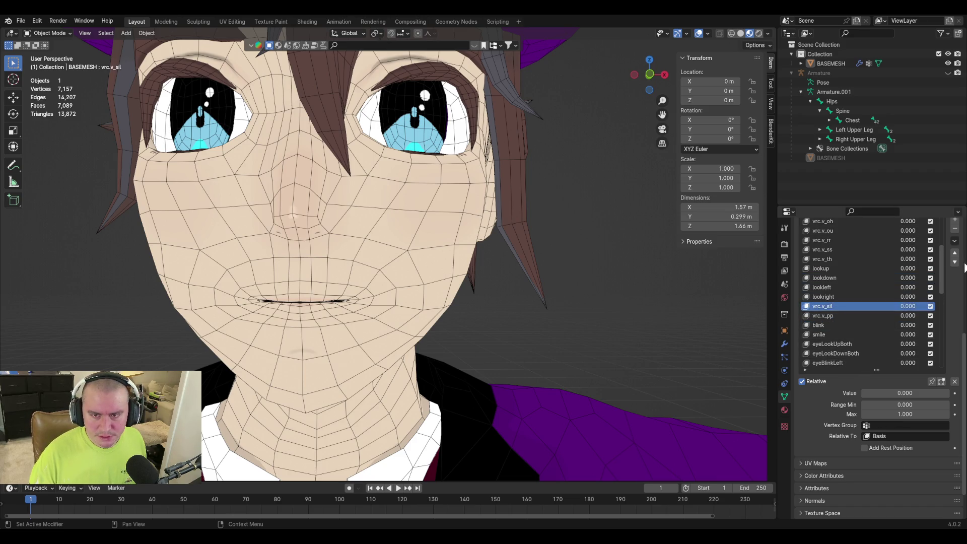
{"action": "left_click", "coordinate": [955, 252]}
{"action": "left_click", "coordinate": [954, 251]}
{"action": "left_click", "coordinate": [954, 252]}
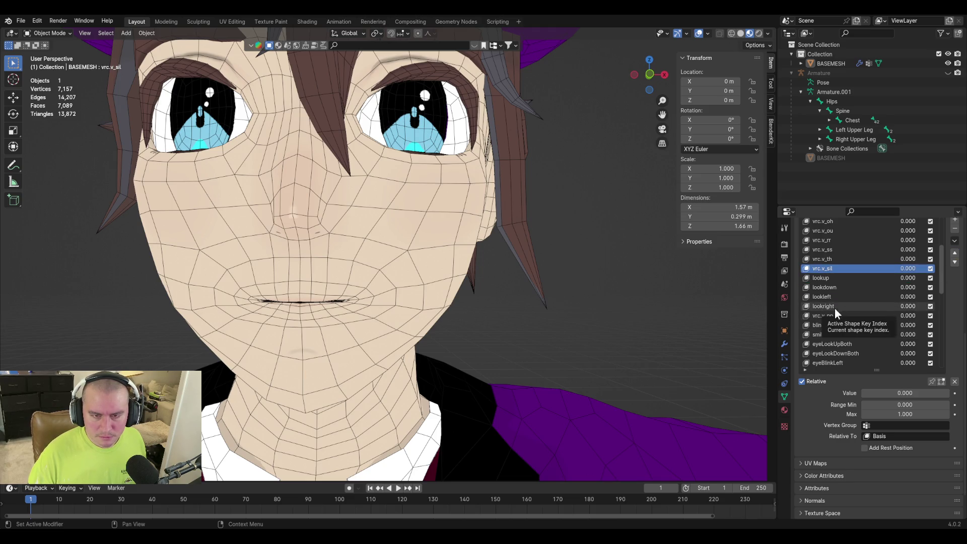
{"action": "left_click", "coordinate": [836, 315]}
{"action": "left_click", "coordinate": [954, 253]}
{"action": "left_click", "coordinate": [954, 253]}
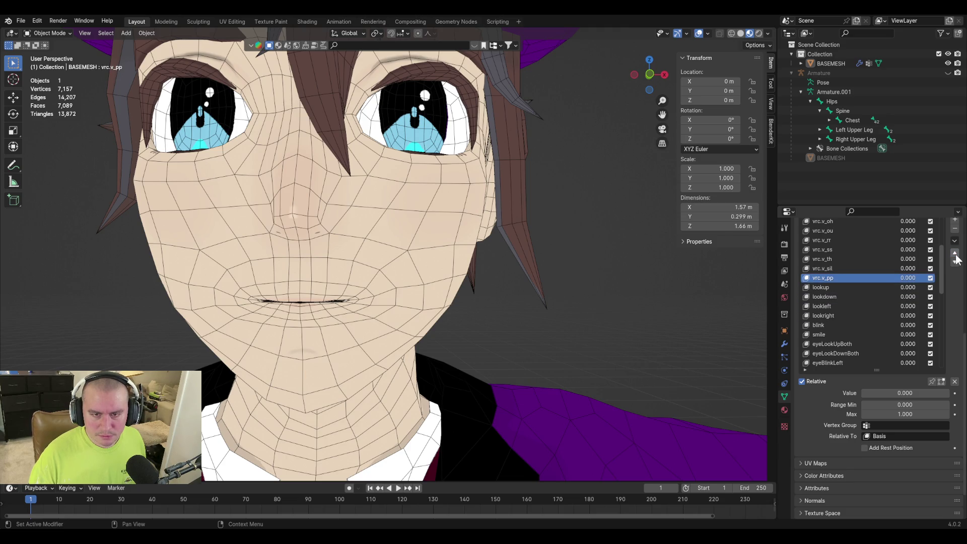
{"action": "key", "text": "ctrl+s"}
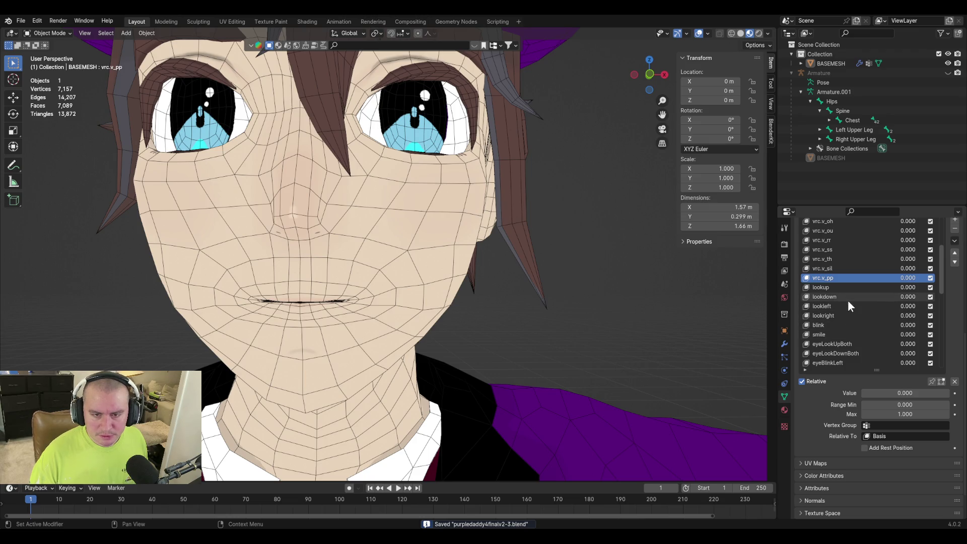
{"action": "scroll", "coordinate": [845, 305], "scroll_direction": "down", "scroll_amount": 3}
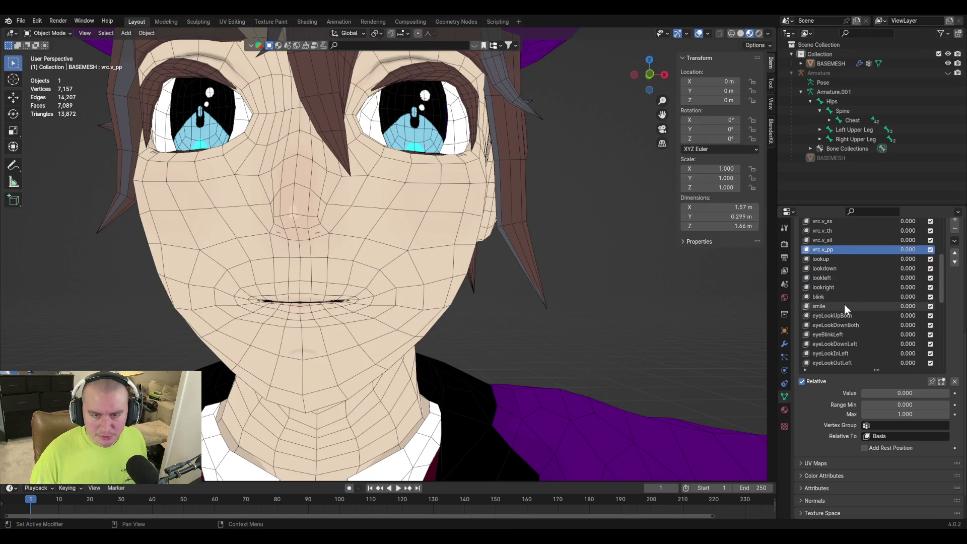
{"action": "scroll", "coordinate": [844, 304], "scroll_direction": "down", "scroll_amount": 10}
{"action": "scroll", "coordinate": [846, 306], "scroll_direction": "down", "scroll_amount": 10}
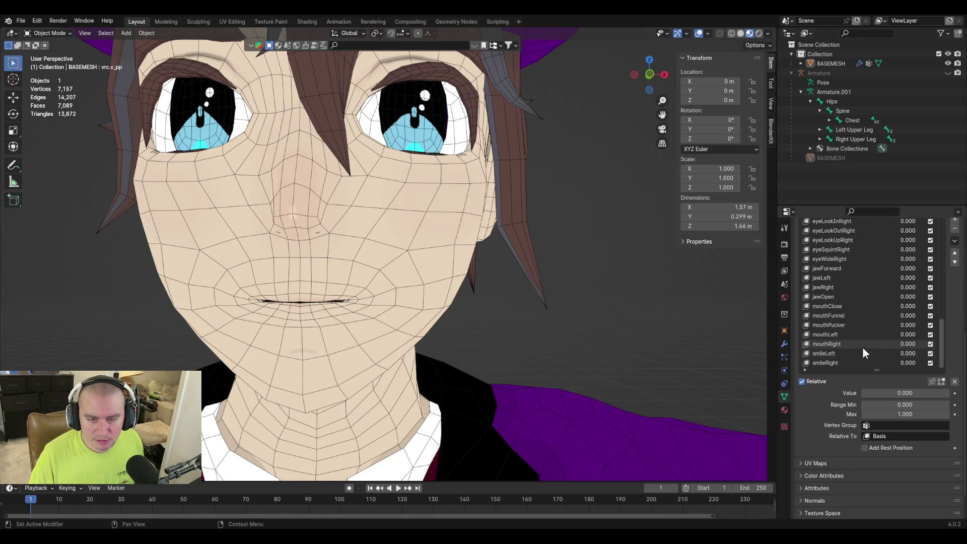
Add a blank shape key named frown and enter edit mode facing the head front-on
{"action": "left_click", "coordinate": [954, 221]}
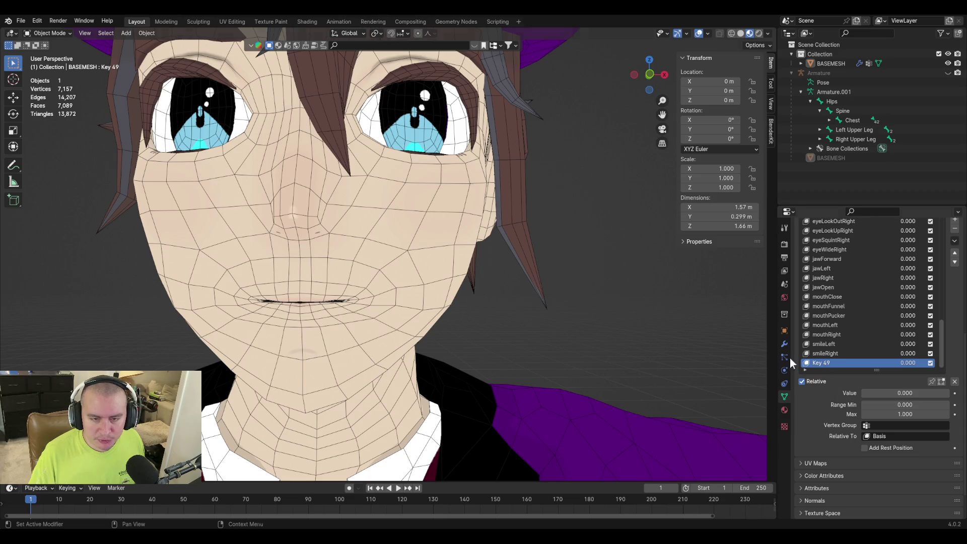
{"action": "double_click", "coordinate": [824, 361]}
{"action": "type", "text": "frown"}
{"action": "key", "text": "Return"}
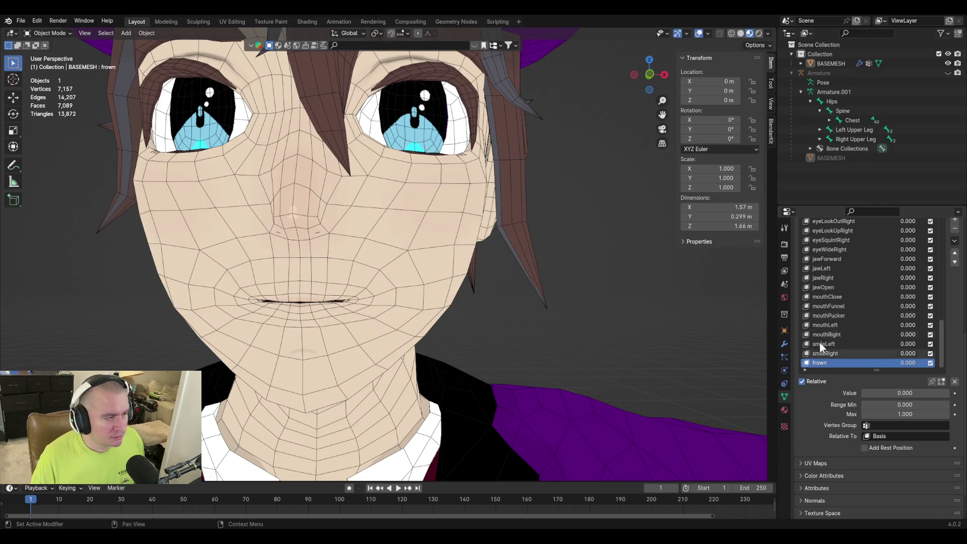
{"action": "key", "text": "Tab"}
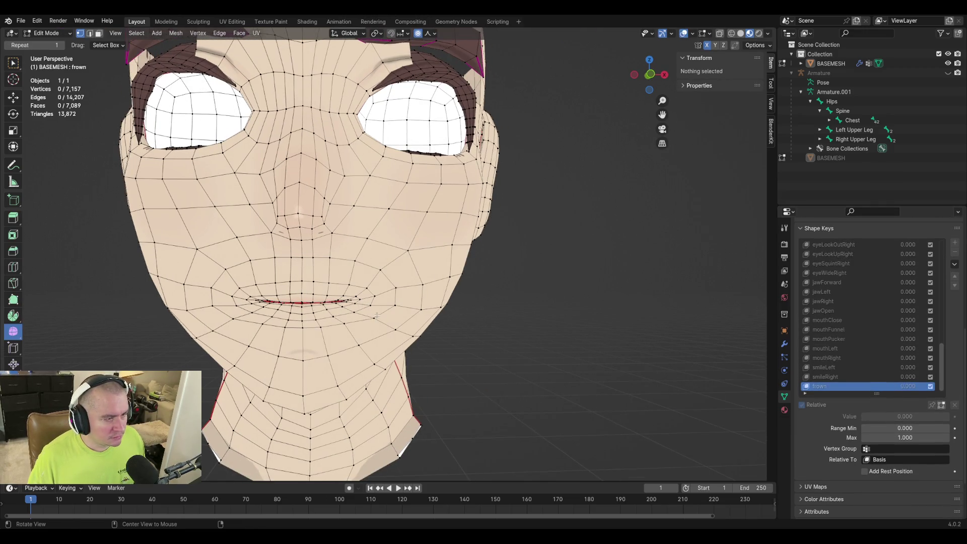
{"action": "key", "text": "KP_7"}
{"action": "mouse_move", "coordinate": [411, 347]}
{"action": "middle_mouse_down"}
{"action": "mouse_move", "coordinate": [347, 315]}
{"action": "mouse_move", "coordinate": [385, 344]}
{"action": "middle_mouse_up"}
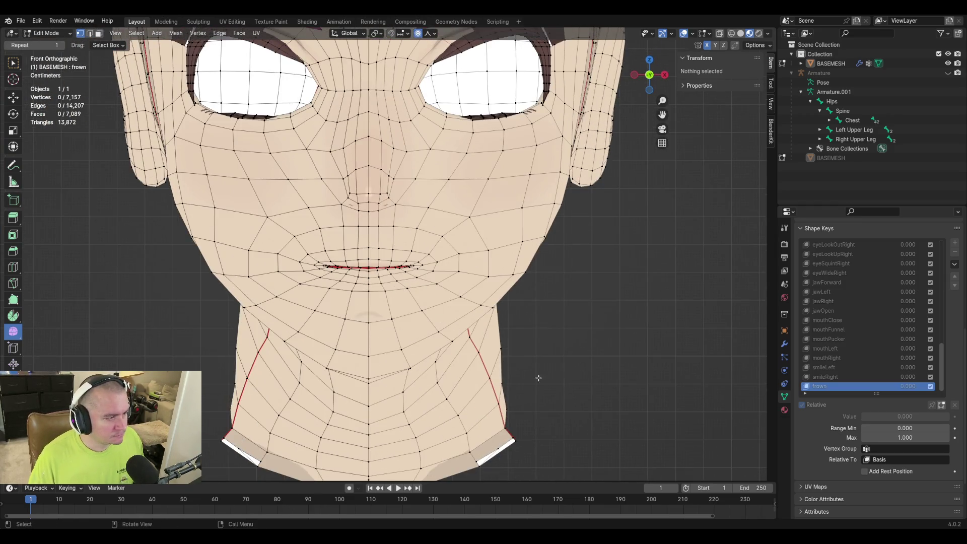
{"action": "scroll", "coordinate": [347, 333], "scroll_direction": "up", "scroll_amount": 4}
Pull the right mouth-corner vertex down along Z and outward along X with proportional falloff
{"action": "key", "text": "c"}
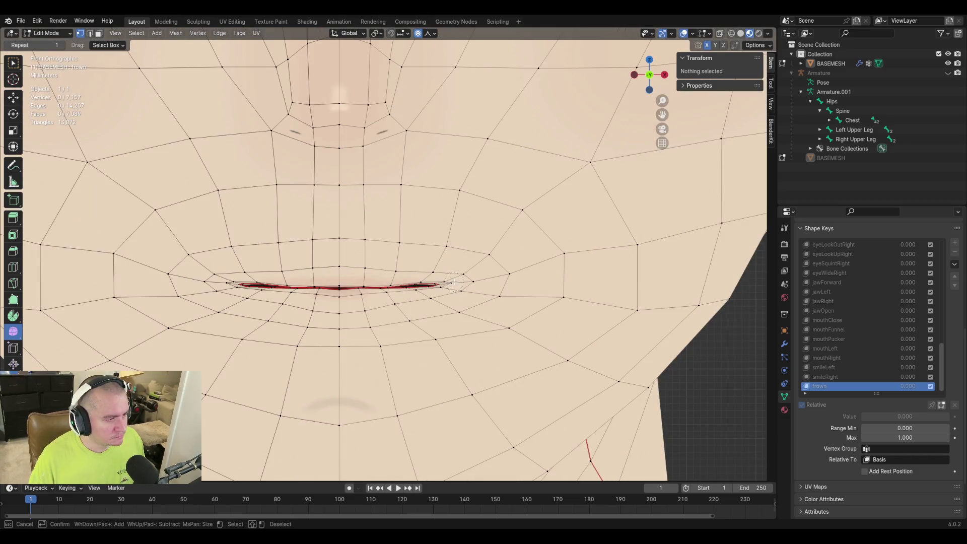
{"action": "left_click", "coordinate": [470, 290]}
{"action": "key", "text": "Escape"}
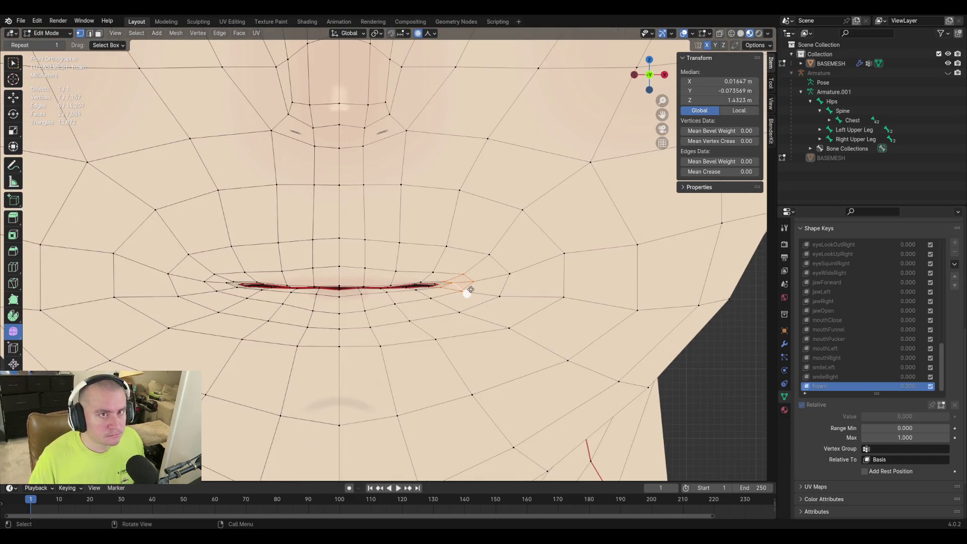
{"action": "key", "text": "g"}
{"action": "key", "text": "z"}
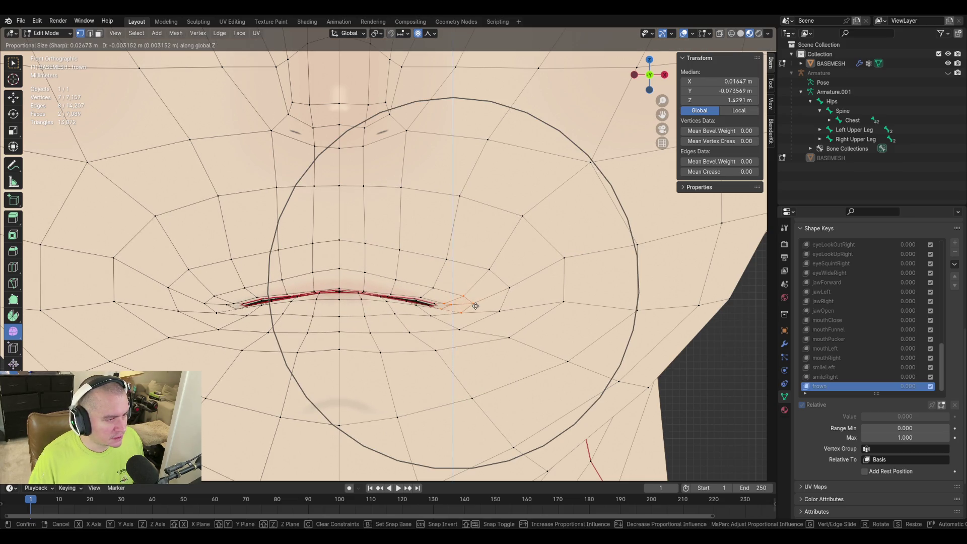
{"action": "left_click", "coordinate": [475, 305]}
{"action": "key", "text": "g"}
{"action": "key", "text": "x"}
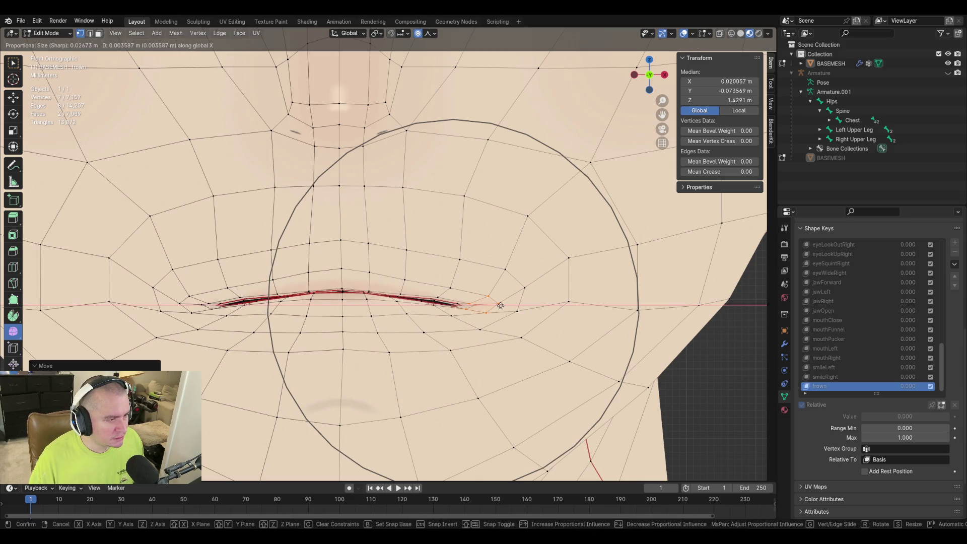
{"action": "left_click", "coordinate": [501, 305]}
{"action": "scroll", "coordinate": [453, 292], "scroll_direction": "down", "scroll_amount": 3}
{"action": "scroll", "coordinate": [431, 280], "scroll_direction": "down", "scroll_amount": 3}
Lower the lip-centre vertices along Z and return to object mode
{"action": "mouse_move", "coordinate": [431, 281]}
{"action": "middle_mouse_down"}
{"action": "mouse_move", "coordinate": [456, 296]}
{"action": "mouse_move", "coordinate": [406, 291]}
{"action": "middle_mouse_up"}
{"action": "scroll", "coordinate": [371, 302], "scroll_direction": "up", "scroll_amount": 4}
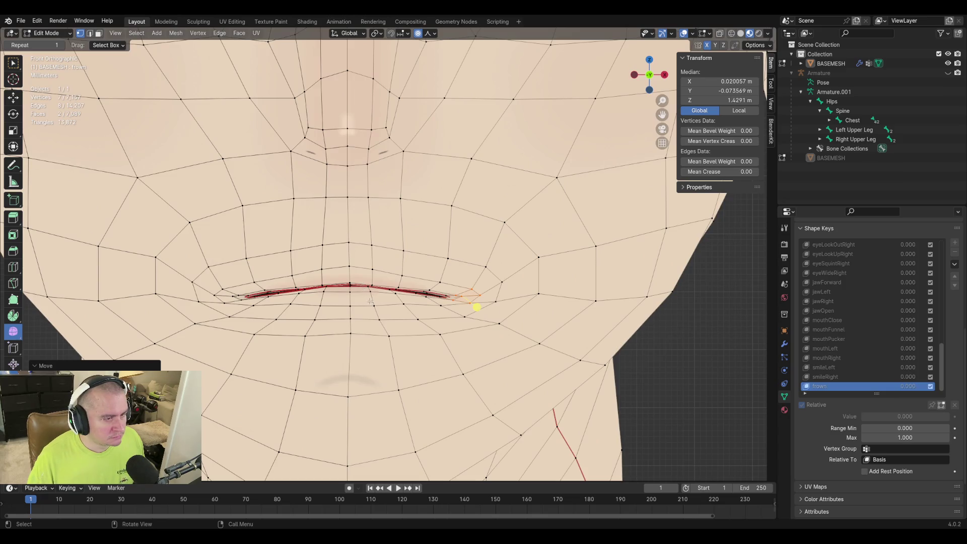
{"action": "left_click", "coordinate": [350, 268]}
{"action": "key", "text": "shift"}
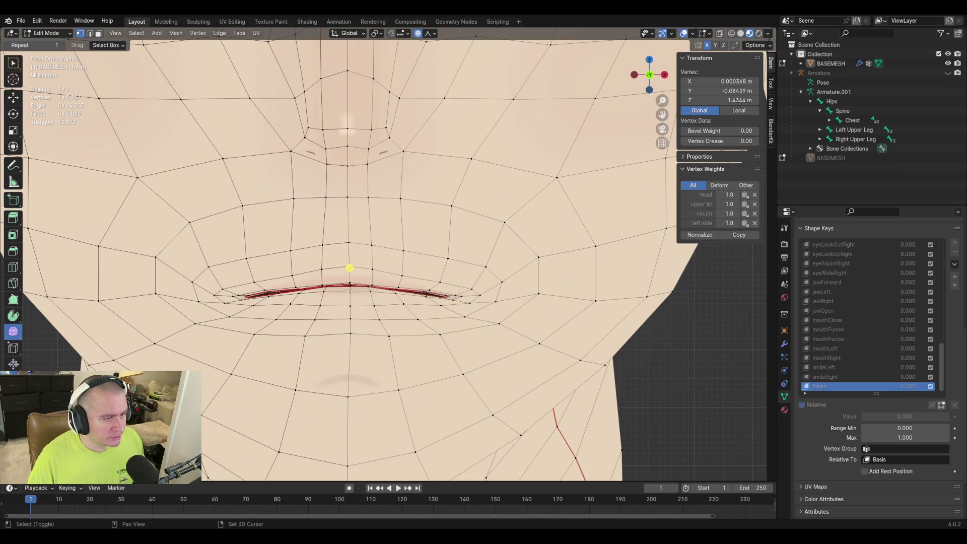
{"action": "left_click", "coordinate": [349, 285], "text": "shift"}
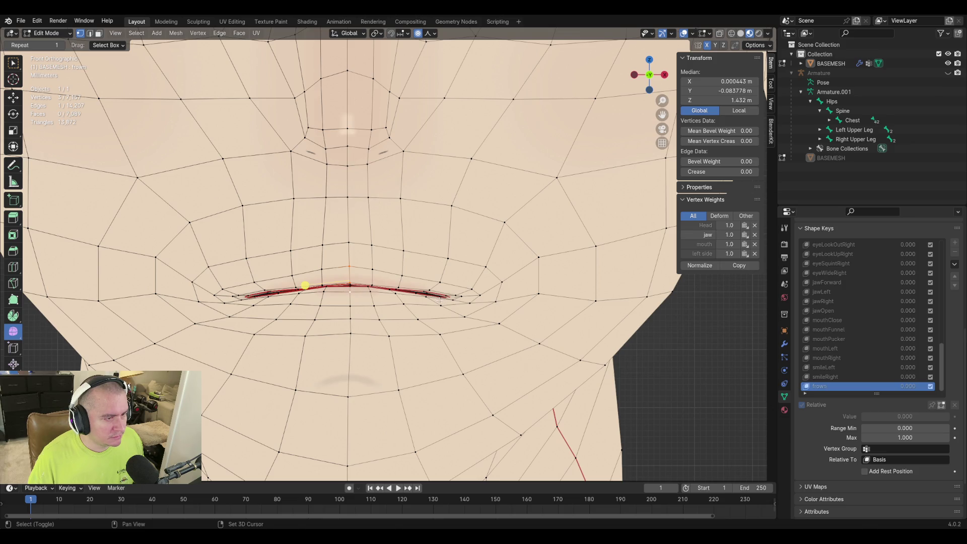
{"action": "key", "text": "g"}
{"action": "key", "text": "z"}
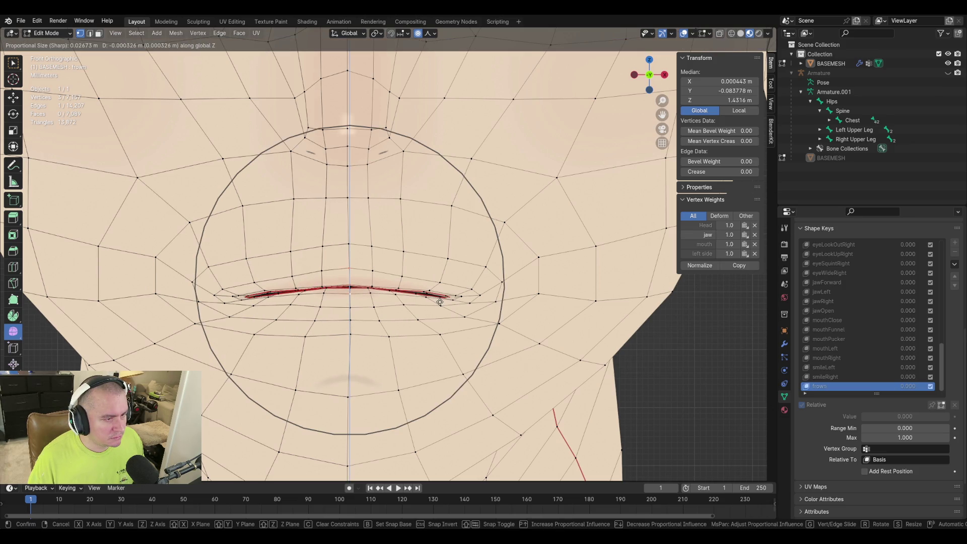
{"action": "left_click", "coordinate": [440, 301]}
{"action": "key", "text": "Tab"}
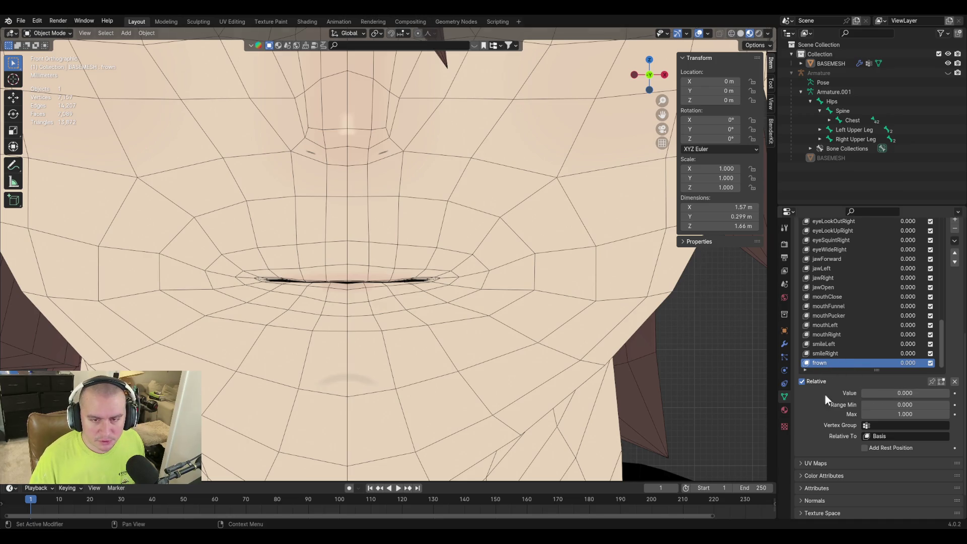
Set frown's value to 1.000, re-enter edit mode and select a cheek vertex below the right mouth corner
{"action": "left_click_drag", "start_coordinate": [877, 393], "coordinate": [947, 393]}
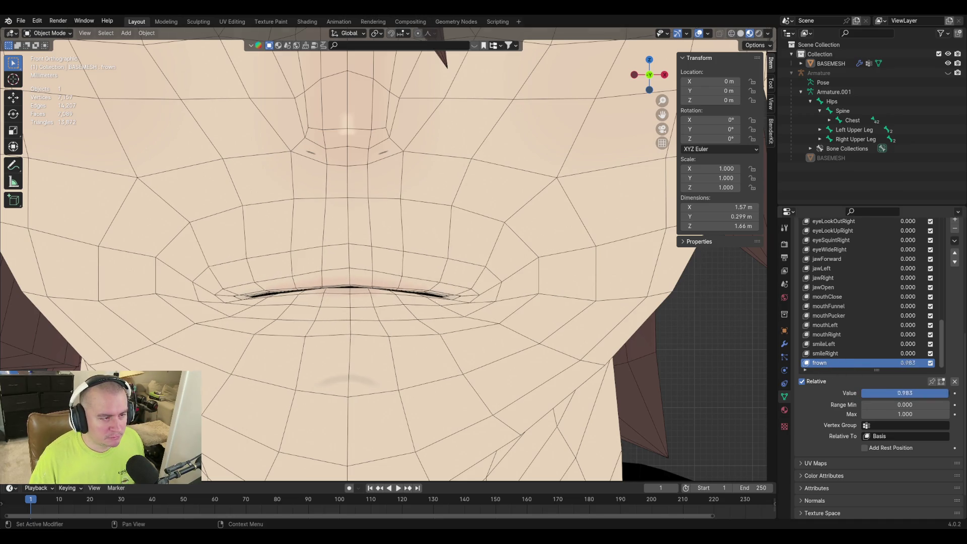
{"action": "left_click_drag", "start_coordinate": [948, 393], "coordinate": [951, 393]}
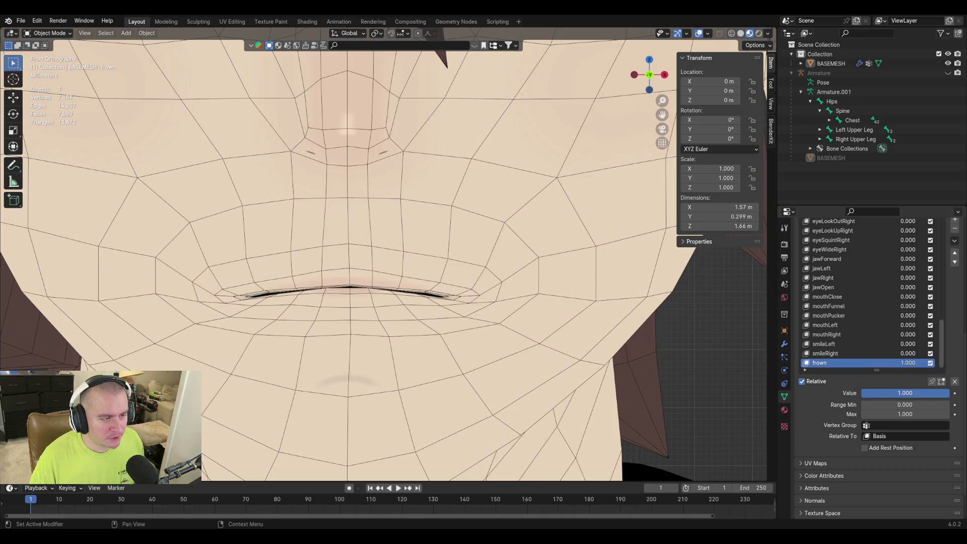
{"action": "key", "text": "Tab"}
{"action": "left_click", "coordinate": [491, 312]}
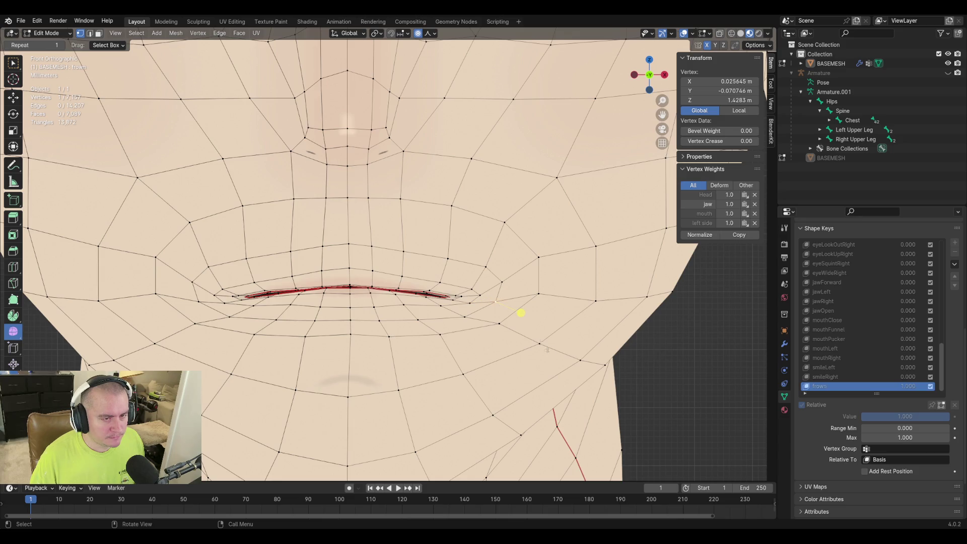
Vertex-slide the right cheek vertices around the mouth corner along their edges
{"action": "key", "text": "g"}
{"action": "key", "text": "g"}
{"action": "left_click", "coordinate": [511, 317]}
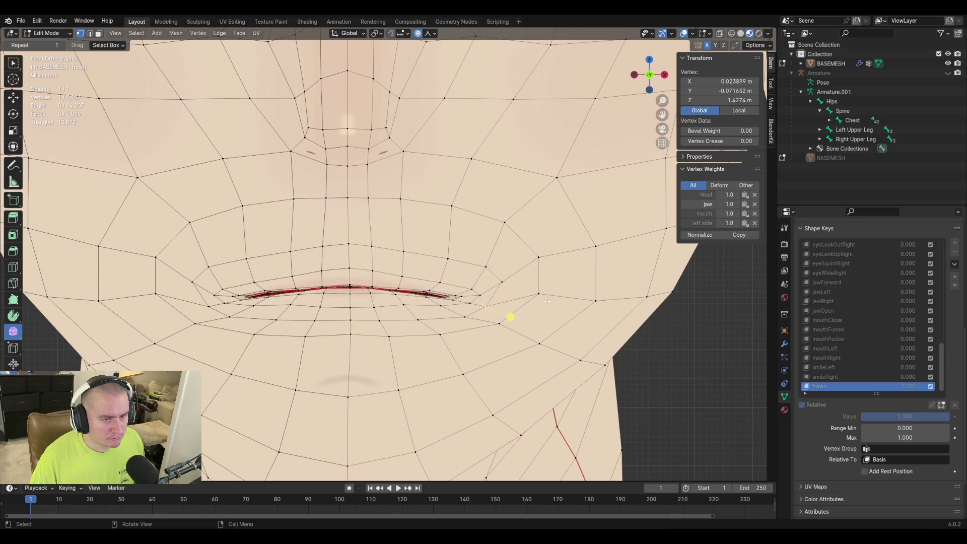
{"action": "key", "text": "g"}
{"action": "key", "text": "g"}
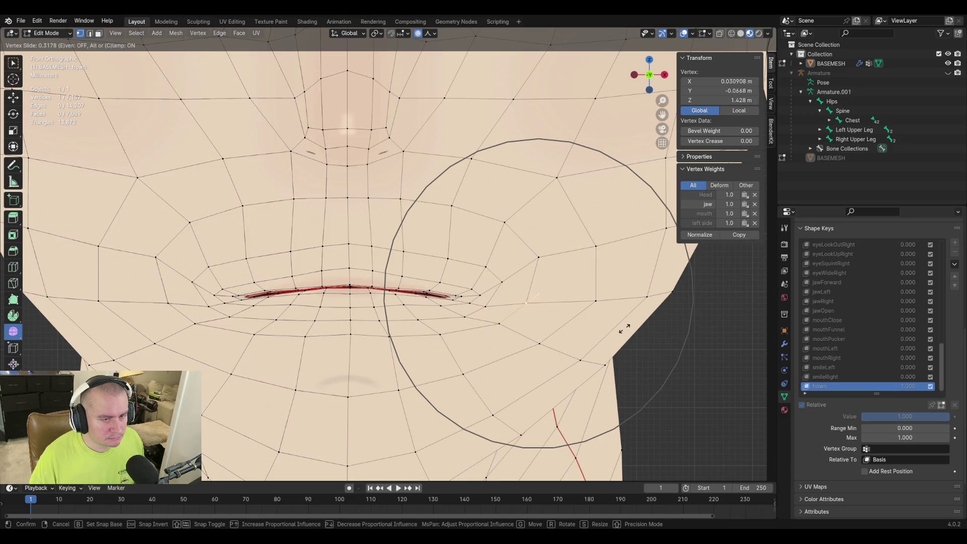
{"action": "left_click", "coordinate": [625, 329]}
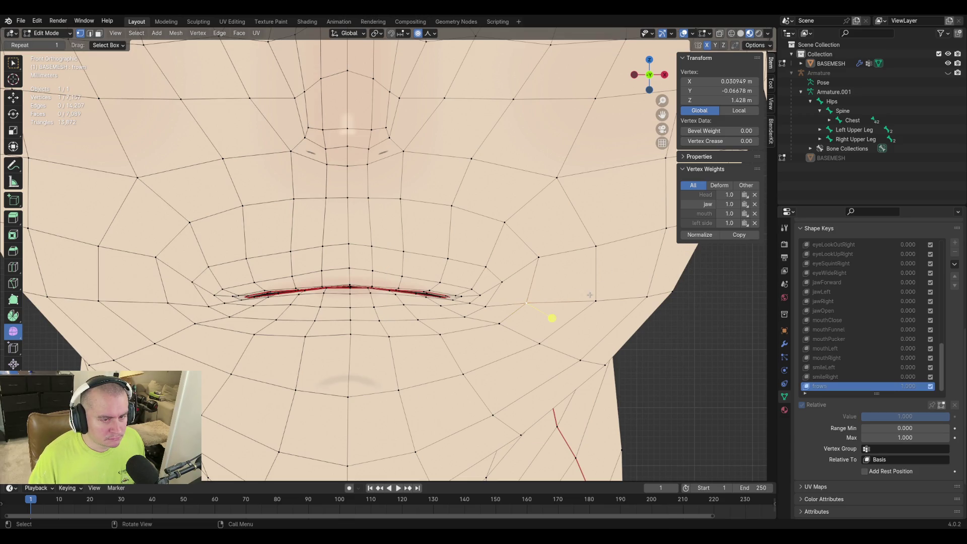
{"action": "left_click", "coordinate": [594, 301]}
{"action": "key", "text": "g"}
{"action": "key", "text": "g"}
{"action": "left_click", "coordinate": [616, 323]}
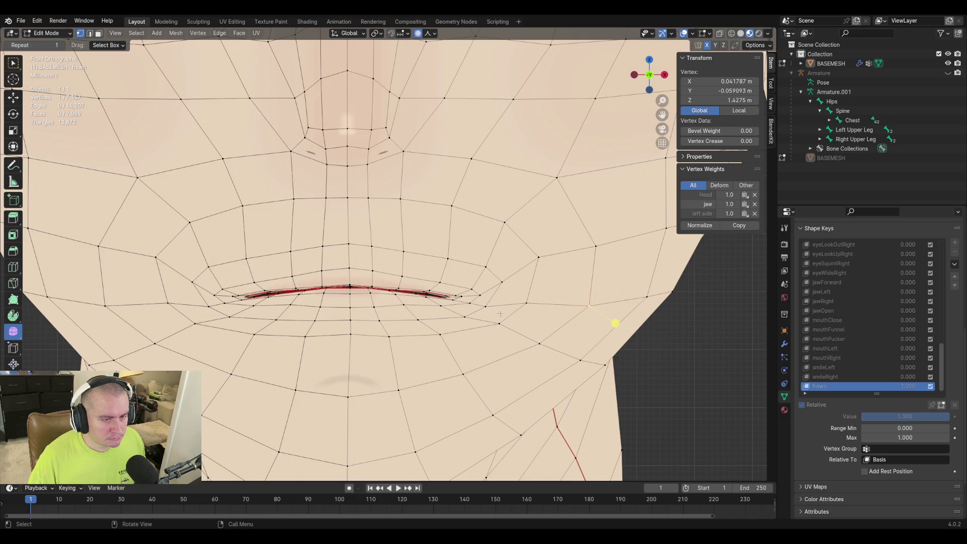
{"action": "left_click", "coordinate": [497, 322]}
{"action": "key", "text": "g"}
{"action": "key", "text": "g"}
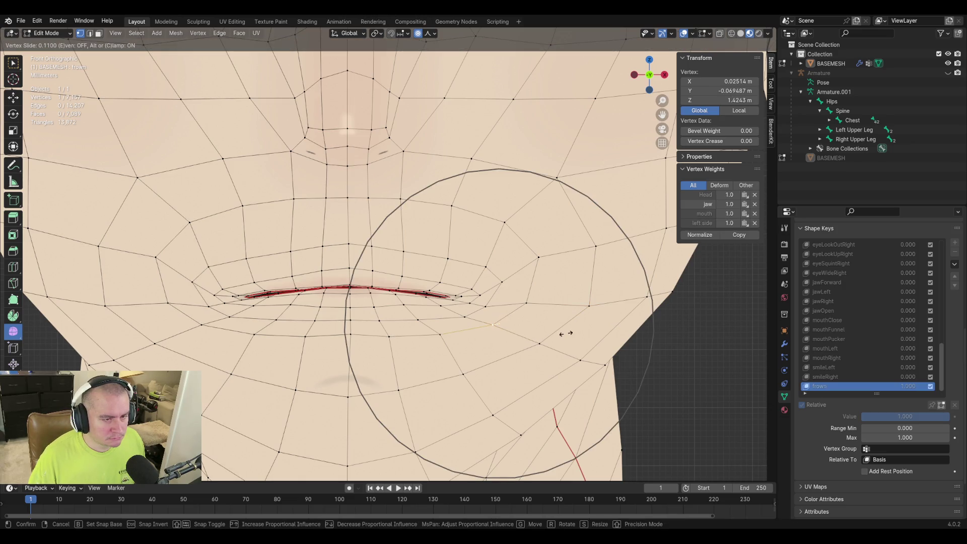
{"action": "left_click", "coordinate": [516, 344]}
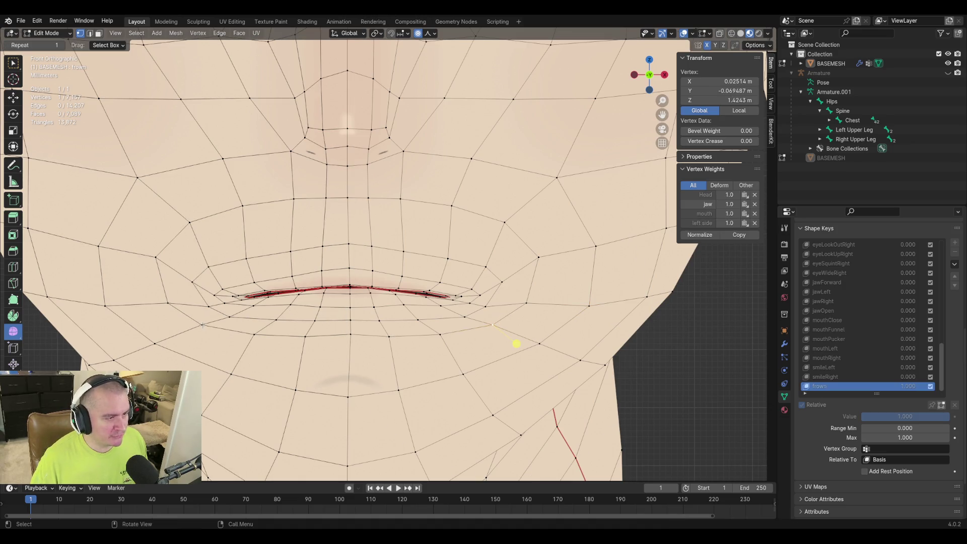
Vertex-slide the left cheek vertices around the mouth corner along their edges
{"action": "left_click", "coordinate": [202, 325]}
{"action": "key", "text": "g"}
{"action": "key", "text": "g"}
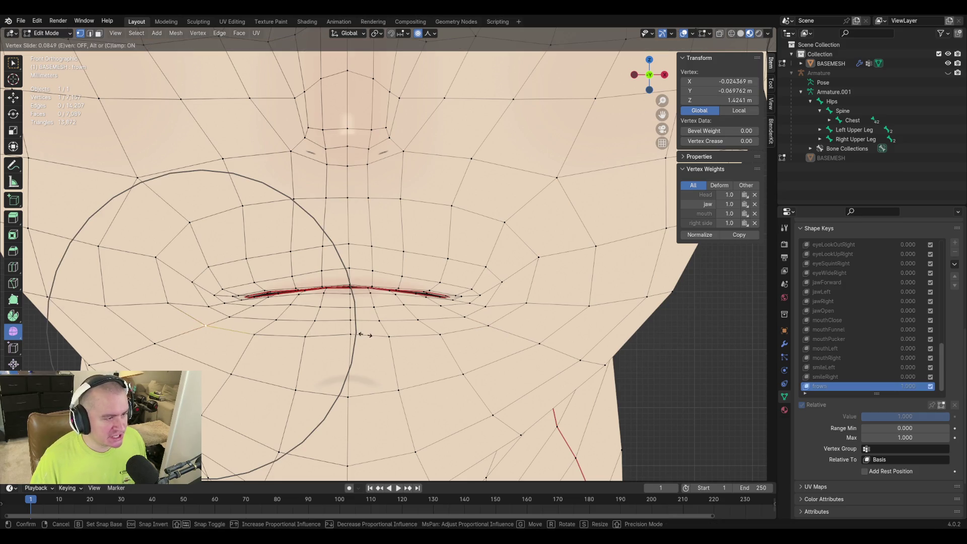
{"action": "left_click", "coordinate": [178, 344]}
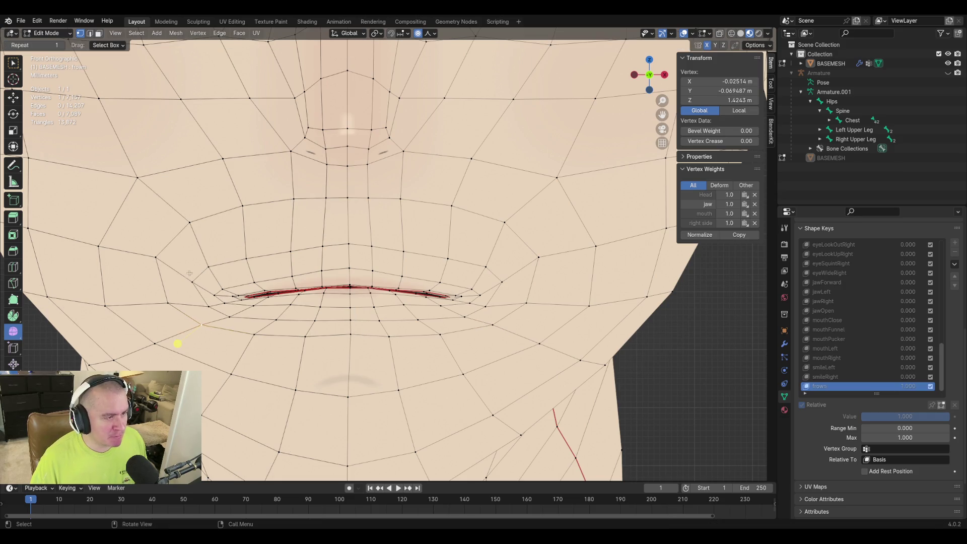
{"action": "left_click", "coordinate": [197, 306]}
{"action": "key", "text": "g"}
{"action": "key", "text": "g"}
{"action": "left_click", "coordinate": [341, 331]}
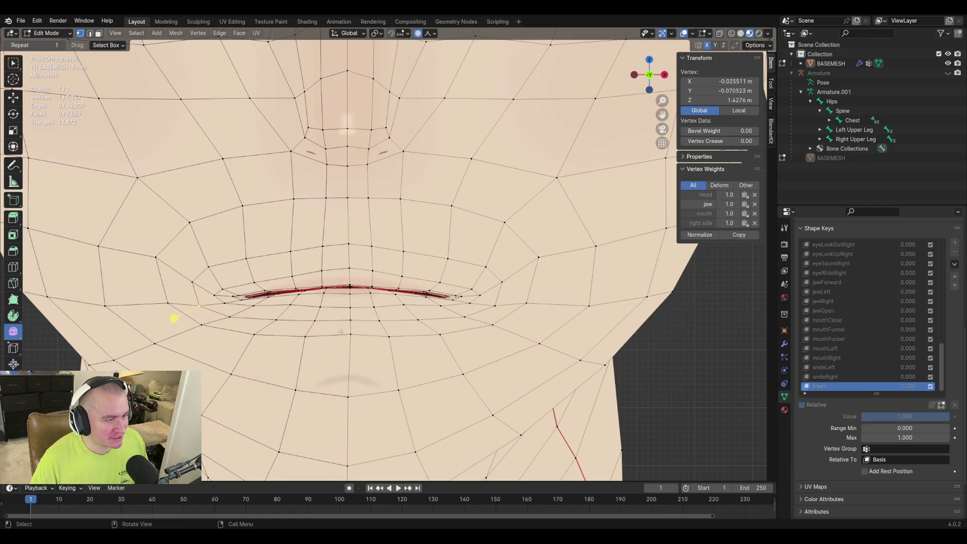
{"action": "left_click", "coordinate": [144, 317]}
{"action": "key", "text": "g"}
{"action": "key", "text": "g"}
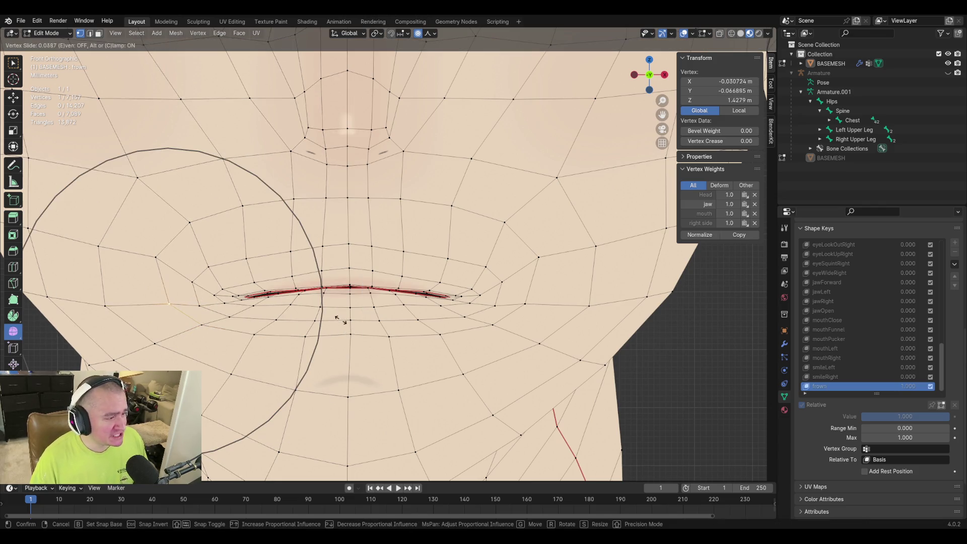
{"action": "left_click", "coordinate": [340, 323]}
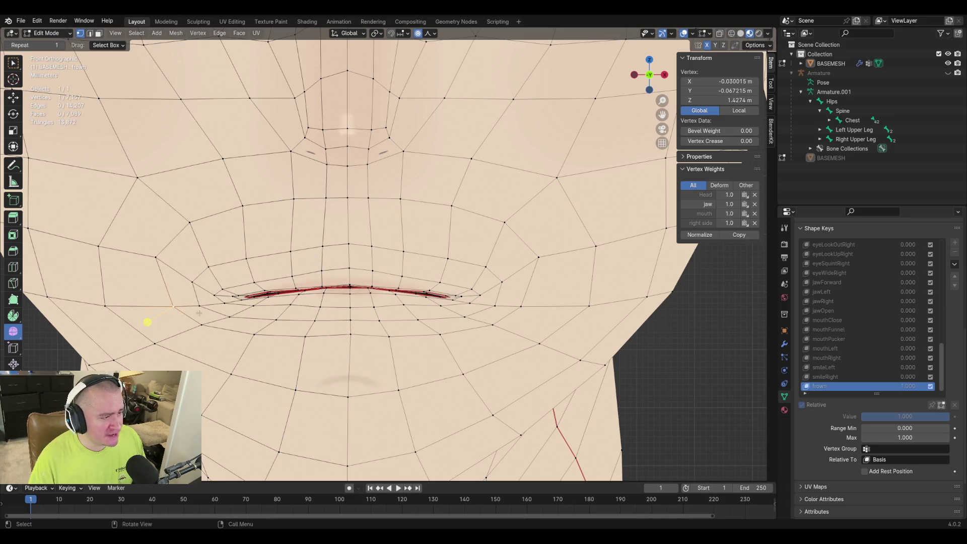
{"action": "left_click", "coordinate": [104, 309]}
{"action": "key", "text": "g"}
{"action": "key", "text": "g"}
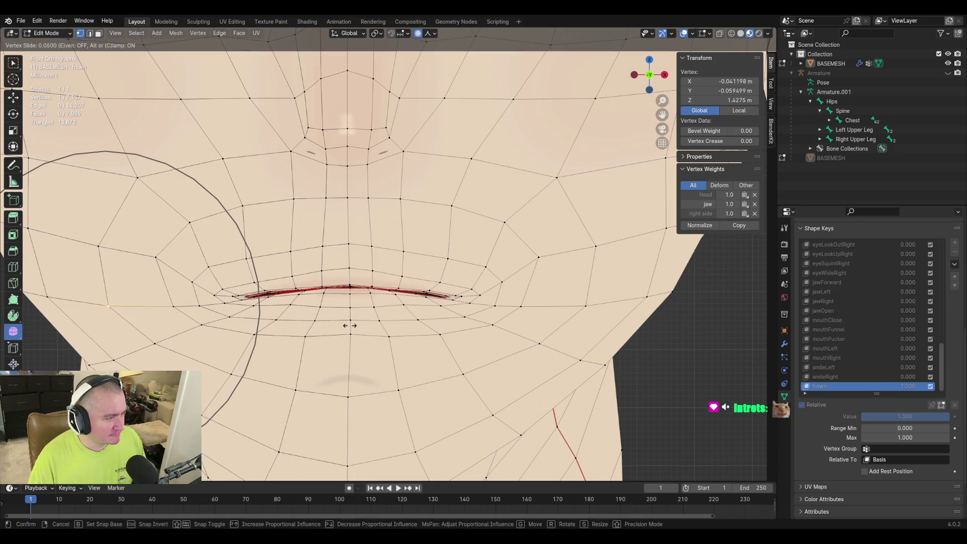
{"action": "left_click", "coordinate": [614, 369]}
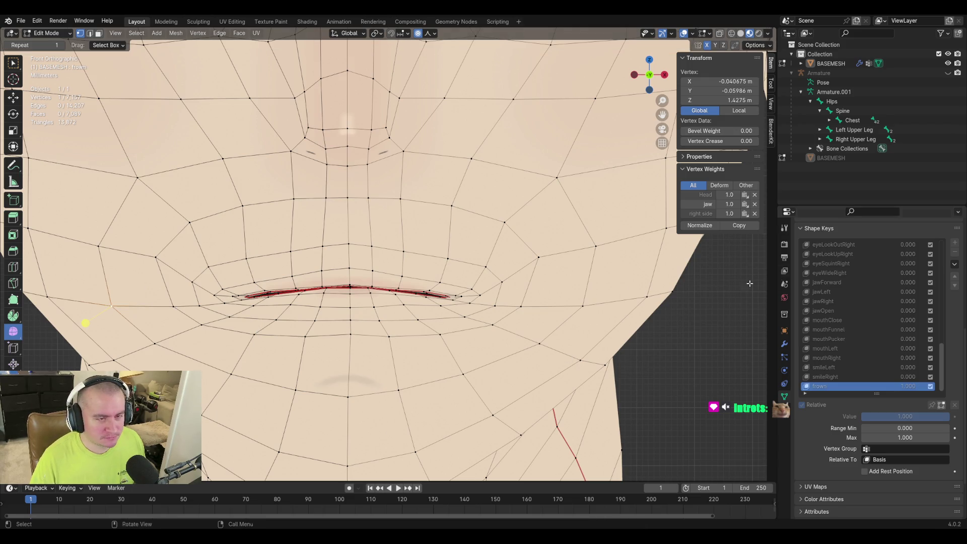
Slide the outer cheek vertex, select right mouth-corner vertices and orbit to a side view
{"action": "left_click", "coordinate": [537, 258]}
{"action": "key", "text": "g"}
{"action": "key", "text": "g"}
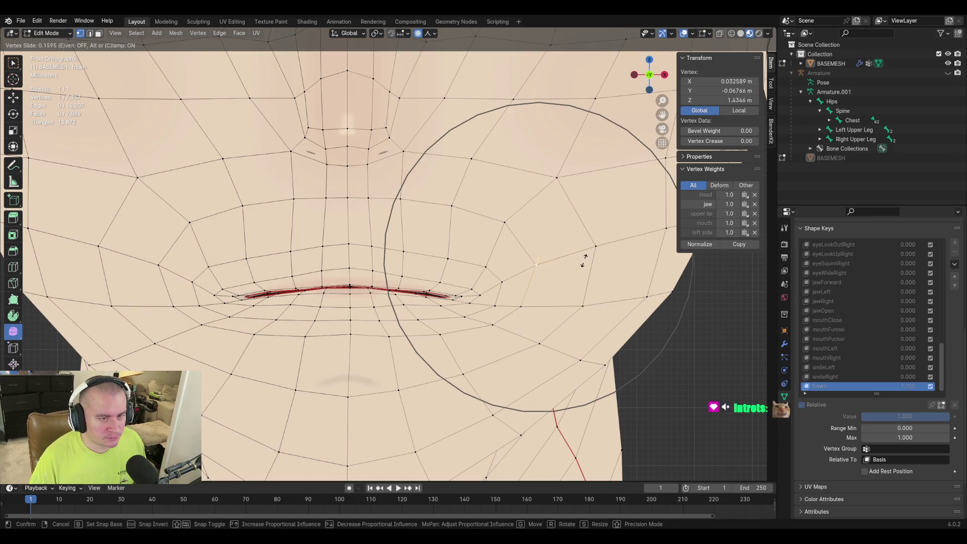
{"action": "left_click", "coordinate": [583, 261]}
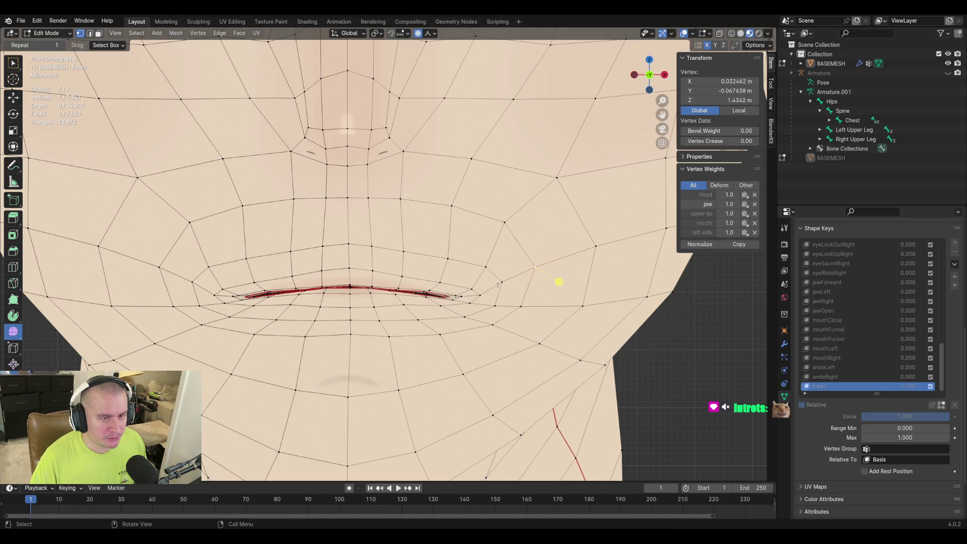
{"action": "left_click", "coordinate": [528, 293]}
{"action": "left_click", "coordinate": [502, 308]}
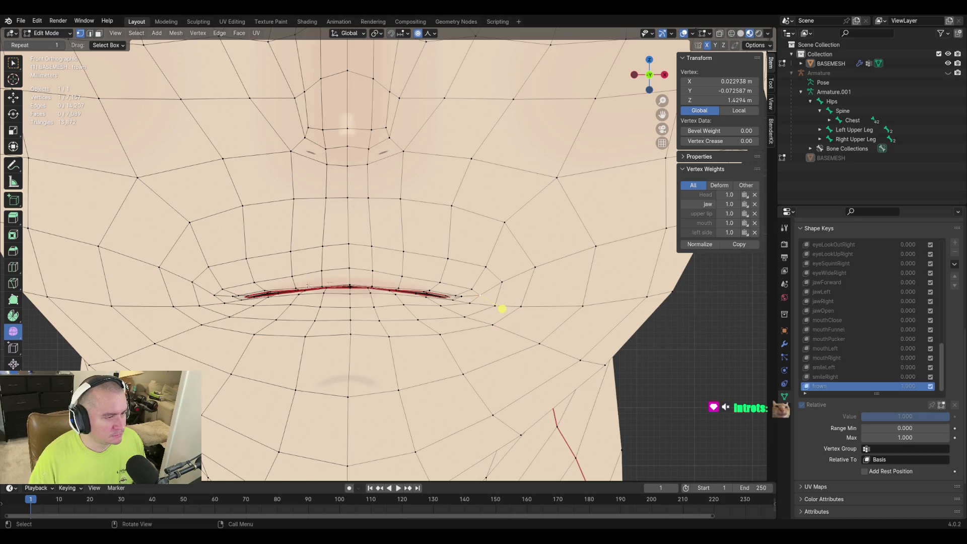
{"action": "mouse_move", "coordinate": [502, 308]}
{"action": "middle_mouse_down"}
{"action": "mouse_move", "coordinate": [444, 315]}
{"action": "mouse_move", "coordinate": [451, 310]}
{"action": "middle_mouse_up"}
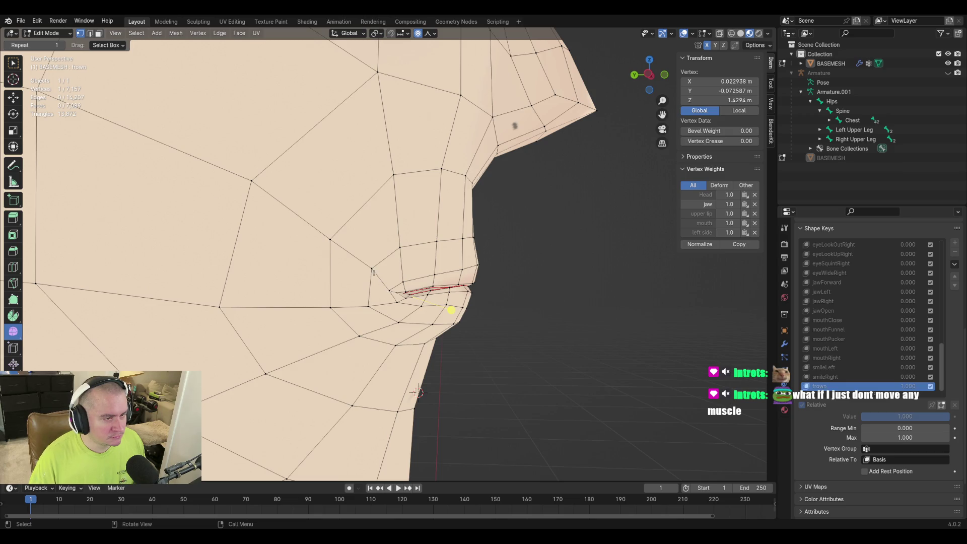
Slide and nudge the right mouth-corner vertices vertically along Z
{"action": "key", "text": "g"}
{"action": "key", "text": "g"}
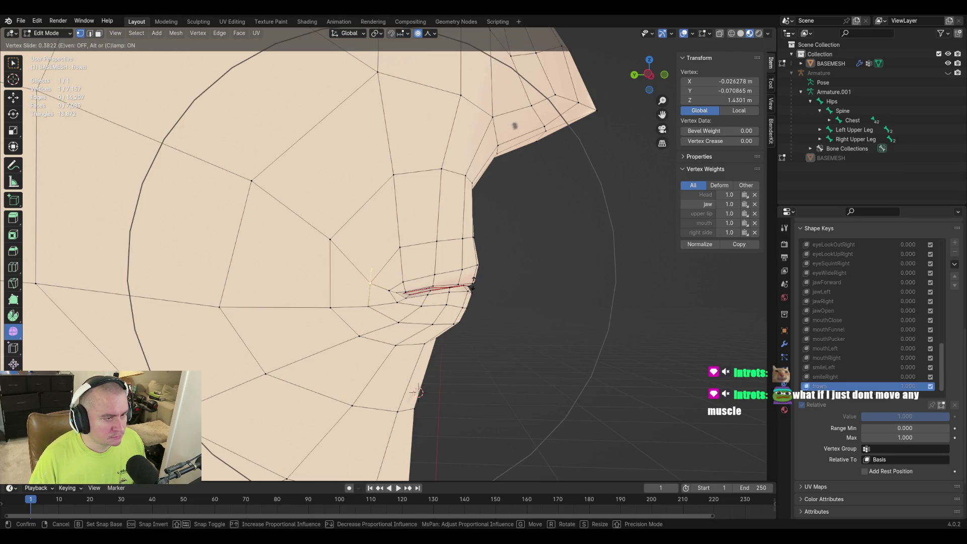
{"action": "left_click", "coordinate": [400, 292]}
{"action": "key", "text": "g"}
{"action": "key", "text": "g"}
{"action": "left_click", "coordinate": [364, 273]}
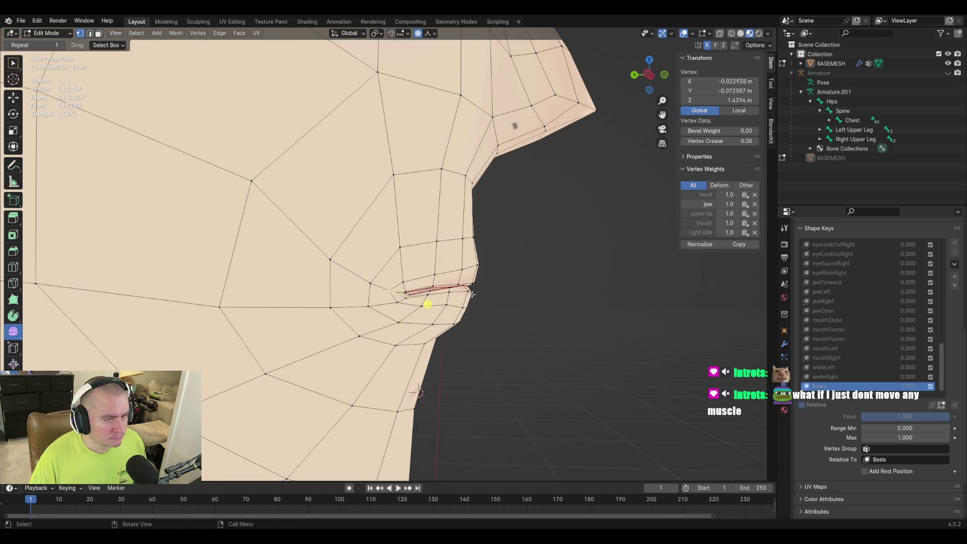
{"action": "key", "text": "g"}
{"action": "left_click", "coordinate": [428, 307]}
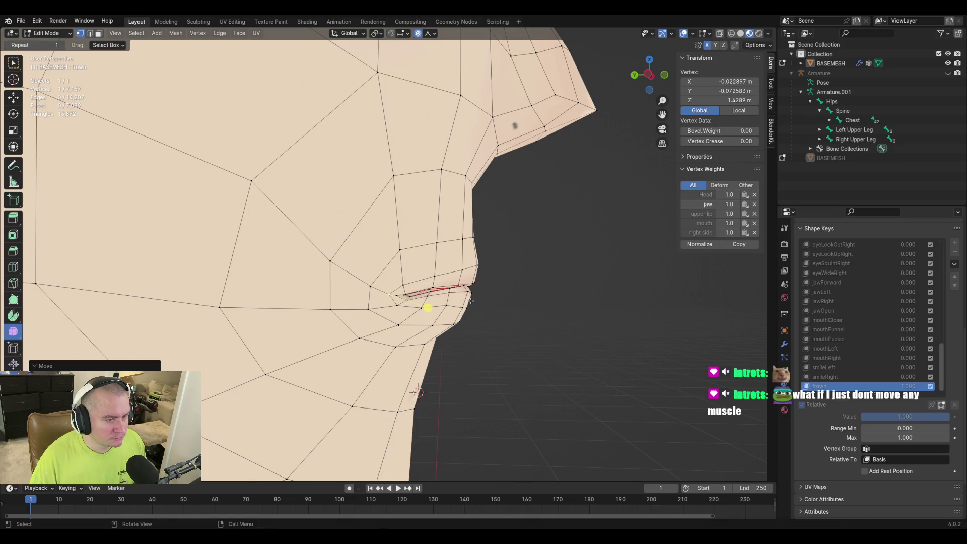
{"action": "left_click", "coordinate": [406, 296]}
{"action": "key", "text": "g"}
{"action": "key", "text": "z"}
{"action": "scroll", "coordinate": [469, 291], "scroll_direction": "up", "scroll_amount": 5}
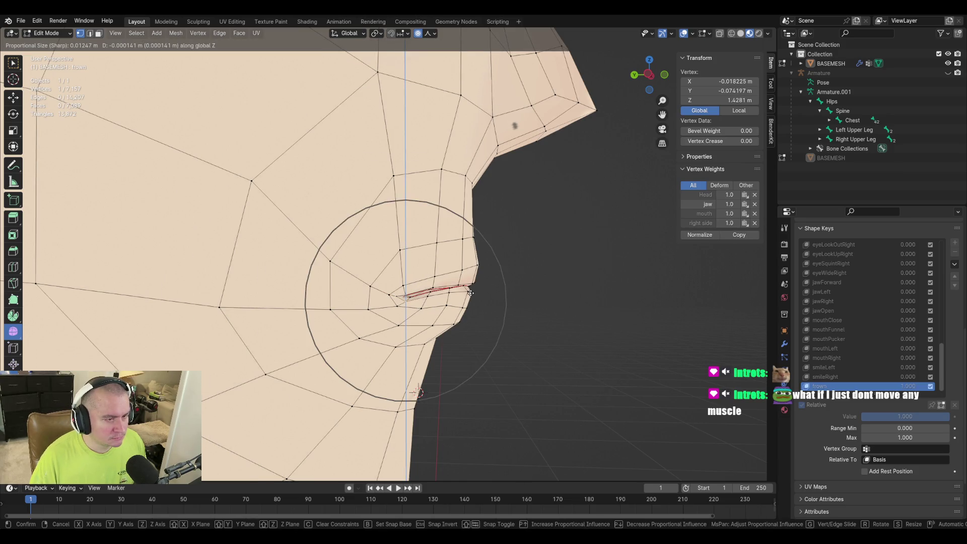
{"action": "scroll", "coordinate": [469, 291], "scroll_direction": "down", "scroll_amount": 2}
{"action": "scroll", "coordinate": [470, 292], "scroll_direction": "up", "scroll_amount": 3}
{"action": "scroll", "coordinate": [470, 291], "scroll_direction": "up", "scroll_amount": 1}
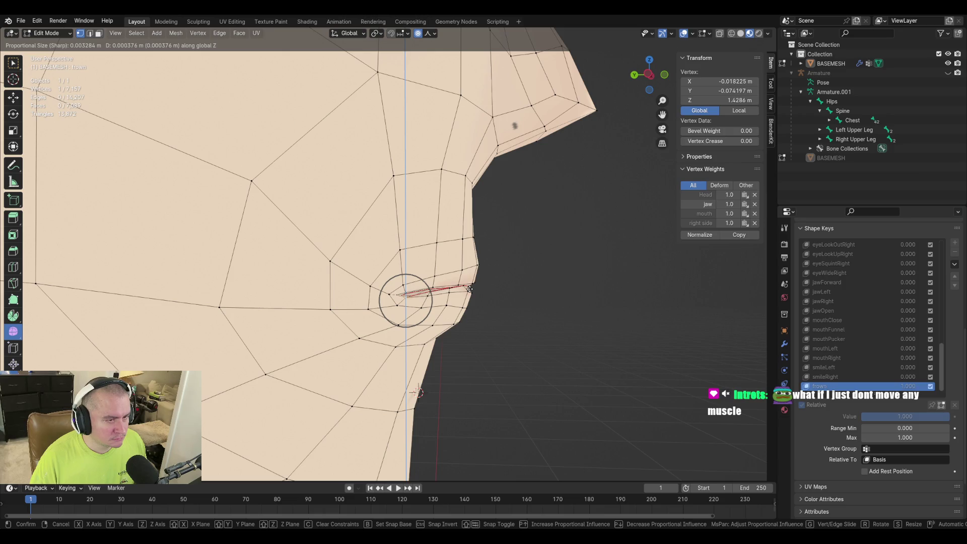
{"action": "left_click", "coordinate": [470, 292]}
Return to object mode, save the file, and start choosing frown's vertex group
{"action": "mouse_move", "coordinate": [539, 320]}
{"action": "middle_mouse_down"}
{"action": "mouse_move", "coordinate": [326, 304]}
{"action": "mouse_move", "coordinate": [426, 308]}
{"action": "mouse_move", "coordinate": [413, 305]}
{"action": "mouse_move", "coordinate": [220, 313]}
{"action": "mouse_move", "coordinate": [367, 316]}
{"action": "mouse_move", "coordinate": [341, 286]}
{"action": "mouse_move", "coordinate": [332, 330]}
{"action": "mouse_move", "coordinate": [365, 334]}
{"action": "middle_mouse_up"}
{"action": "key", "text": "Tab"}
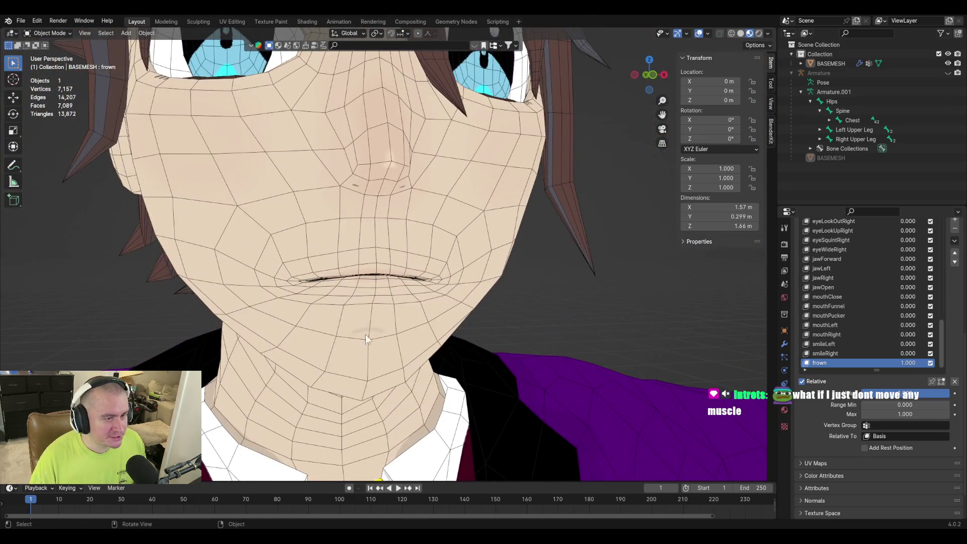
{"action": "key", "text": "ctrl+s"}
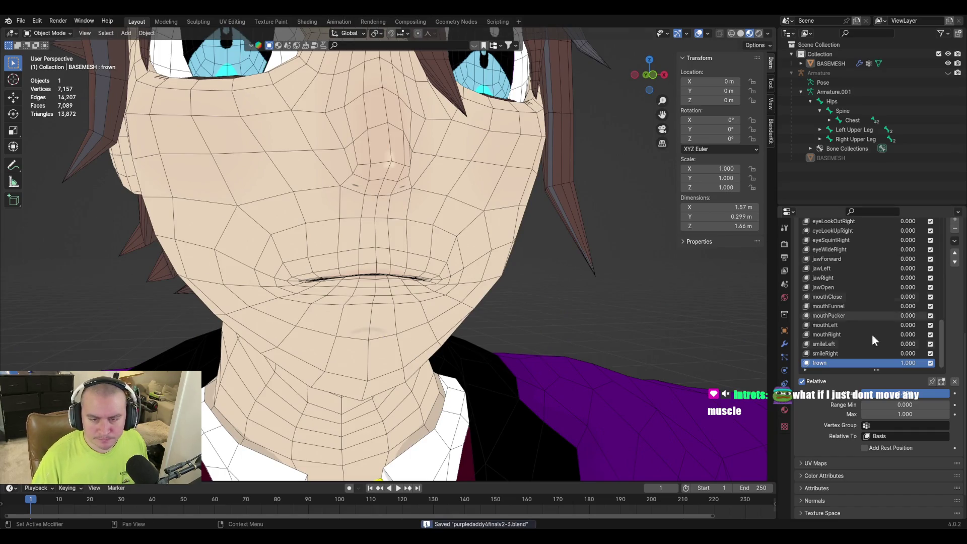
{"action": "left_click", "coordinate": [902, 426]}
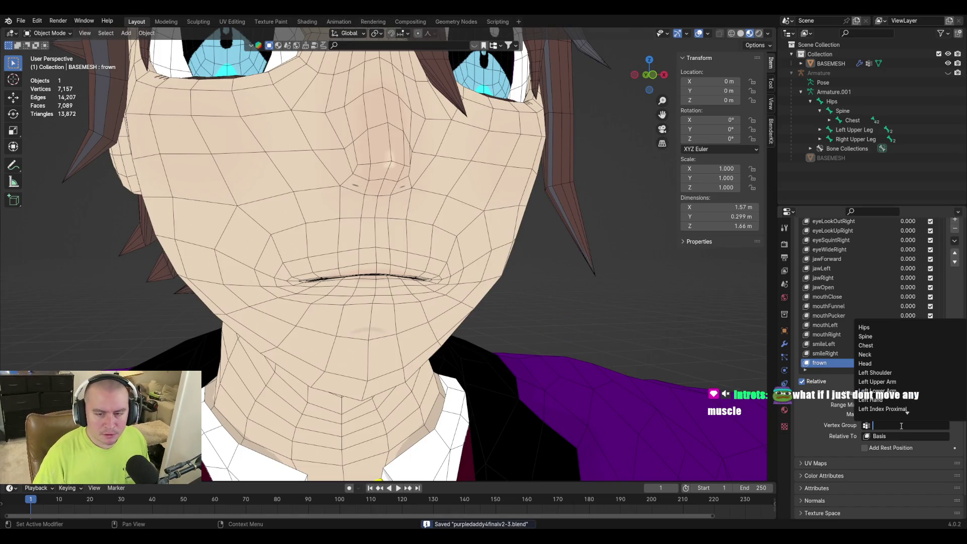
{"action": "type", "text": "left side"}
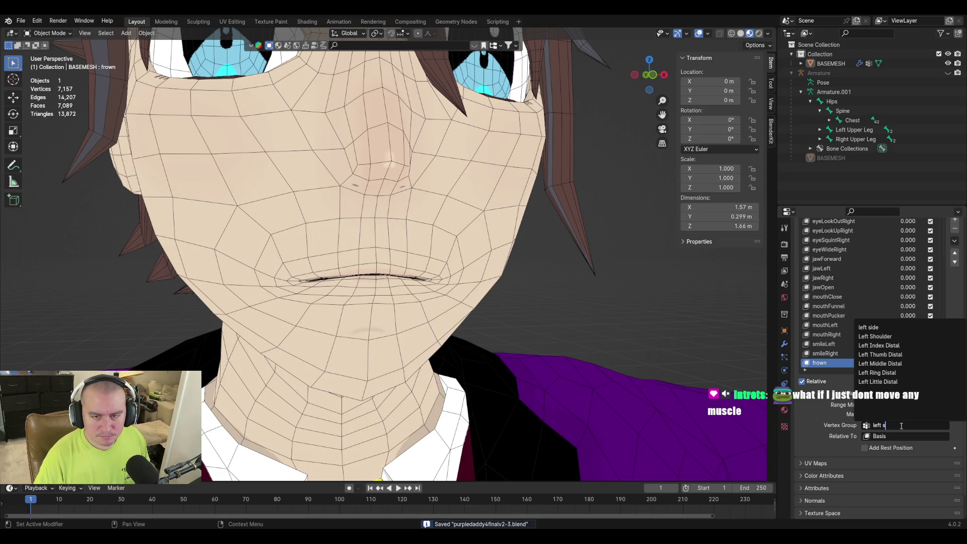
Limit frown to the left side vertex group and create frownLeft from the mix
{"action": "key", "text": "Return"}
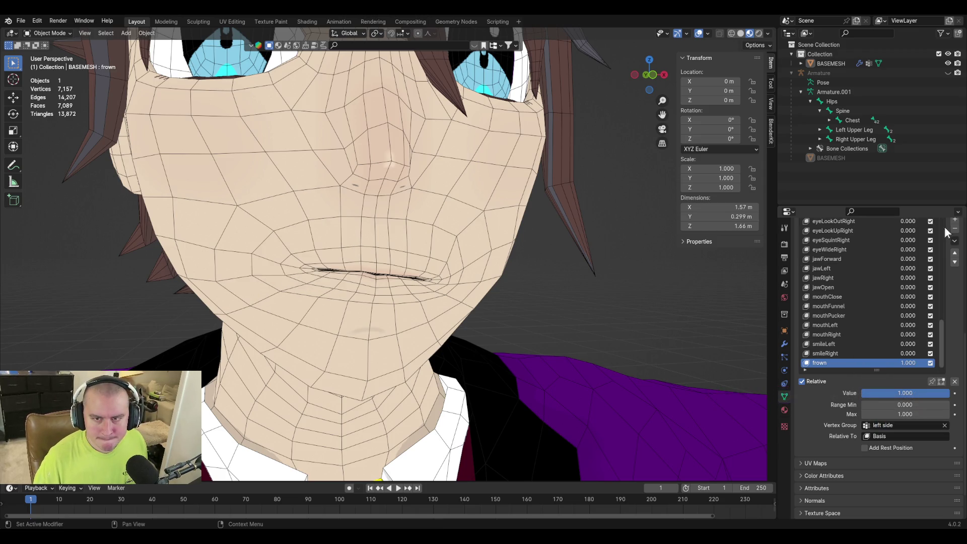
{"action": "left_click", "coordinate": [954, 240]}
{"action": "left_click", "coordinate": [930, 252]}
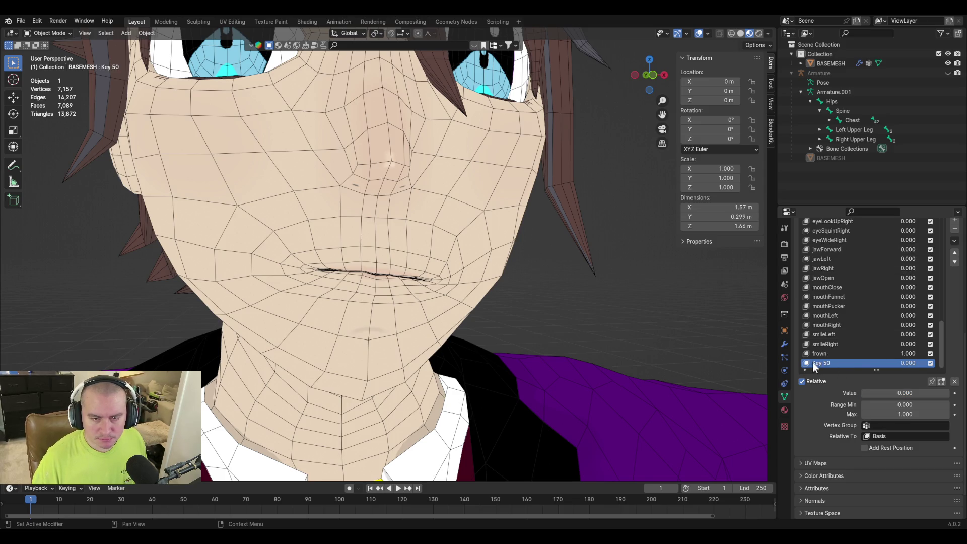
{"action": "type", "text": "frownLeft"}
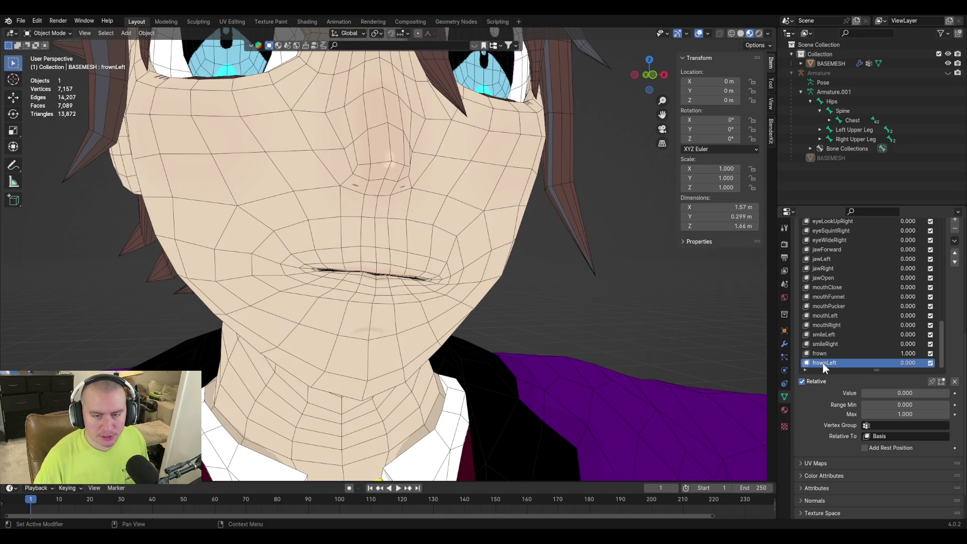
Limit frown to the right side vertex group and create frownRight from the mix
{"action": "left_click", "coordinate": [830, 354]}
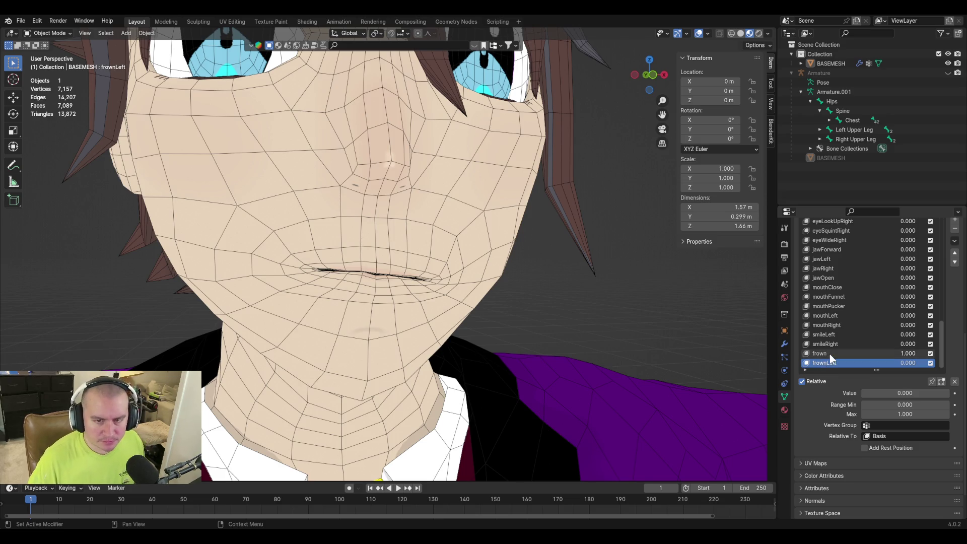
{"action": "left_click", "coordinate": [895, 424]}
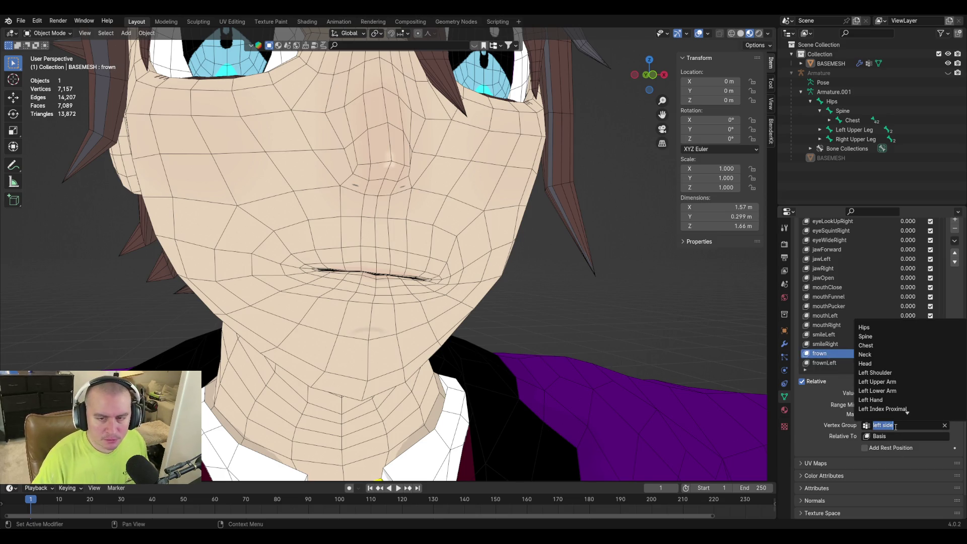
{"action": "type", "text": "right side"}
{"action": "key", "text": "Return"}
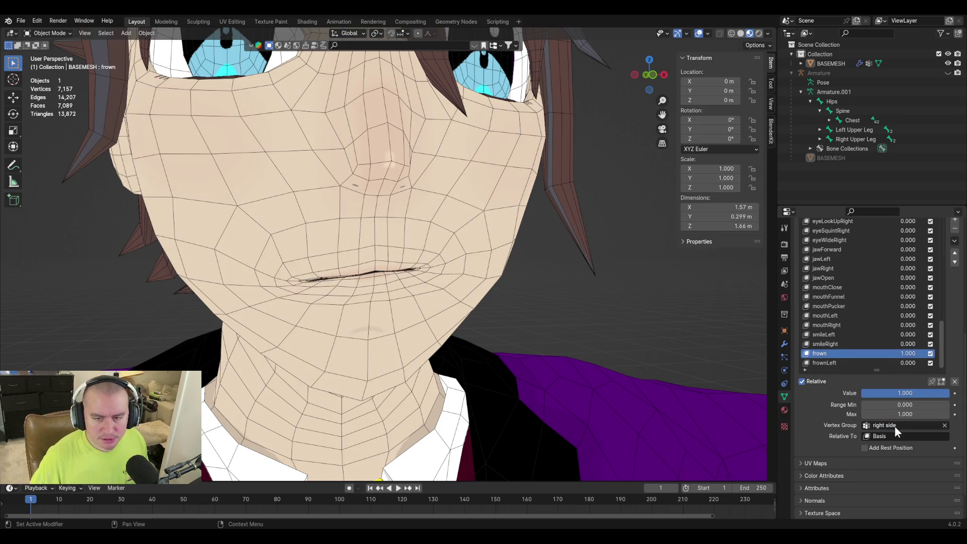
{"action": "left_click", "coordinate": [953, 241]}
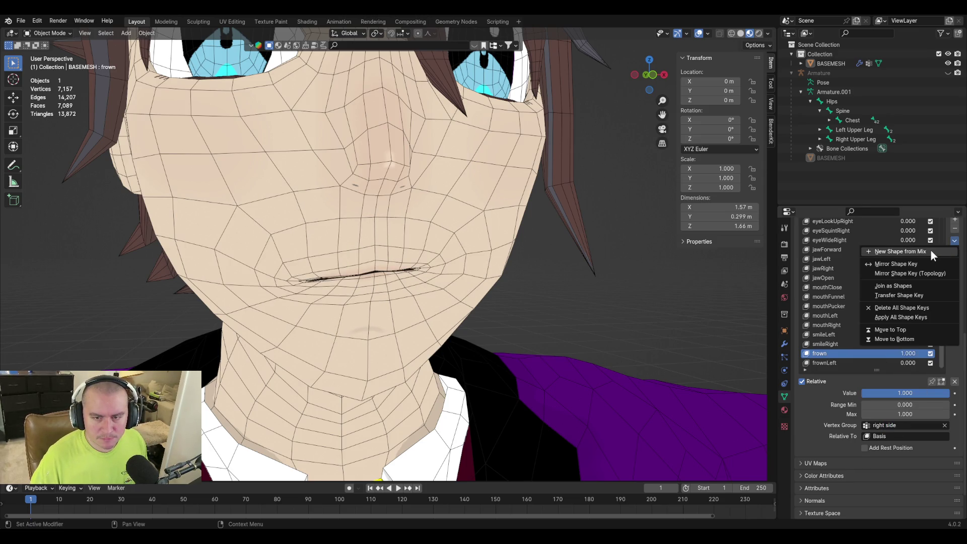
{"action": "left_click", "coordinate": [930, 249]}
{"action": "double_click", "coordinate": [817, 362]}
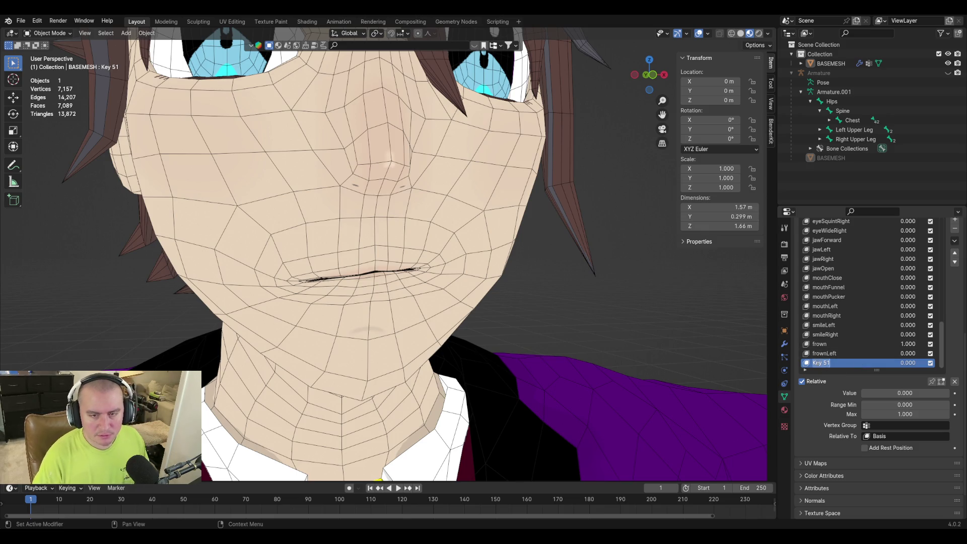
{"action": "type", "text": "frownRight"}
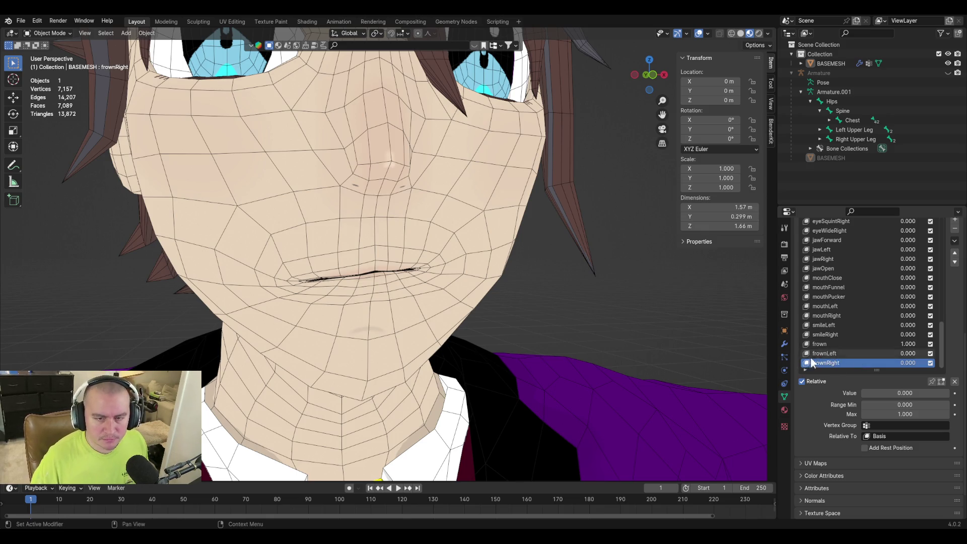
Undo an accidental removal of frown and set its value back to 0
{"action": "left_click", "coordinate": [814, 345]}
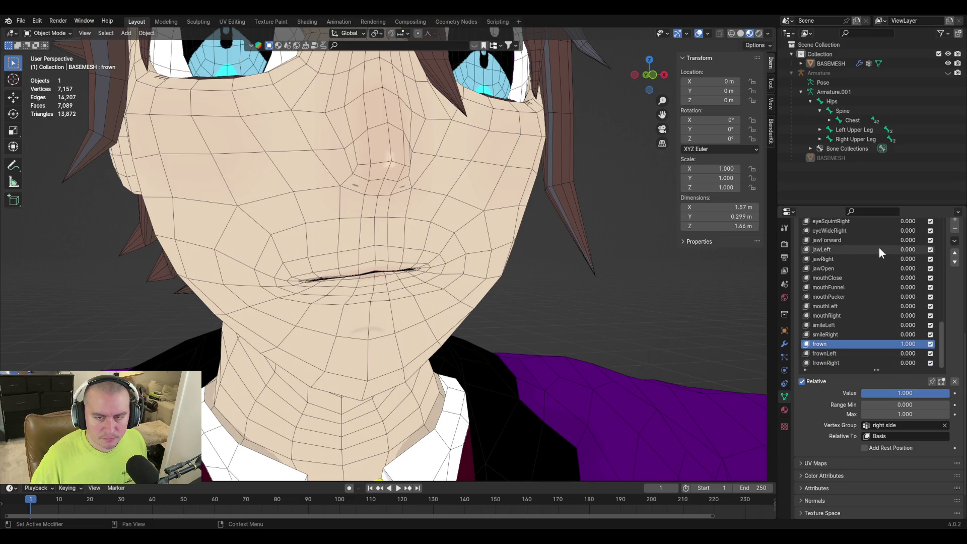
{"action": "left_click", "coordinate": [956, 230]}
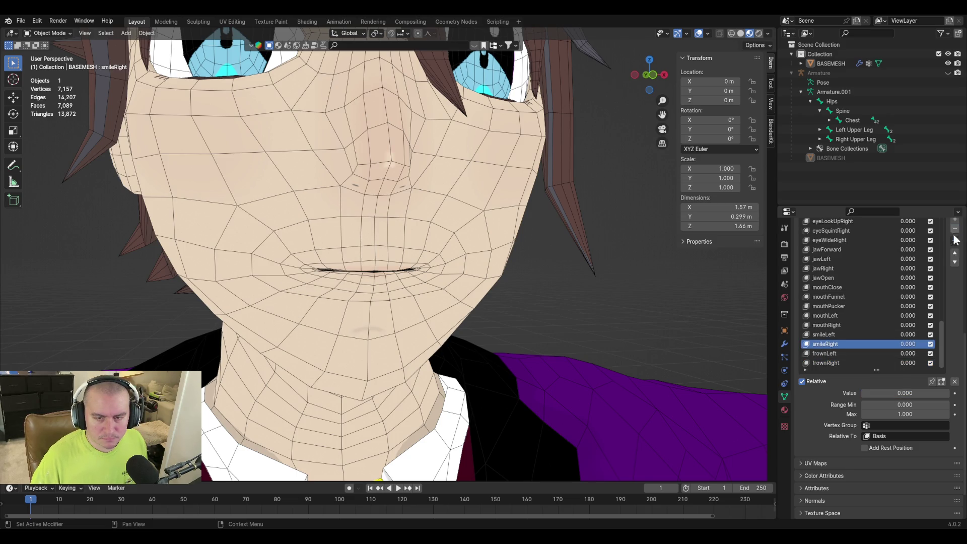
{"action": "key", "text": "ctrl+z"}
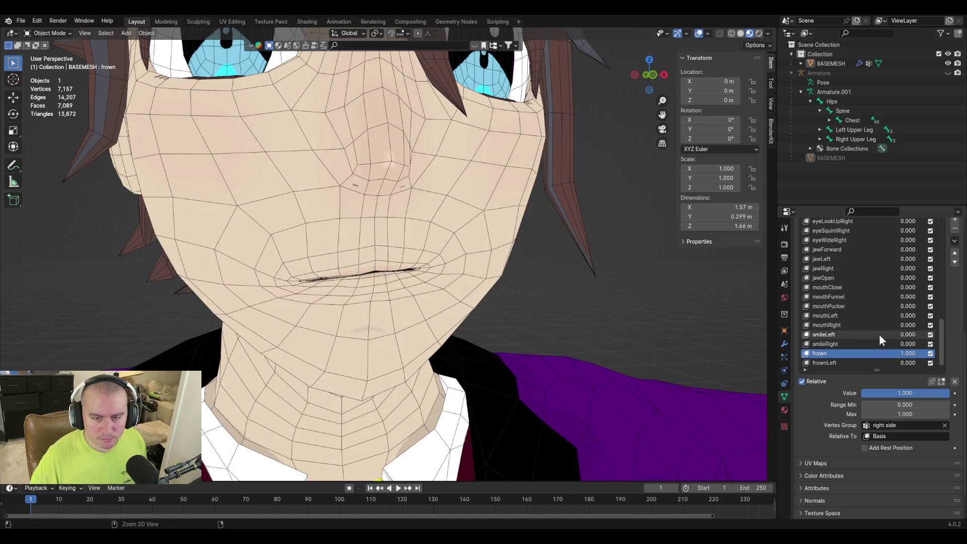
{"action": "left_click_drag", "start_coordinate": [908, 395], "coordinate": [862, 395]}
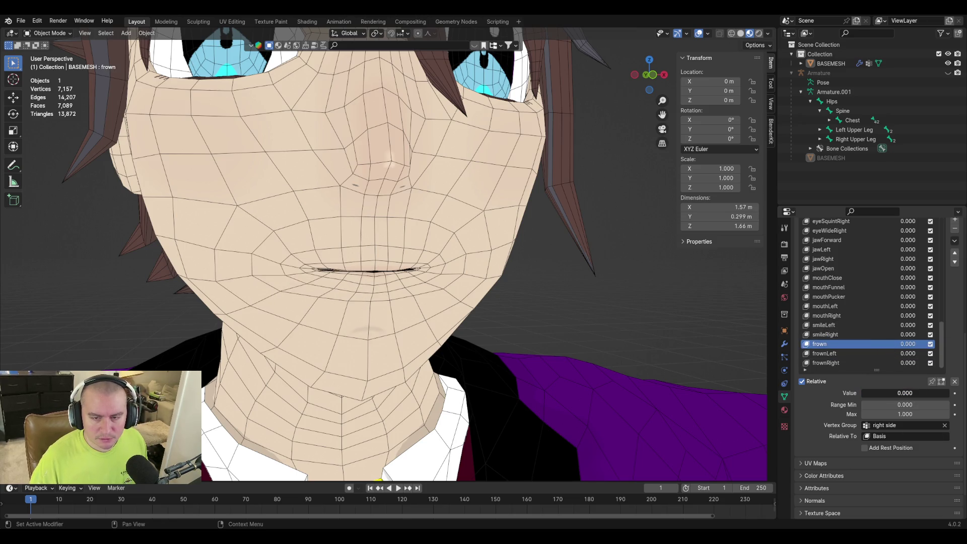
Move the frown shape key to the top of the list
{"action": "right_click", "coordinate": [815, 345]}
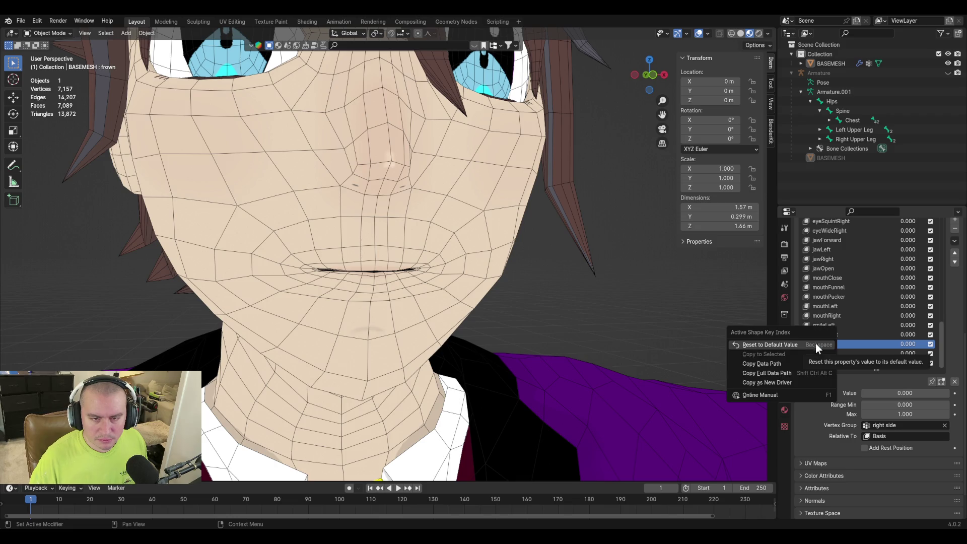
{"action": "scroll", "coordinate": [953, 253], "scroll_direction": "up", "scroll_amount": 5}
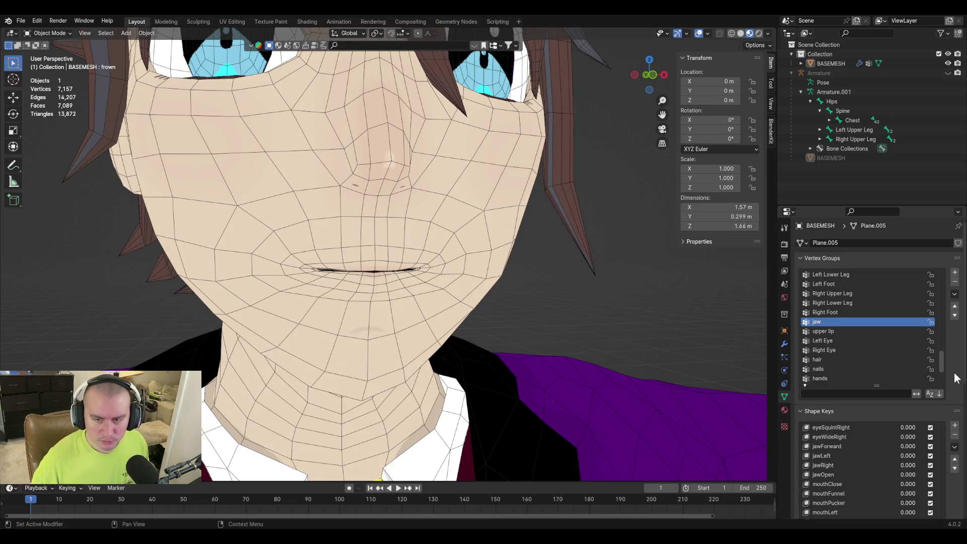
{"action": "scroll", "coordinate": [954, 374], "scroll_direction": "down", "scroll_amount": 5}
{"action": "scroll", "coordinate": [954, 374], "scroll_direction": "down", "scroll_amount": 2}
{"action": "left_click", "coordinate": [954, 277]}
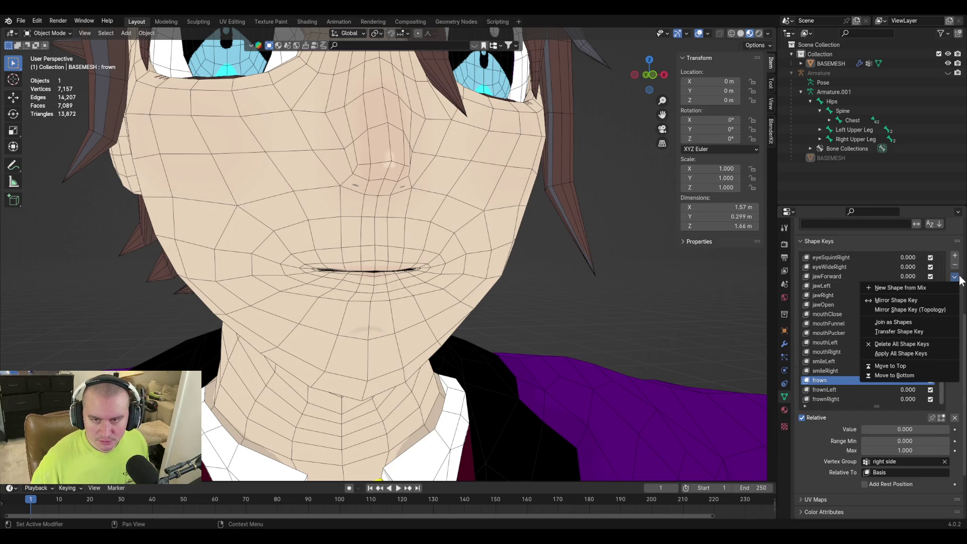
{"action": "left_click", "coordinate": [936, 365]}
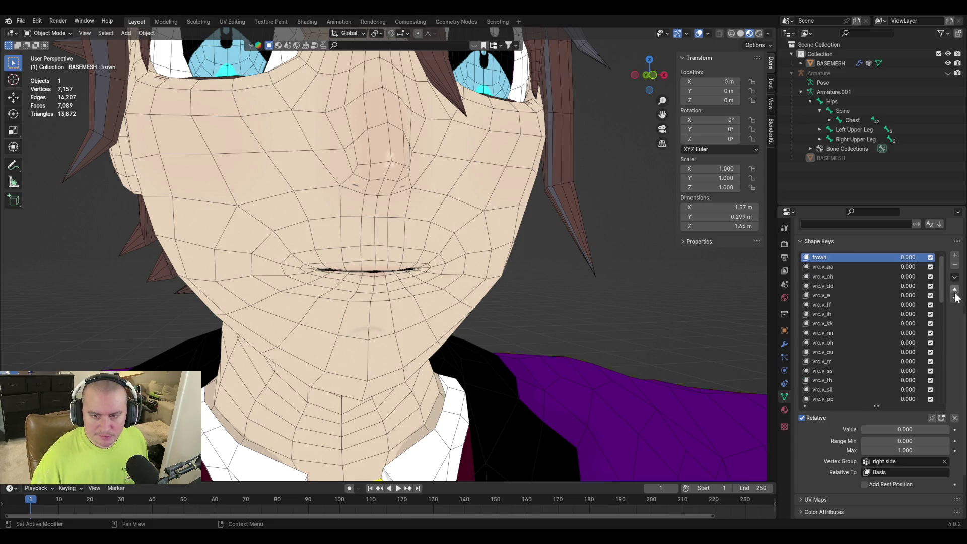
{"action": "scroll", "coordinate": [862, 355], "scroll_direction": "down", "scroll_amount": 5}
{"action": "scroll", "coordinate": [857, 359], "scroll_direction": "down", "scroll_amount": 5}
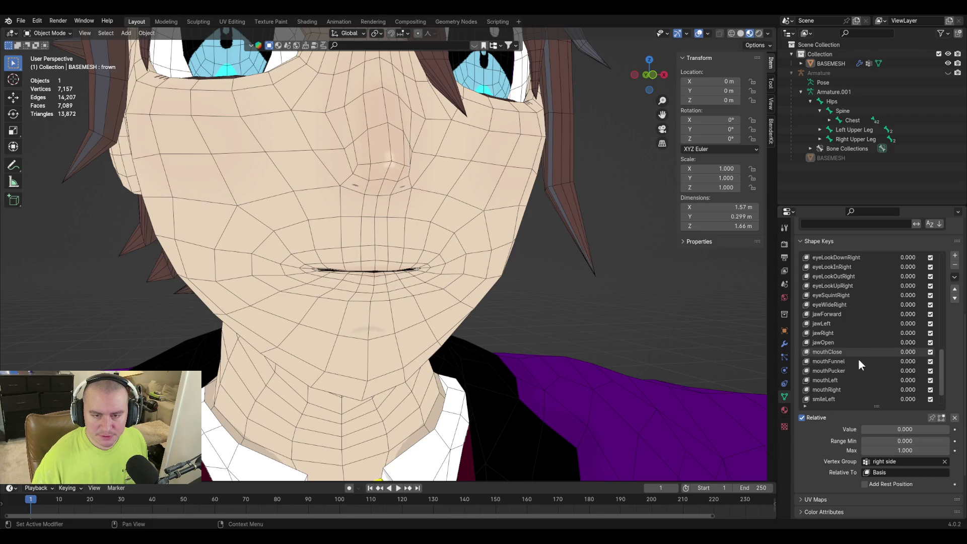
{"action": "scroll", "coordinate": [859, 362], "scroll_direction": "up", "scroll_amount": 5}
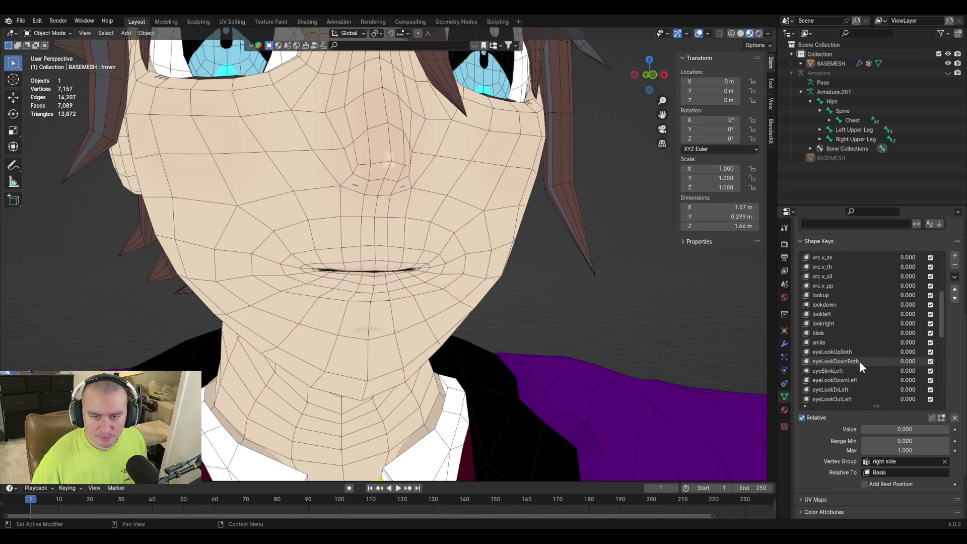
Move the smile shape key to the top of the list and save the file
{"action": "left_click", "coordinate": [825, 344]}
{"action": "left_click", "coordinate": [953, 276]}
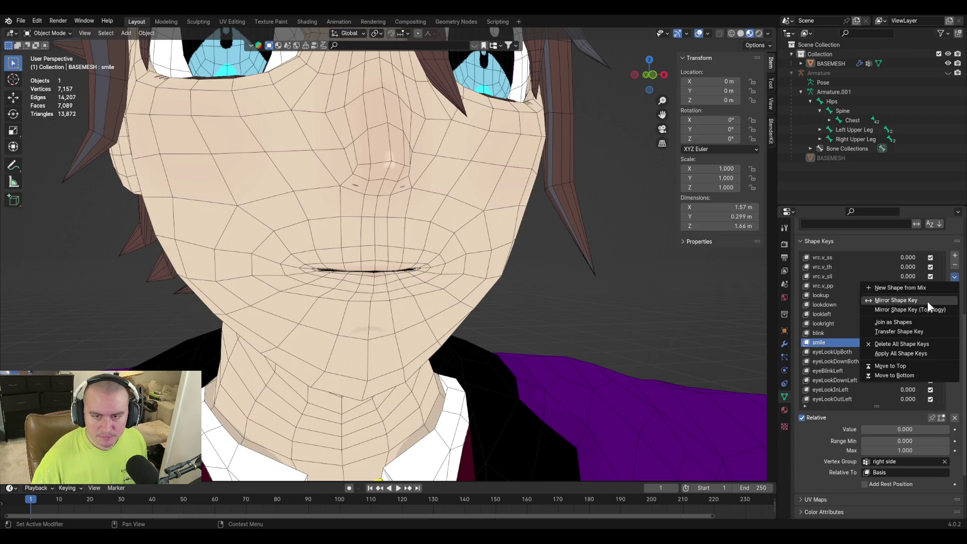
{"action": "left_click", "coordinate": [919, 371]}
{"action": "left_click", "coordinate": [954, 277]}
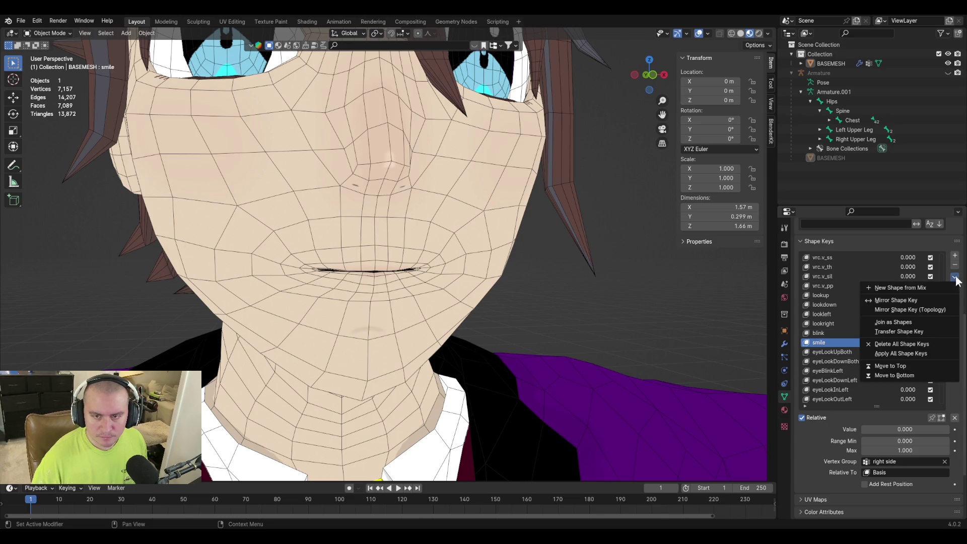
{"action": "left_click", "coordinate": [918, 366]}
{"action": "scroll", "coordinate": [855, 346], "scroll_direction": "down", "scroll_amount": 5}
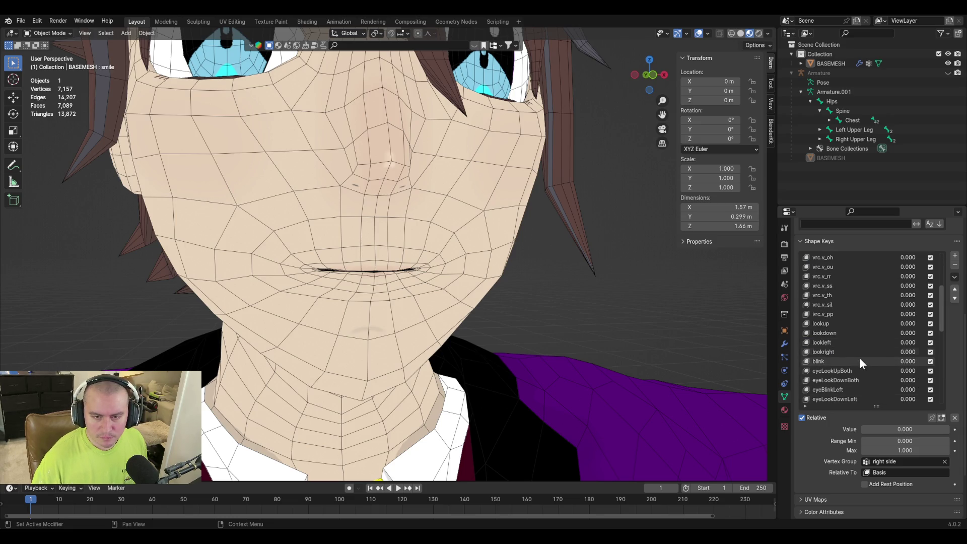
{"action": "scroll", "coordinate": [863, 368], "scroll_direction": "down", "scroll_amount": 1}
{"action": "scroll", "coordinate": [863, 367], "scroll_direction": "down", "scroll_amount": 3}
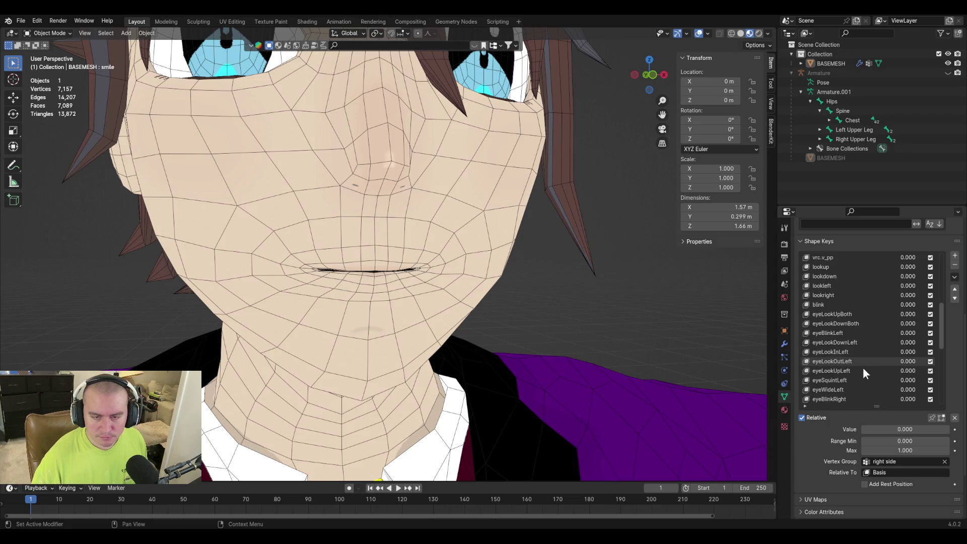
{"action": "scroll", "coordinate": [863, 367], "scroll_direction": "down", "scroll_amount": 3}
{"action": "scroll", "coordinate": [863, 367], "scroll_direction": "down", "scroll_amount": 8}
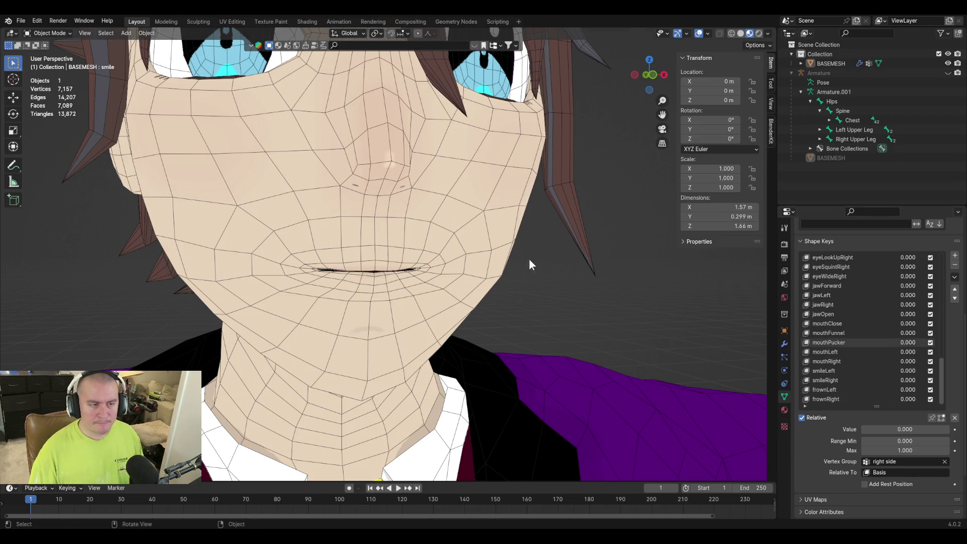
{"action": "key", "text": "ctrl+s"}
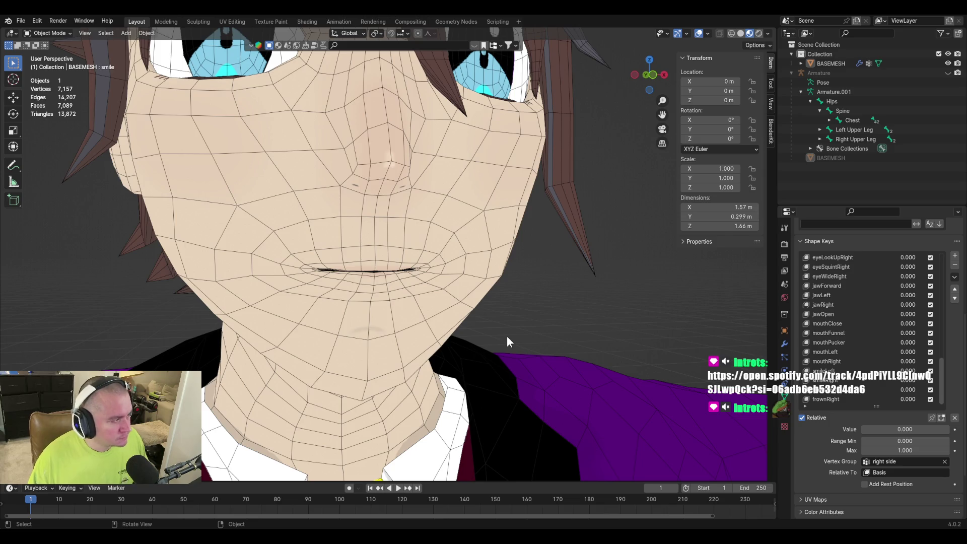
Save the head scene as purpledaddy4finalv2-3.blend after a quick orbit check
{"action": "mouse_move", "coordinate": [500, 306]}
{"action": "middle_mouse_down"}
{"action": "mouse_move", "coordinate": [387, 346]}
{"action": "mouse_move", "coordinate": [472, 289]}
{"action": "mouse_move", "coordinate": [458, 276]}
{"action": "mouse_move", "coordinate": [465, 294]}
{"action": "middle_mouse_up"}
{"action": "key", "text": "ctrl+s"}
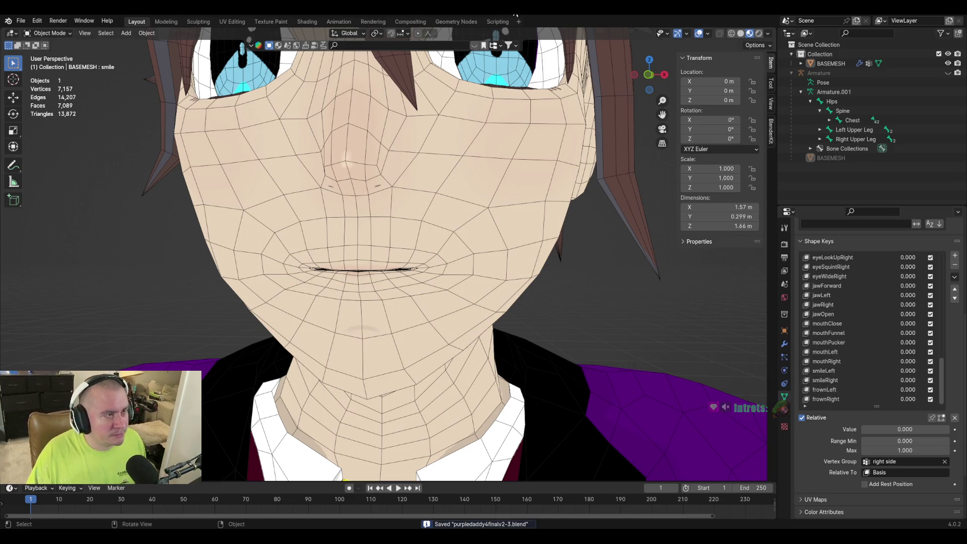
Preview frownLeft and frownRight shape keys at strength, then reset frownRight to 0
{"action": "left_click", "coordinate": [835, 390]}
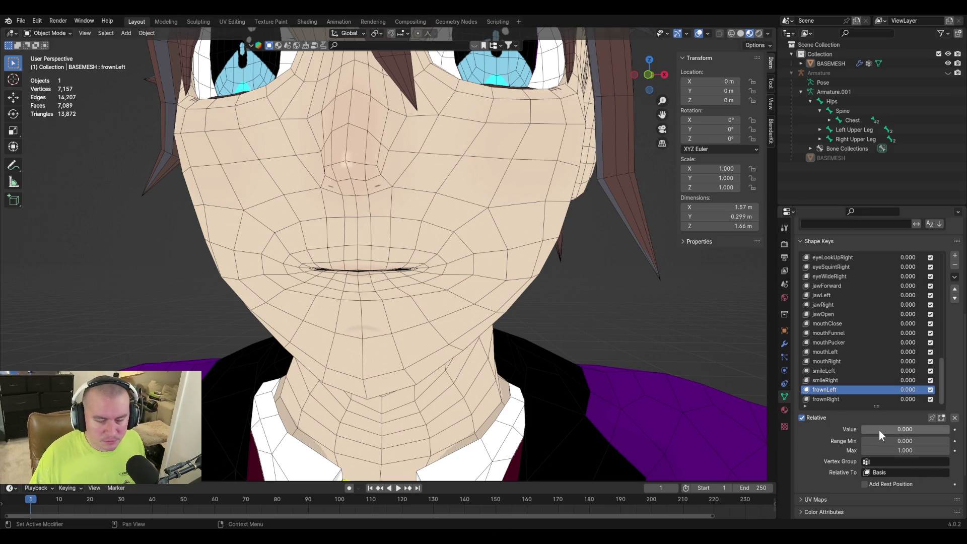
{"action": "mouse_move", "coordinate": [879, 430]}
{"action": "left_mouse_down"}
{"action": "mouse_move", "coordinate": [949, 429]}
{"action": "mouse_move", "coordinate": [862, 430]}
{"action": "left_mouse_up"}
{"action": "left_click", "coordinate": [853, 399]}
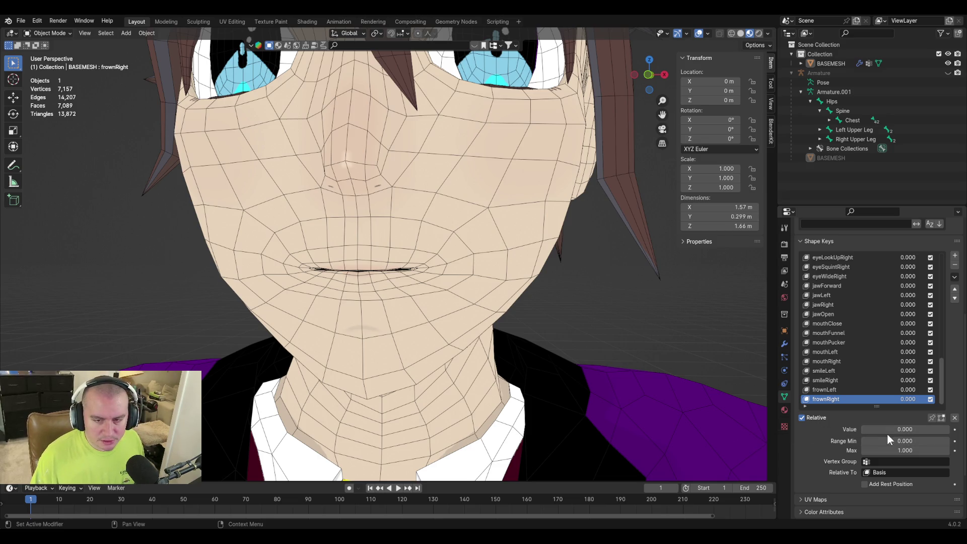
{"action": "left_click_drag", "start_coordinate": [861, 429], "coordinate": [949, 429]}
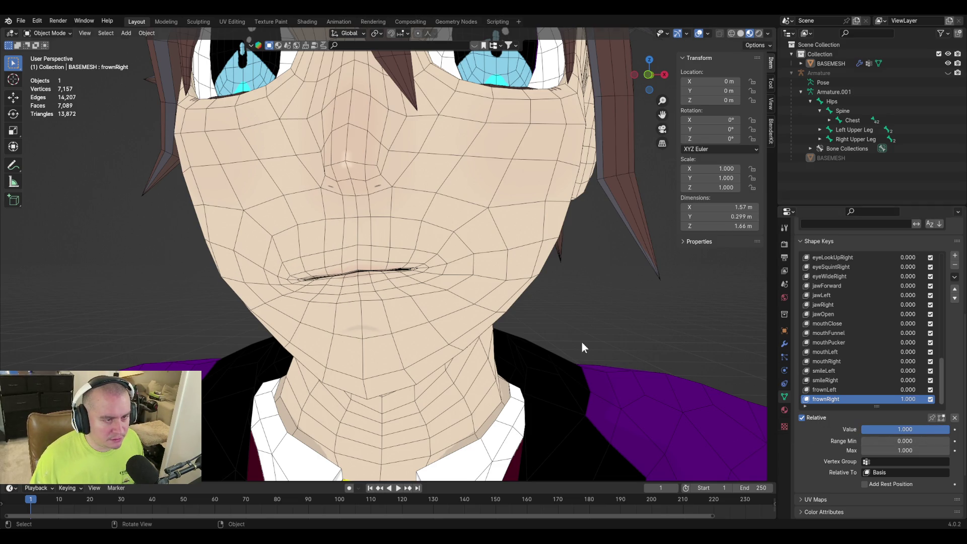
{"action": "mouse_move", "coordinate": [397, 290]}
{"action": "middle_mouse_down"}
{"action": "mouse_move", "coordinate": [406, 297]}
{"action": "mouse_move", "coordinate": [359, 289]}
{"action": "middle_mouse_up"}
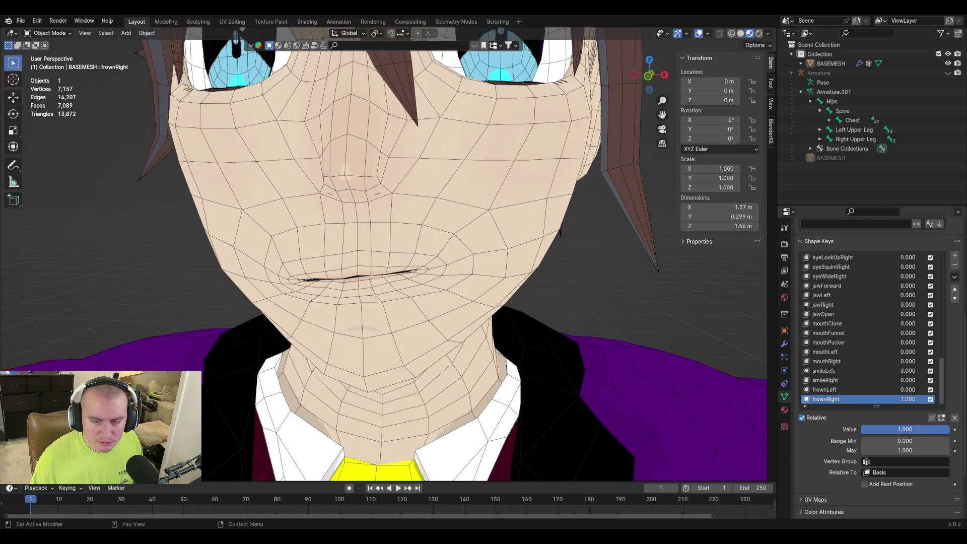
{"action": "left_click_drag", "start_coordinate": [904, 428], "coordinate": [862, 428]}
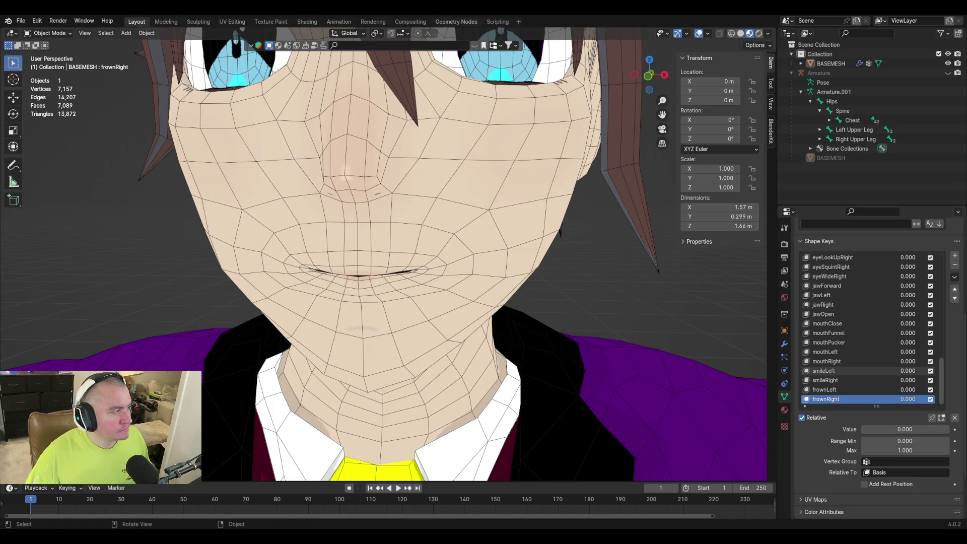
Save the file and add a new shape key below frownRight
{"action": "key", "text": "ctrl+s"}
{"action": "mouse_move", "coordinate": [428, 248]}
{"action": "middle_mouse_down"}
{"action": "mouse_move", "coordinate": [448, 246]}
{"action": "mouse_move", "coordinate": [438, 293]}
{"action": "mouse_move", "coordinate": [477, 312]}
{"action": "middle_mouse_up"}
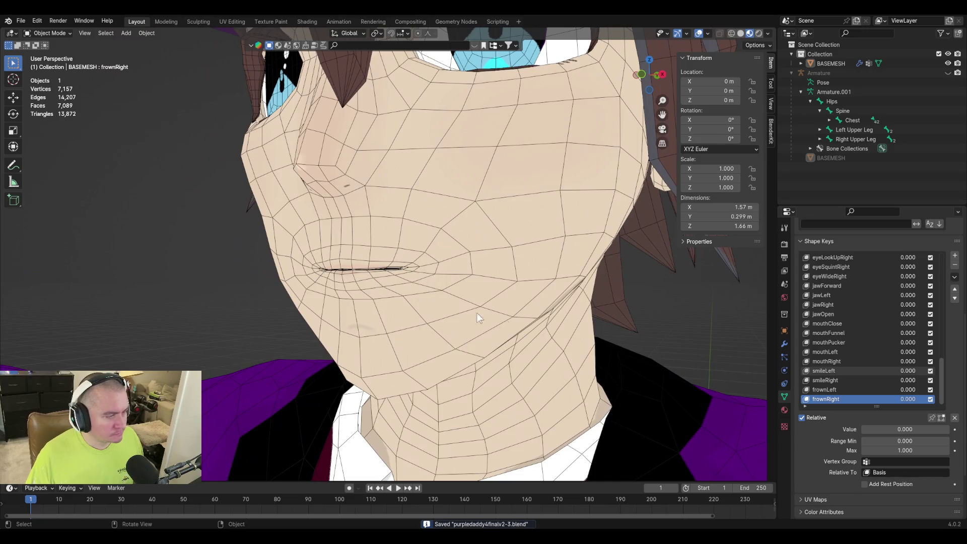
{"action": "left_click", "coordinate": [954, 257]}
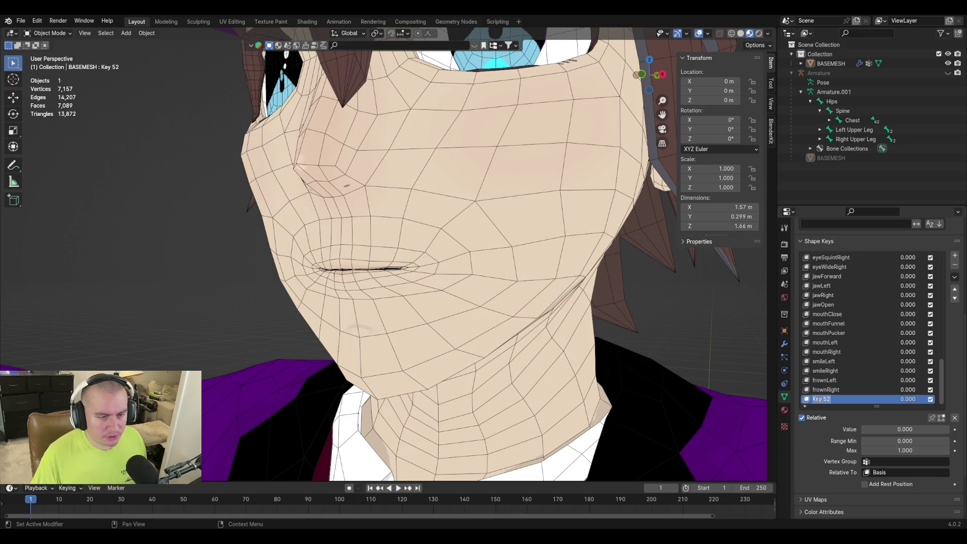
{"action": "type", "text": "dimple"}
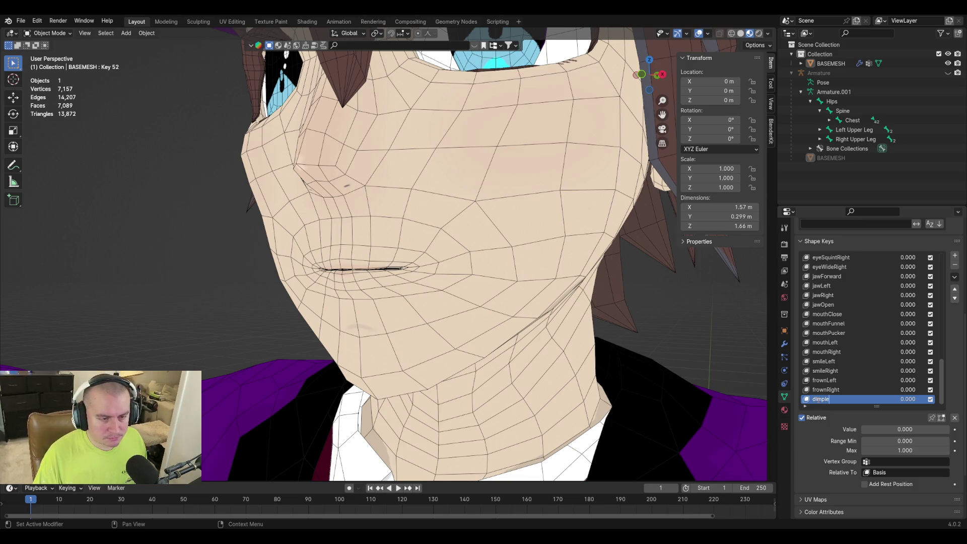
In Edit Mode, push the mouth corner vertex outward along X with proportional editing
{"action": "key", "text": "Tab"}
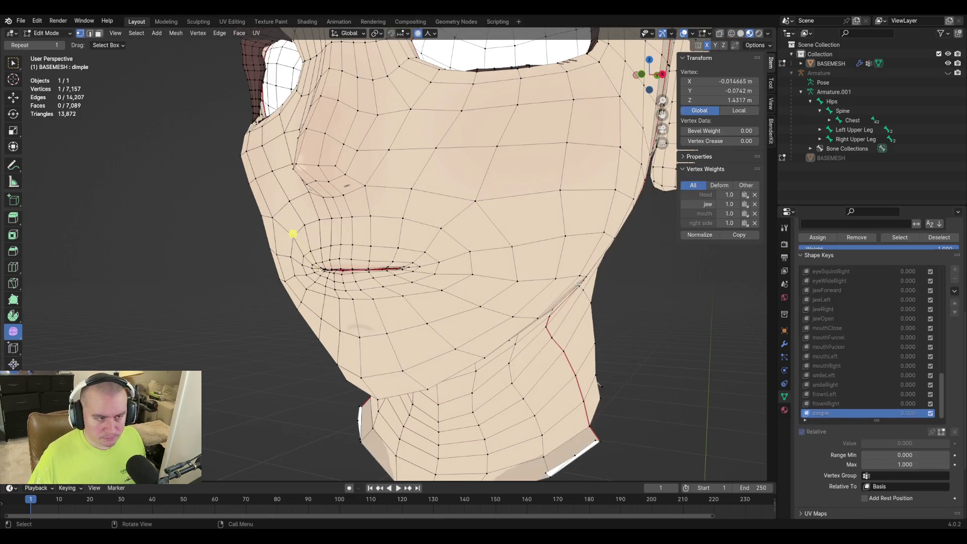
{"action": "scroll", "coordinate": [264, 241], "scroll_direction": "up", "scroll_amount": 2}
{"action": "left_click", "coordinate": [424, 270]}
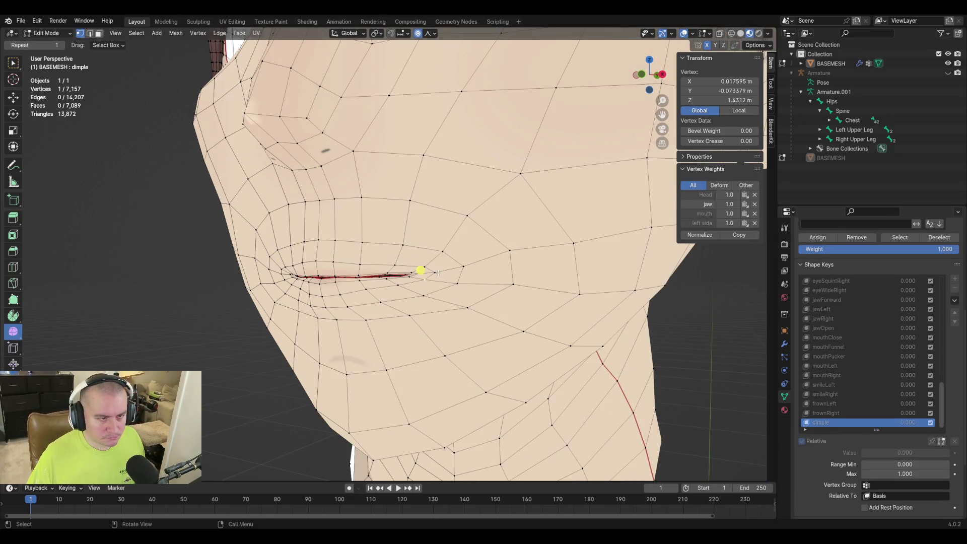
{"action": "key", "text": "o"}
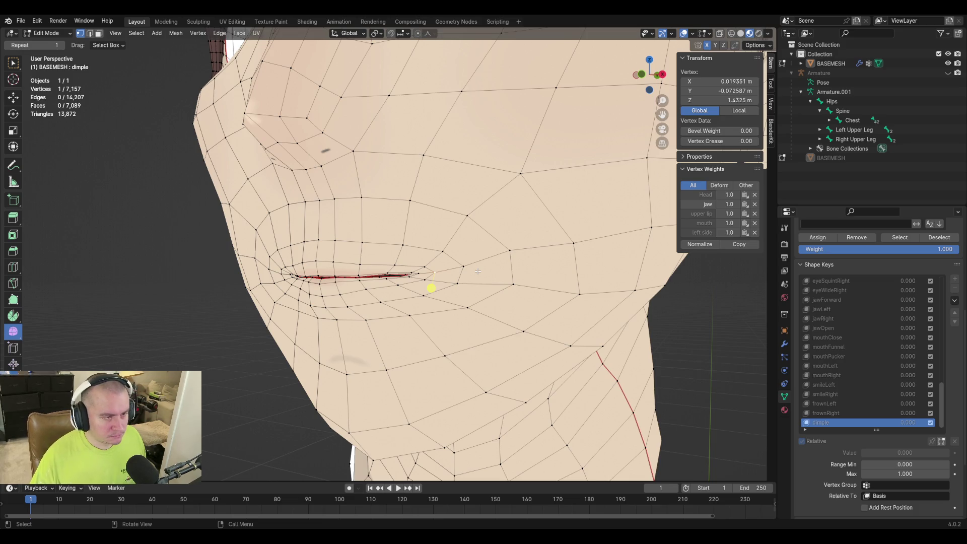
{"action": "middle_click_drag", "start_coordinate": [431, 287], "coordinate": [437, 293]}
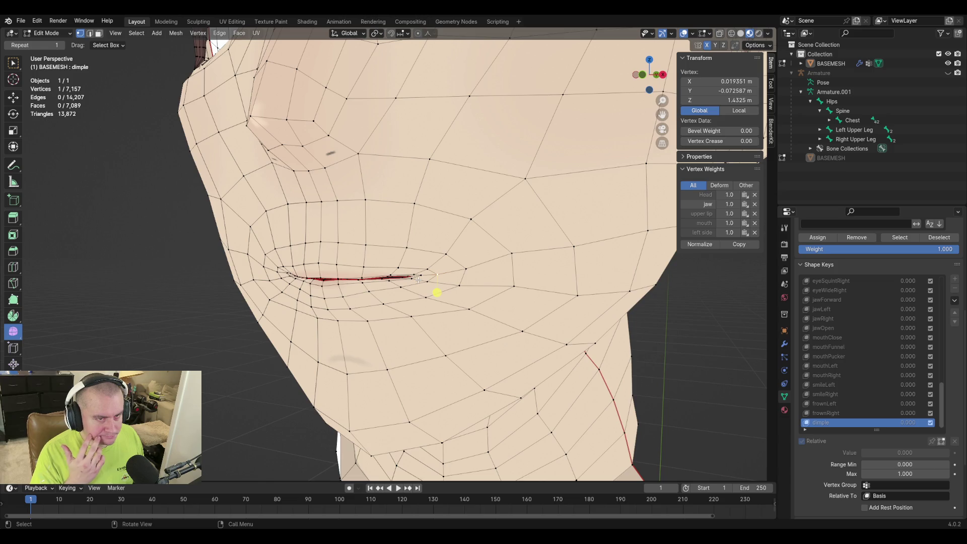
{"action": "key", "text": "KP_1"}
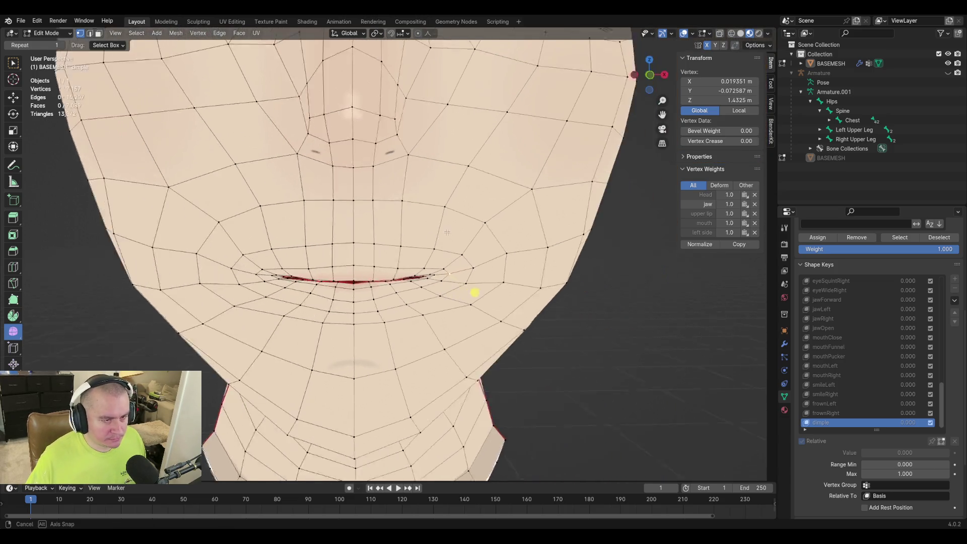
{"action": "key", "text": "g"}
{"action": "key", "text": "x"}
{"action": "right_click", "coordinate": [464, 284]}
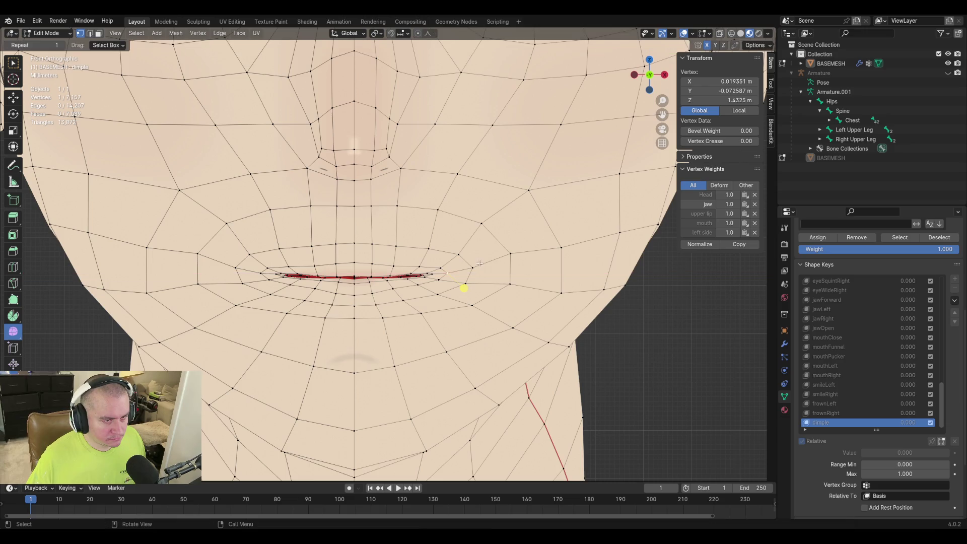
{"action": "key", "text": "o"}
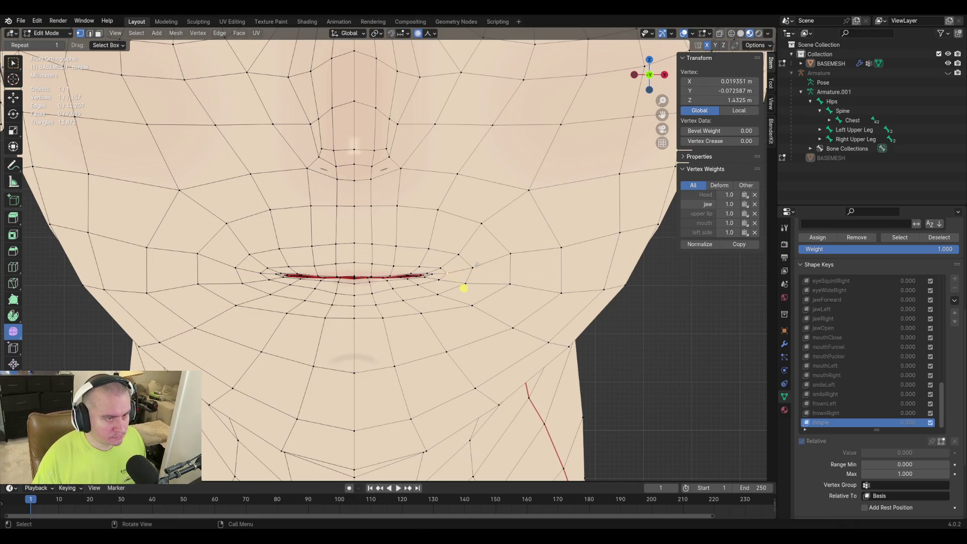
{"action": "key", "text": "g"}
{"action": "key", "text": "Escape"}
{"action": "key", "text": "g"}
{"action": "key", "text": "x"}
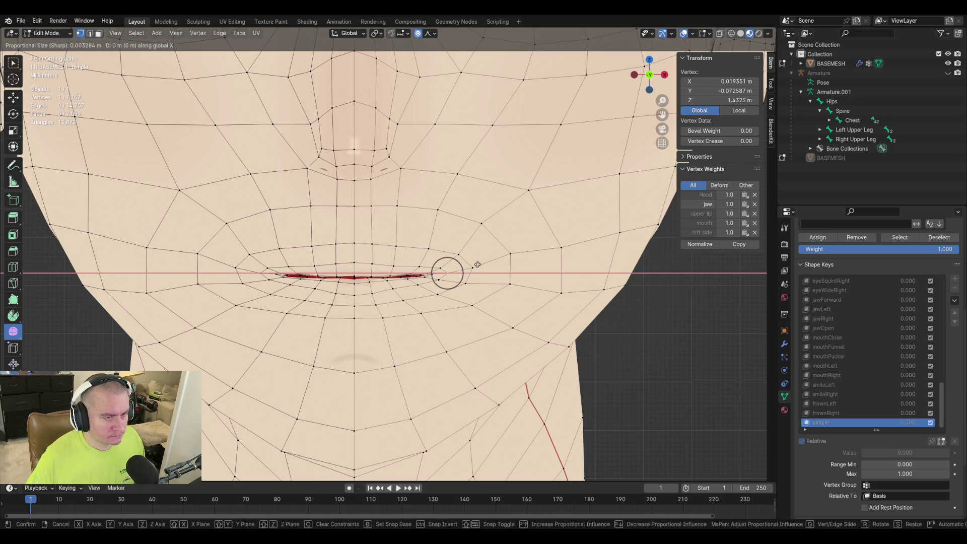
{"action": "scroll", "coordinate": [480, 263], "scroll_direction": "down", "scroll_amount": 4}
{"action": "scroll", "coordinate": [482, 264], "scroll_direction": "down", "scroll_amount": 8}
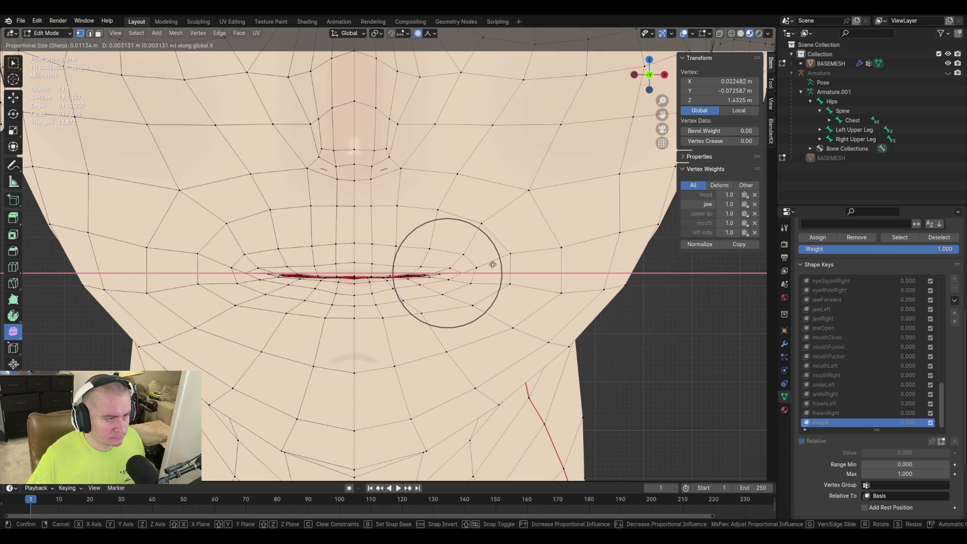
{"action": "scroll", "coordinate": [495, 265], "scroll_direction": "down", "scroll_amount": 8}
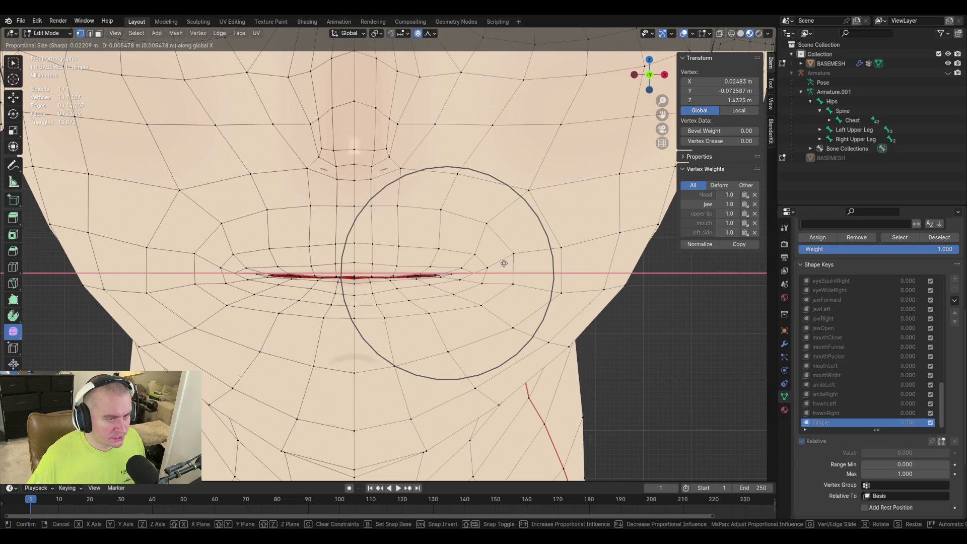
{"action": "left_click", "coordinate": [494, 289]}
Shift the vertical cheek edge along X to deepen the dimple
{"action": "left_click", "coordinate": [513, 285]}
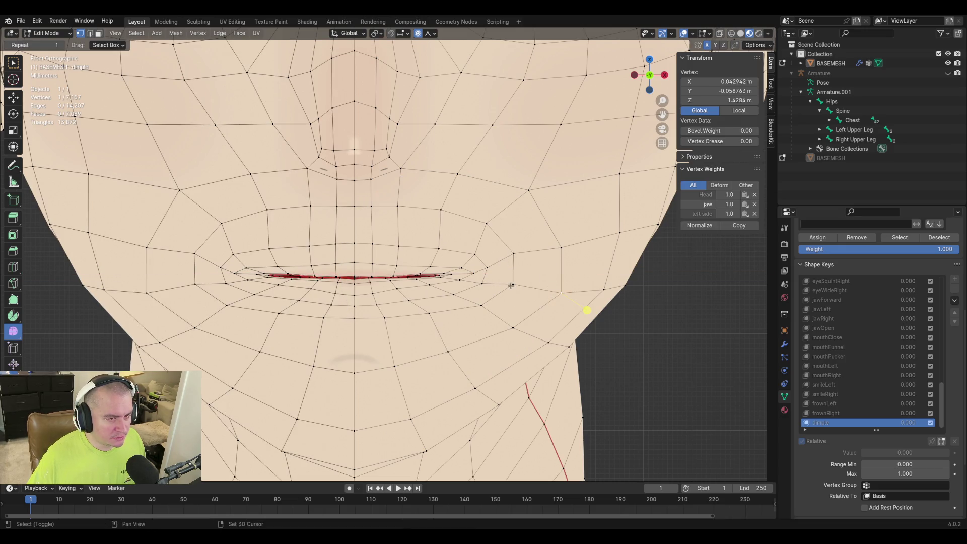
{"action": "left_click", "coordinate": [561, 294], "text": "shift"}
{"action": "left_click", "coordinate": [561, 294]}
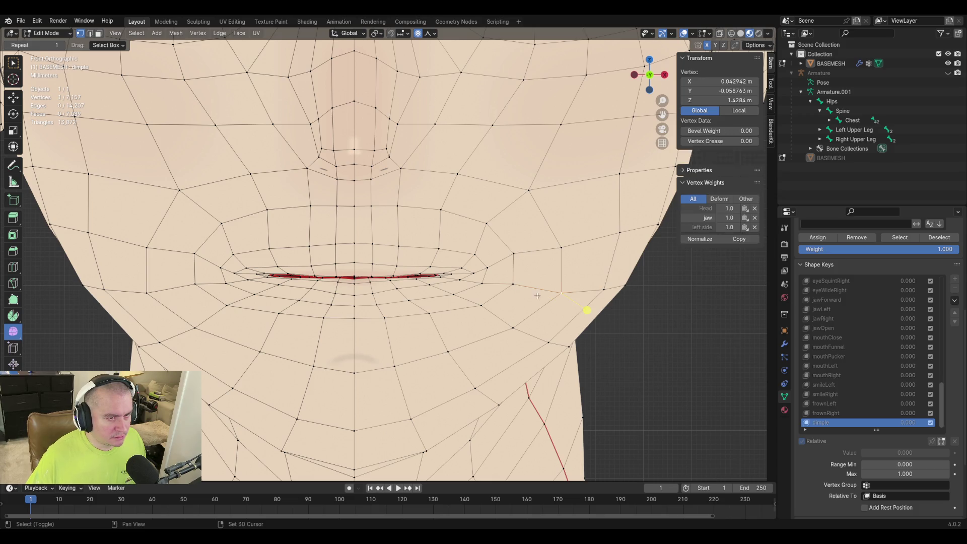
{"action": "key", "text": "g"}
{"action": "right_click", "coordinate": [606, 280]}
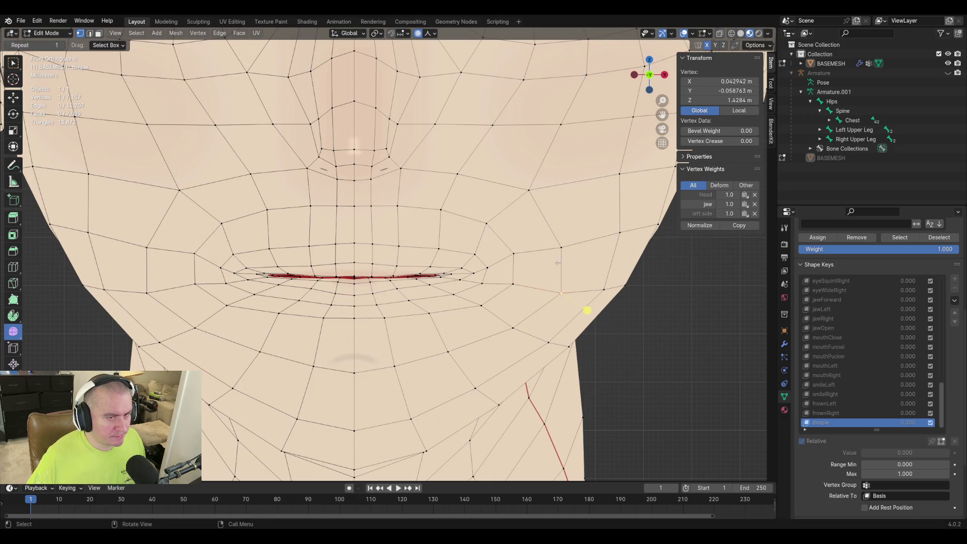
{"action": "left_click", "coordinate": [561, 248], "text": "shift"}
{"action": "key", "text": "g"}
{"action": "key", "text": "x"}
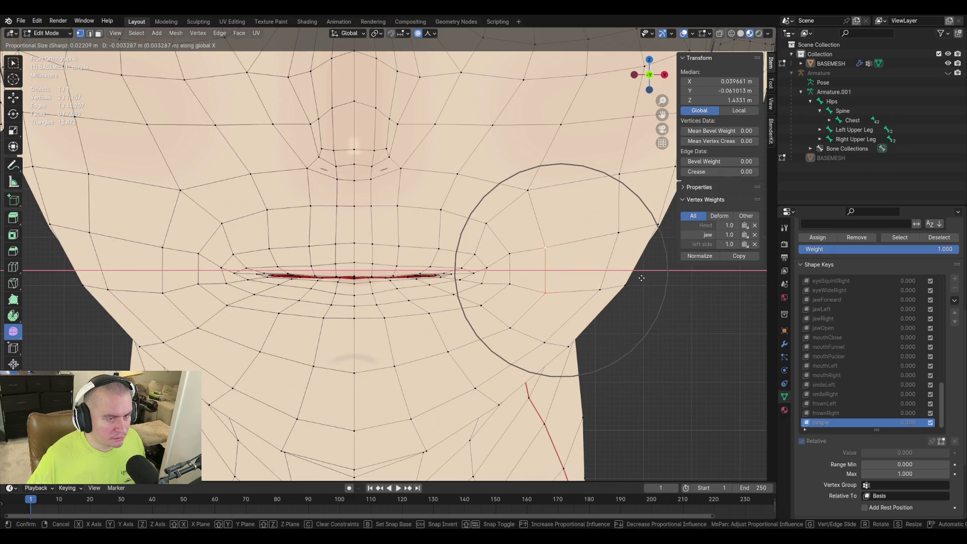
{"action": "left_click", "coordinate": [638, 278]}
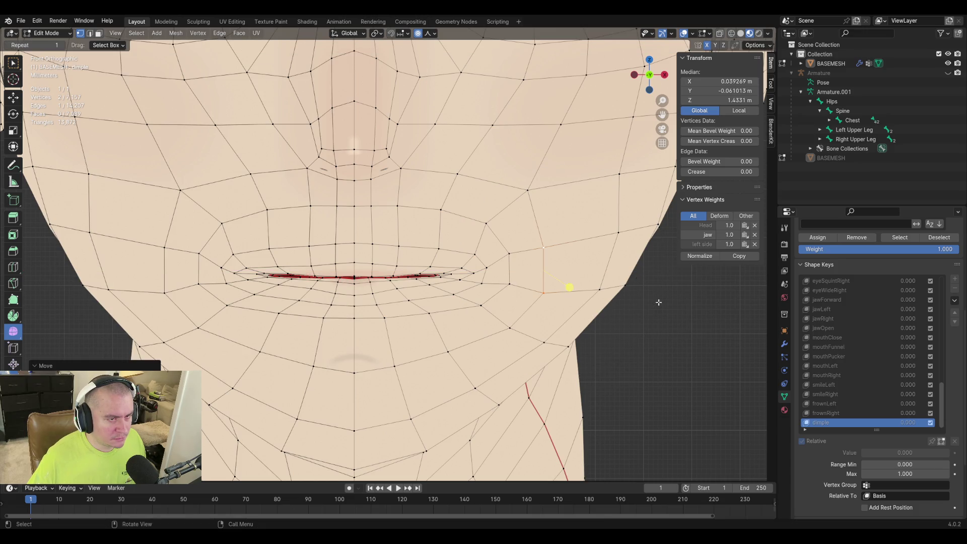
Nudge two vertices beside the lips along X from the front view
{"action": "mouse_move", "coordinate": [569, 283]}
{"action": "middle_mouse_down"}
{"action": "mouse_move", "coordinate": [366, 351]}
{"action": "mouse_move", "coordinate": [427, 306]}
{"action": "middle_mouse_up"}
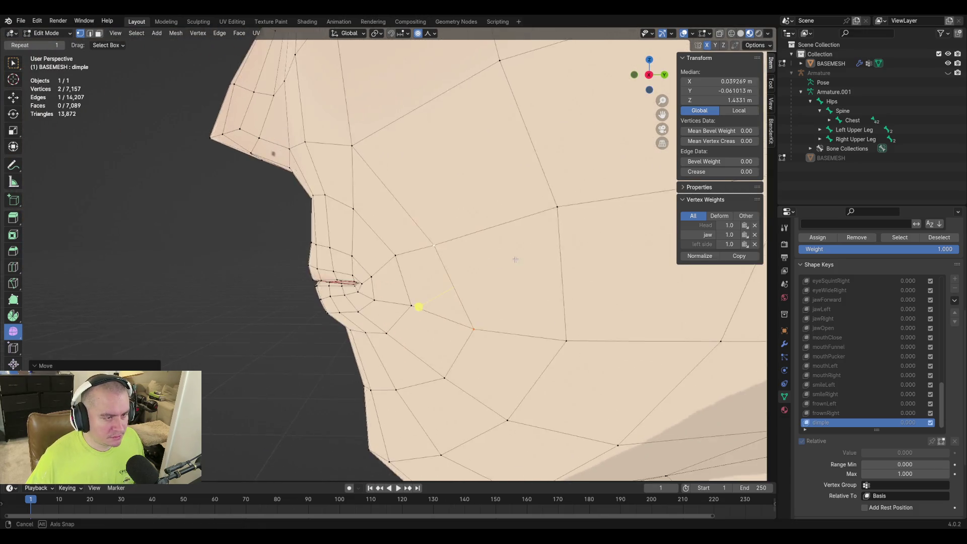
{"action": "left_click", "coordinate": [336, 291]}
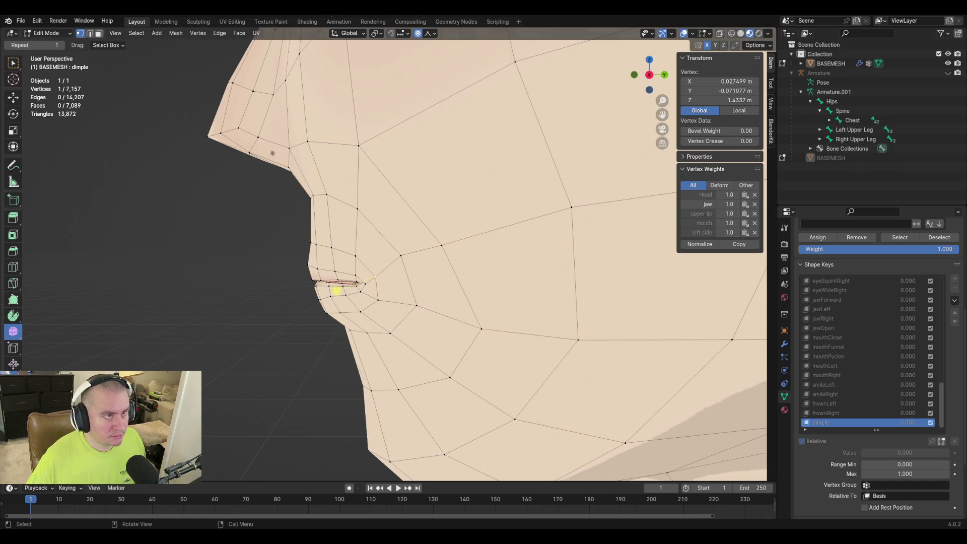
{"action": "left_click", "coordinate": [399, 257], "text": "shift"}
{"action": "scroll", "coordinate": [399, 258], "scroll_direction": "up", "scroll_amount": 2}
{"action": "middle_click_drag", "start_coordinate": [399, 257], "coordinate": [474, 291]}
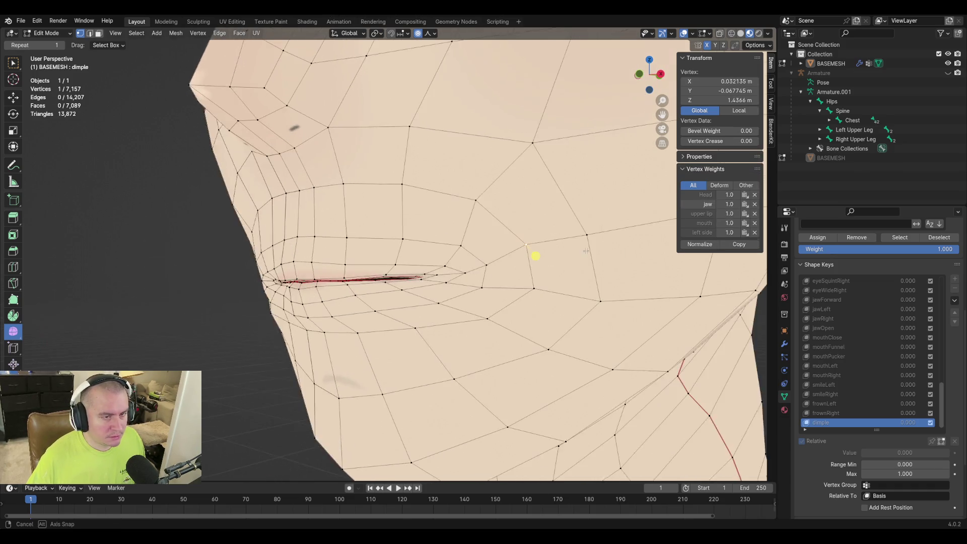
{"action": "key", "text": "KP_1"}
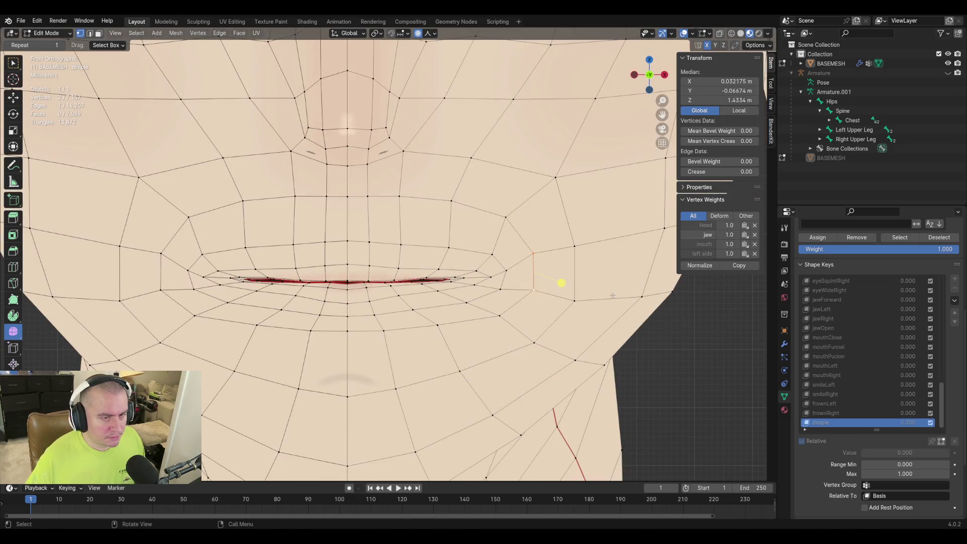
{"action": "key", "text": "g"}
{"action": "key", "text": "x"}
{"action": "scroll", "coordinate": [606, 296], "scroll_direction": "up", "scroll_amount": 6}
{"action": "scroll", "coordinate": [607, 297], "scroll_direction": "up", "scroll_amount": 3}
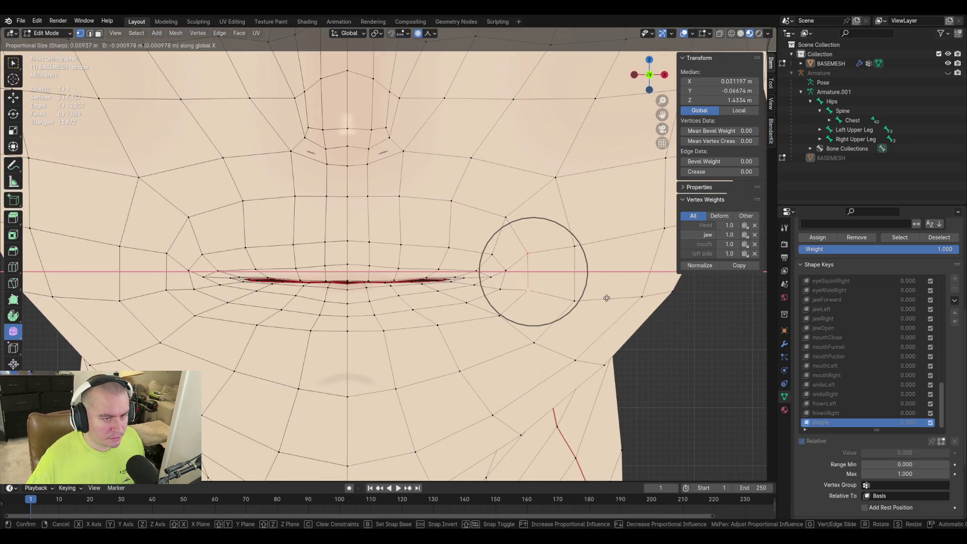
{"action": "left_click", "coordinate": [554, 280]}
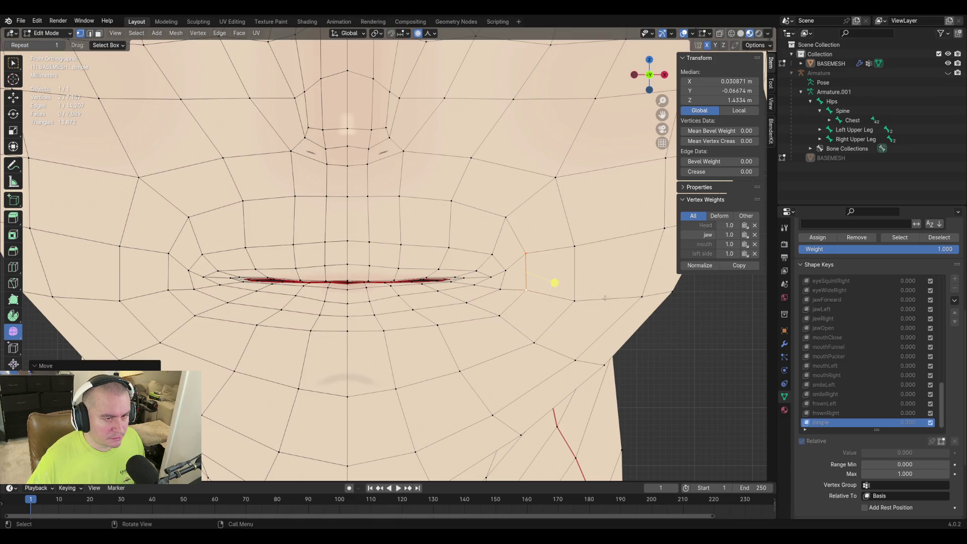
Move two jaw and cheek vertices with soft falloff, then return to Object Mode
{"action": "mouse_move", "coordinate": [555, 281]}
{"action": "middle_mouse_down"}
{"action": "mouse_move", "coordinate": [457, 267]}
{"action": "mouse_move", "coordinate": [334, 287]}
{"action": "mouse_move", "coordinate": [548, 327]}
{"action": "mouse_move", "coordinate": [443, 252]}
{"action": "middle_mouse_up"}
{"action": "scroll", "coordinate": [554, 274], "scroll_direction": "up", "scroll_amount": 5}
{"action": "left_click", "coordinate": [335, 287]}
{"action": "scroll", "coordinate": [335, 287], "scroll_direction": "down", "scroll_amount": 3}
{"action": "scroll", "coordinate": [549, 327], "scroll_direction": "up", "scroll_amount": 3}
{"action": "key", "text": "g"}
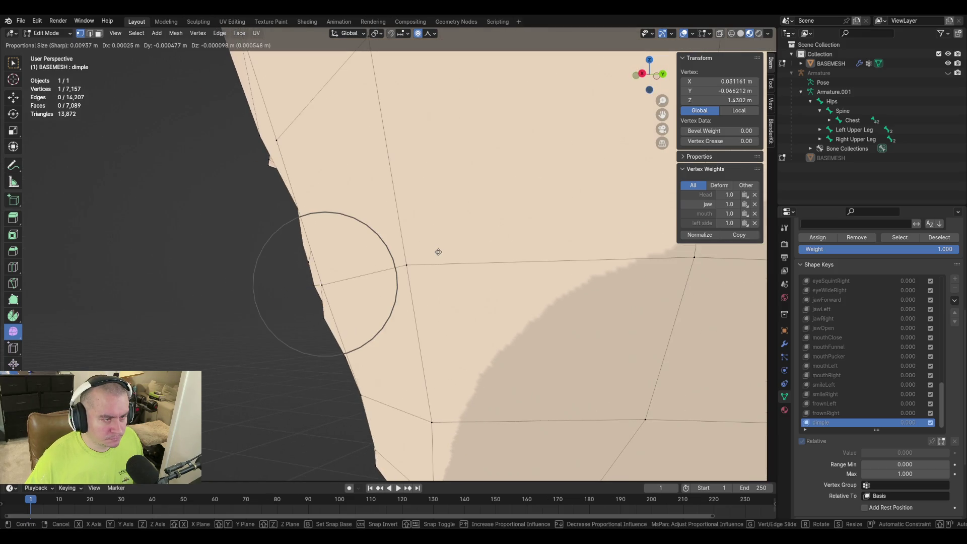
{"action": "left_click", "coordinate": [438, 251]}
{"action": "scroll", "coordinate": [275, 295], "scroll_direction": "down", "scroll_amount": 3}
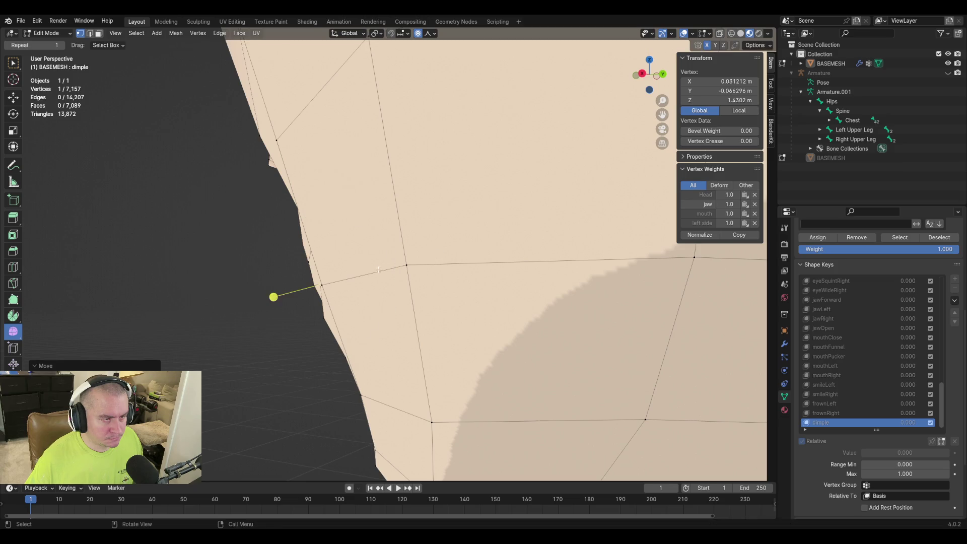
{"action": "middle_click_drag", "start_coordinate": [275, 296], "coordinate": [280, 213]}
{"action": "mouse_move", "coordinate": [381, 245]}
{"action": "middle_mouse_down"}
{"action": "mouse_move", "coordinate": [377, 226]}
{"action": "mouse_move", "coordinate": [392, 280]}
{"action": "mouse_move", "coordinate": [393, 272]}
{"action": "middle_mouse_up"}
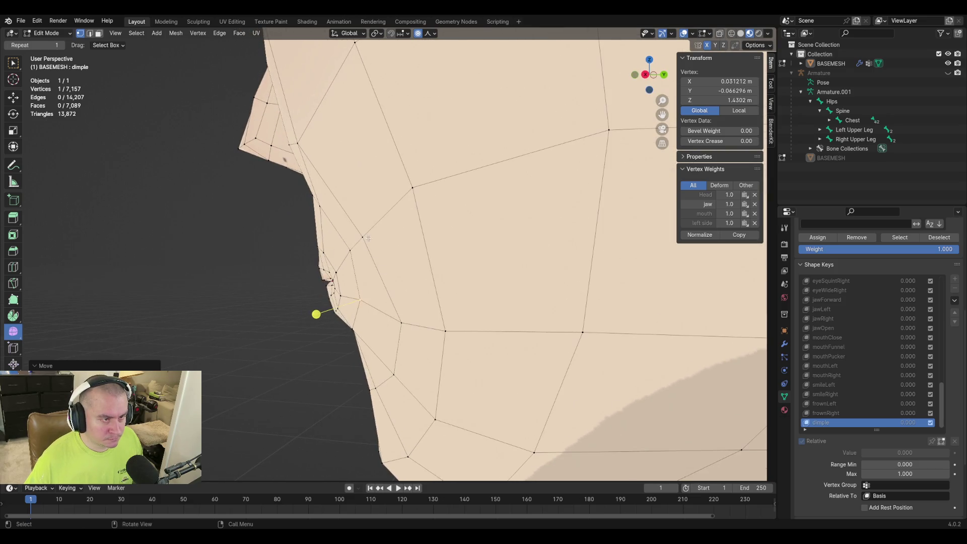
{"action": "left_click", "coordinate": [320, 255]}
{"action": "key", "text": "g"}
{"action": "left_click", "coordinate": [456, 257]}
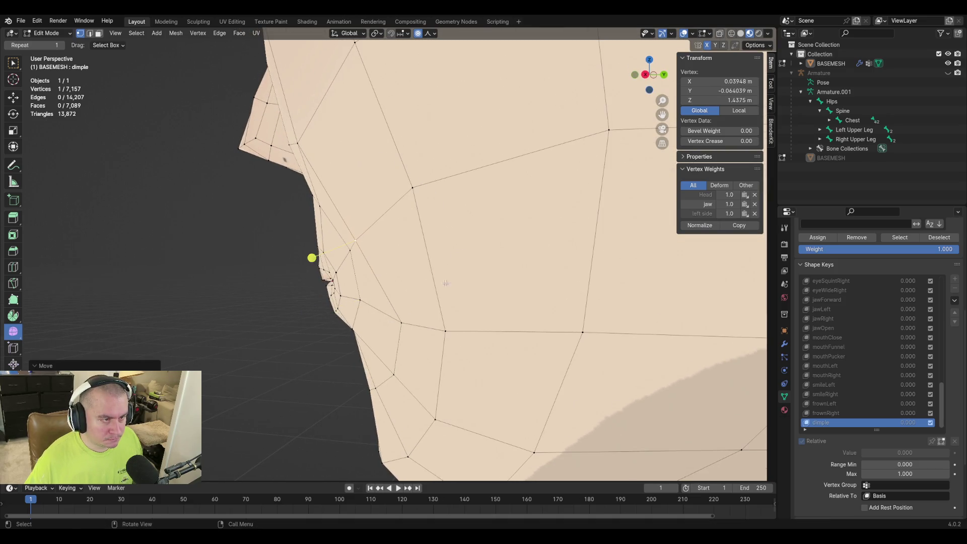
{"action": "mouse_move", "coordinate": [313, 259]}
{"action": "middle_mouse_down"}
{"action": "mouse_move", "coordinate": [439, 203]}
{"action": "mouse_move", "coordinate": [511, 280]}
{"action": "middle_mouse_up"}
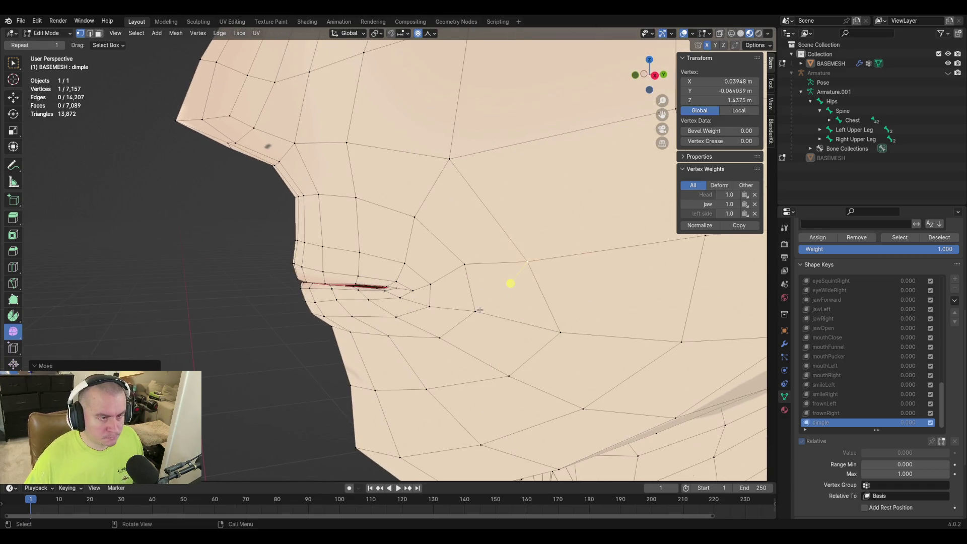
{"action": "key", "text": "Tab"}
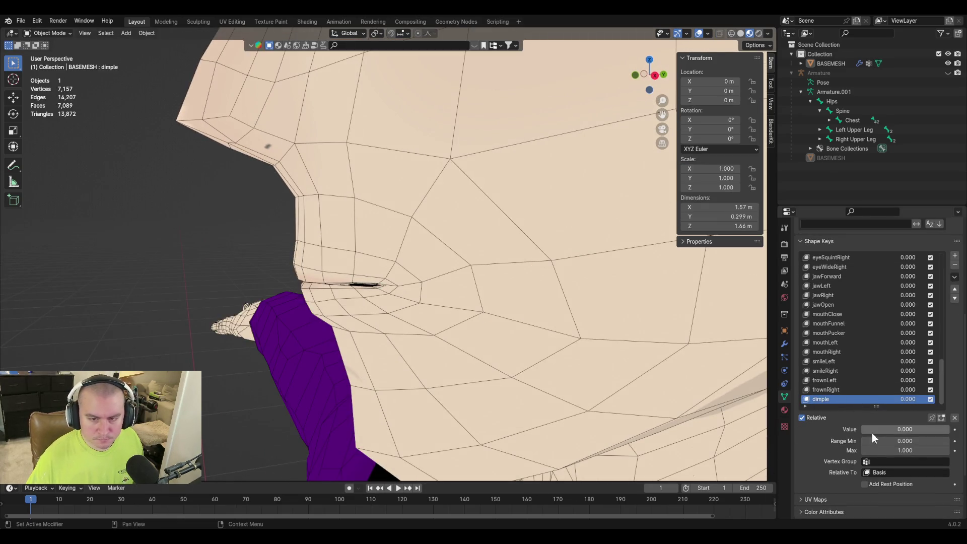
Set dimple to full strength, view the face front-on, and add a new shape key beneath it
{"action": "left_click_drag", "start_coordinate": [872, 431], "coordinate": [948, 429]}
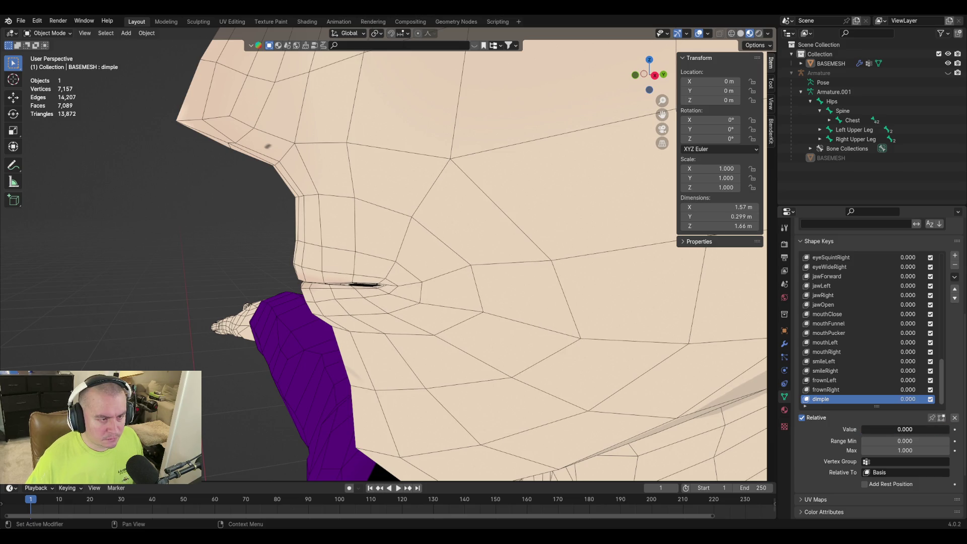
{"action": "middle_click_drag", "start_coordinate": [454, 336], "coordinate": [583, 353]}
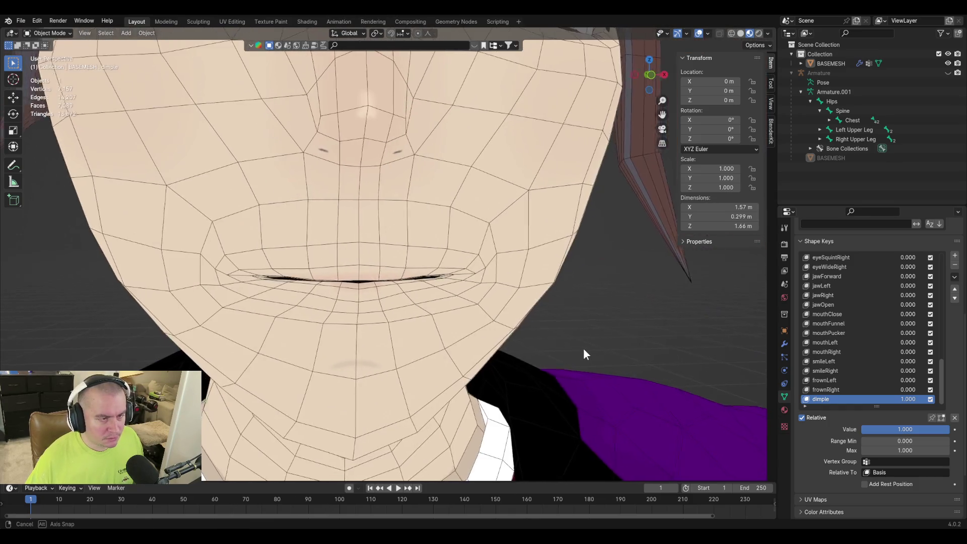
{"action": "key", "text": "KP_1"}
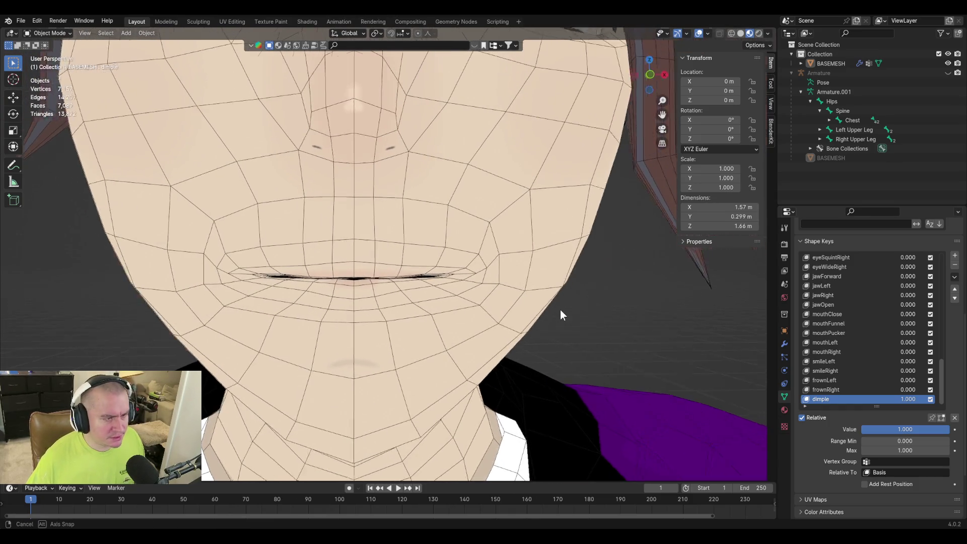
{"action": "left_click", "coordinate": [954, 277]}
{"action": "left_click", "coordinate": [934, 289]}
{"action": "type", "text": "dimple"}
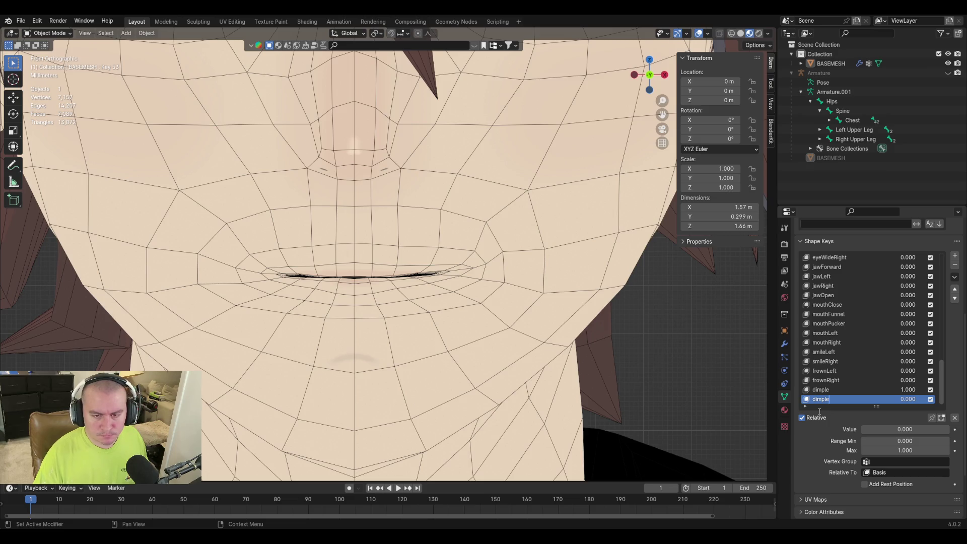
{"action": "type", "text": "Right"}
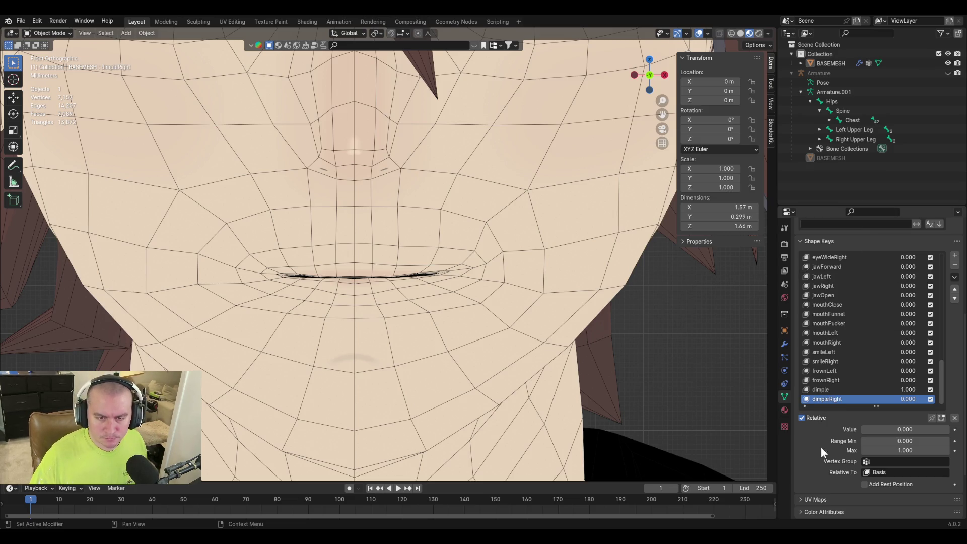
Limit dimple to the right side vertex group and create a new shape from the mix
{"action": "left_click", "coordinate": [832, 387]}
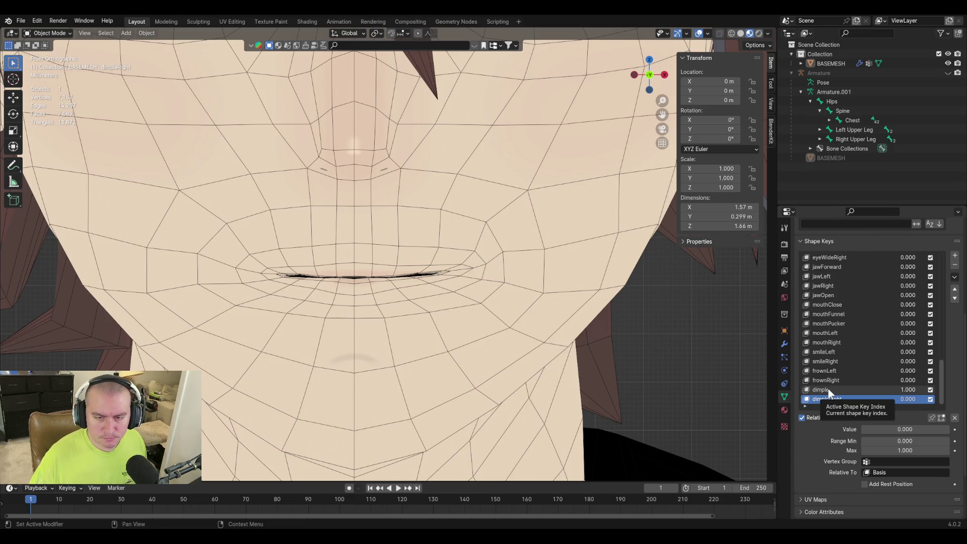
{"action": "left_click", "coordinate": [895, 460]}
{"action": "type", "text": "right"}
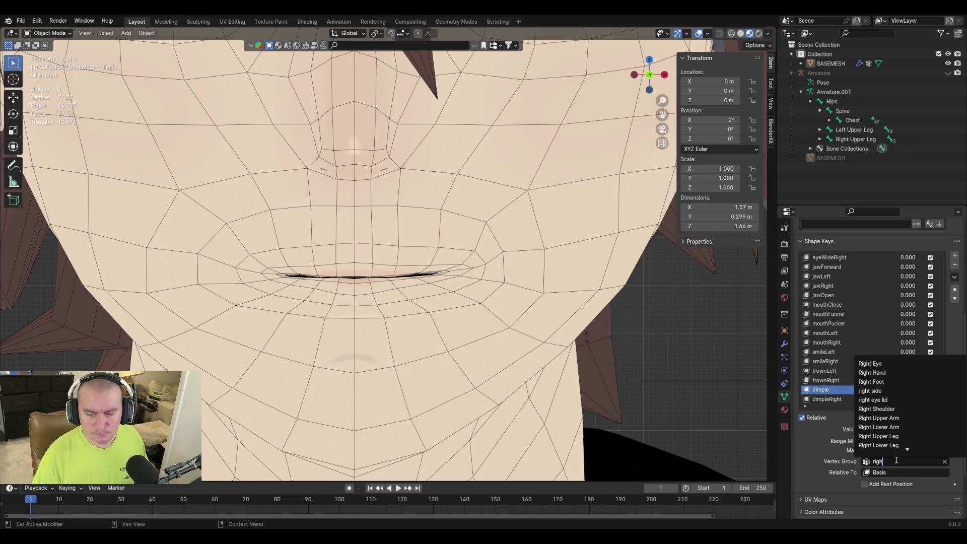
{"action": "type", "text": " s"}
{"action": "key", "text": "Return"}
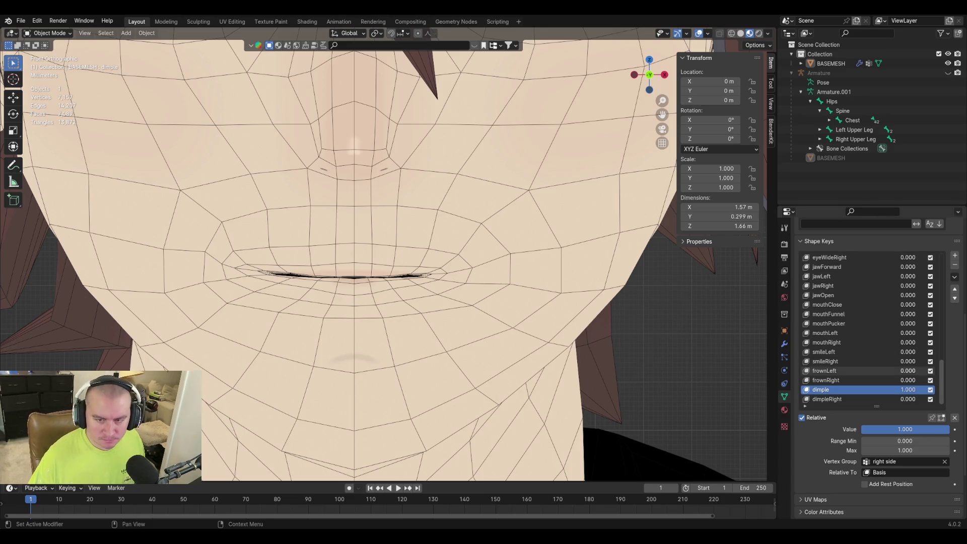
{"action": "left_click", "coordinate": [955, 277]}
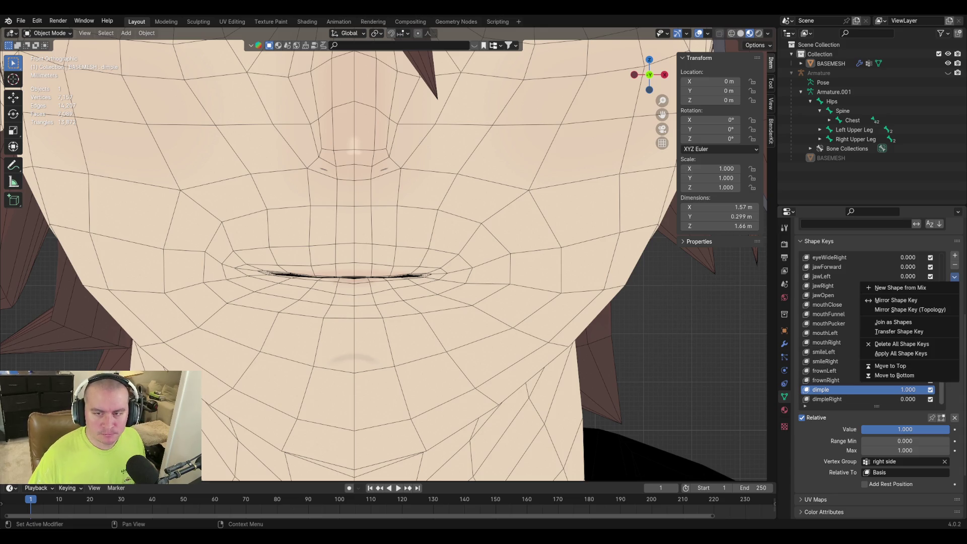
{"action": "left_click", "coordinate": [906, 288]}
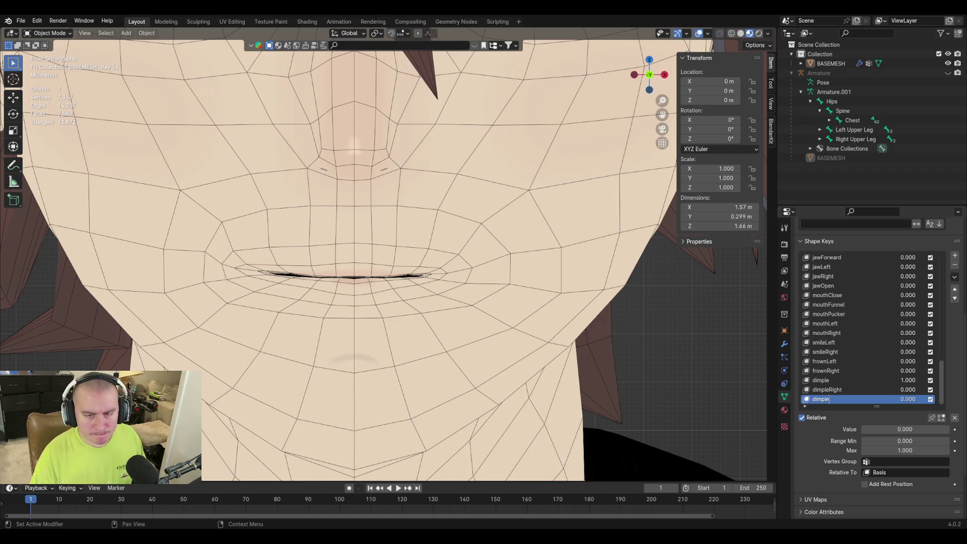
Rename the split keys to dimpleLeft and dimpleRight, previewing dimpleRight
{"action": "left_click", "coordinate": [829, 387]}
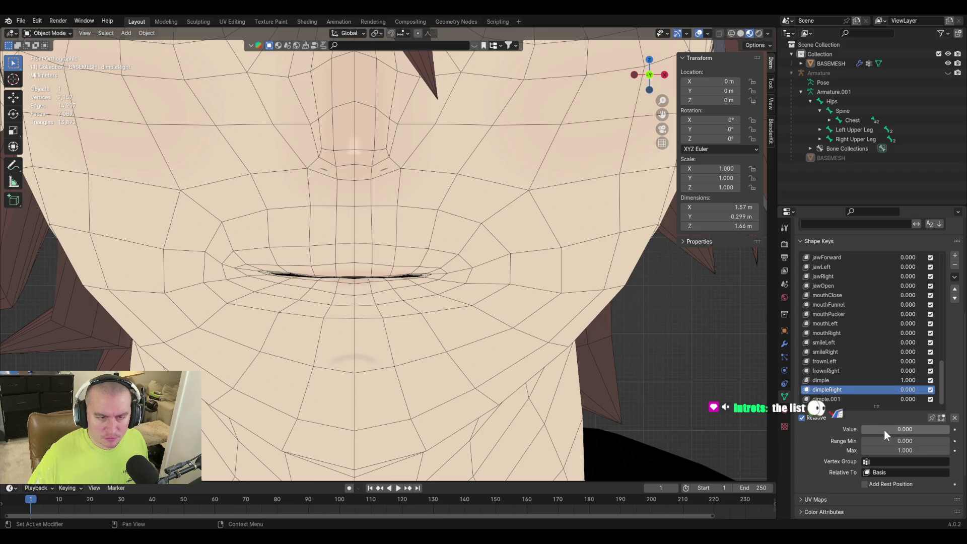
{"action": "mouse_move", "coordinate": [884, 430]}
{"action": "left_mouse_down"}
{"action": "mouse_move", "coordinate": [944, 429]}
{"action": "mouse_move", "coordinate": [869, 429]}
{"action": "left_mouse_up"}
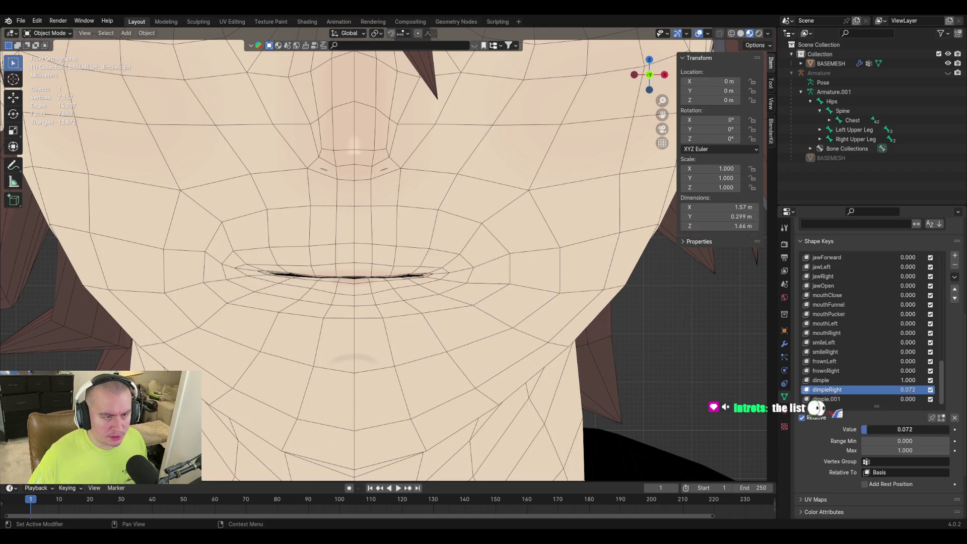
{"action": "double_click", "coordinate": [829, 389]}
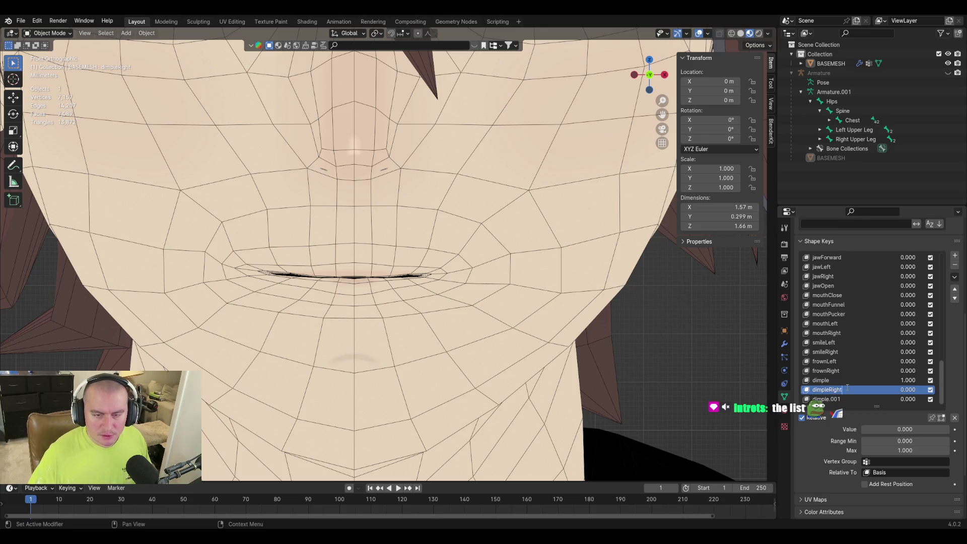
{"action": "key", "text": "BackSpace"}
{"action": "key", "text": "BackSpace"}
{"action": "key", "text": "BackSpace"}
{"action": "key", "text": "BackSpace"}
{"action": "key", "text": "BackSpace"}
{"action": "type", "text": "Lef"}
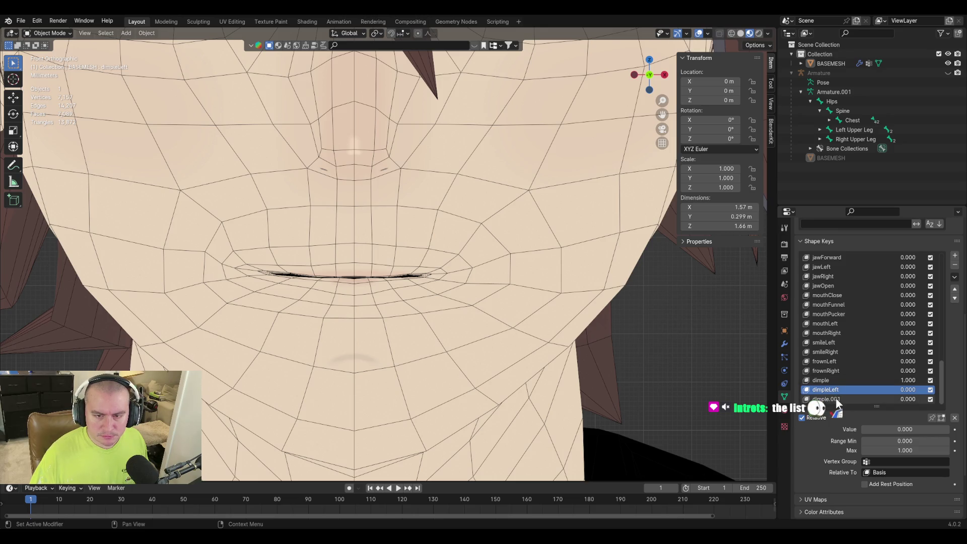
{"action": "left_click", "coordinate": [835, 398]}
{"action": "type", "text": "dimpleRight"}
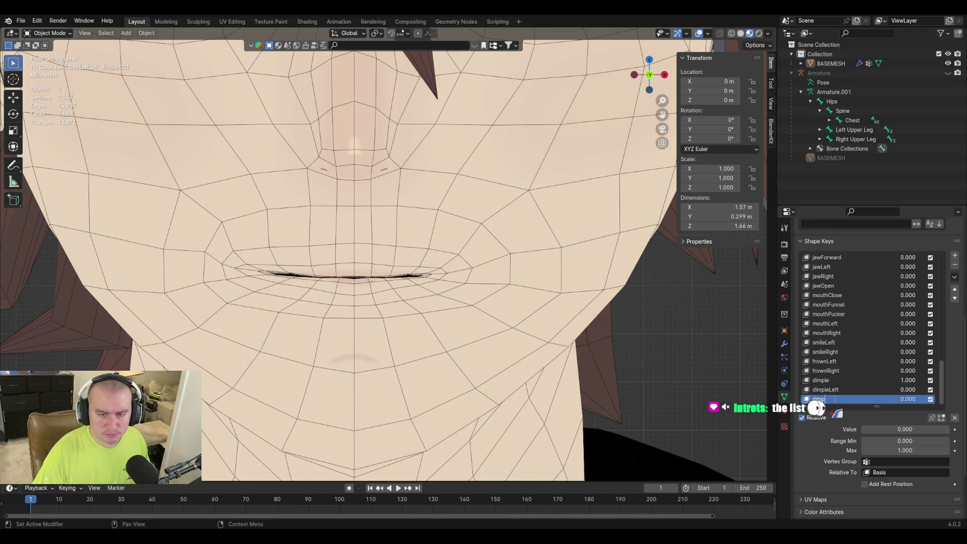
{"action": "key", "text": "Return"}
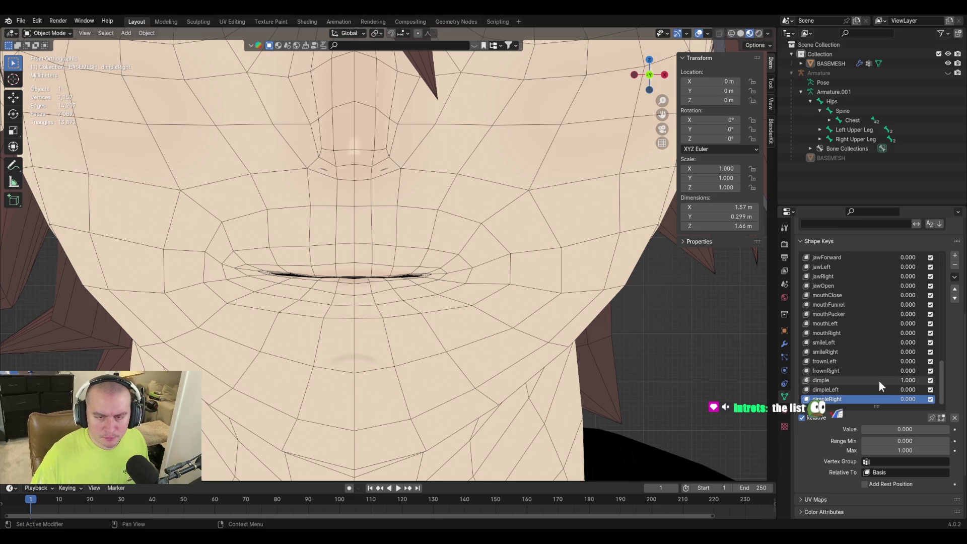
Zero and delete the original dimple key, then save the file
{"action": "left_click", "coordinate": [877, 381]}
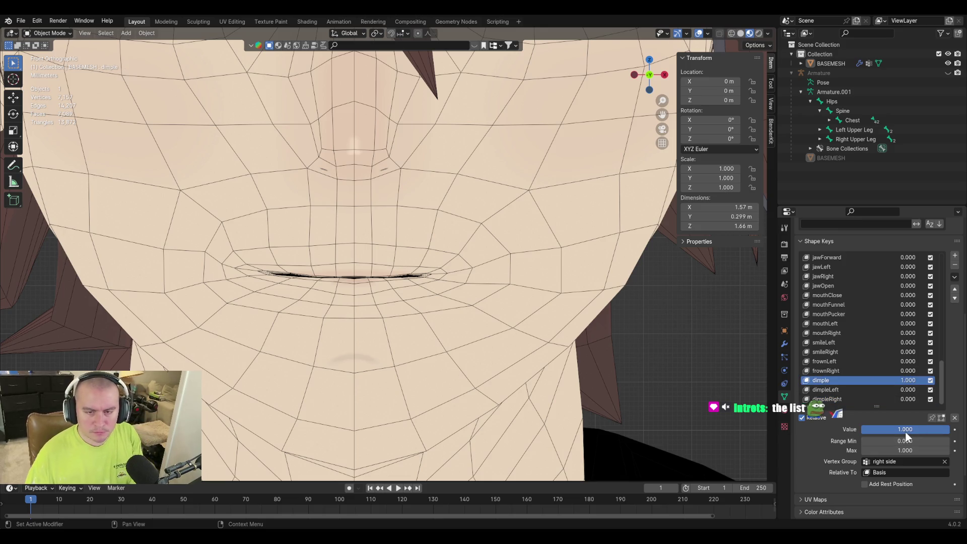
{"action": "key", "text": "BackSpace"}
{"action": "right_click", "coordinate": [818, 381]}
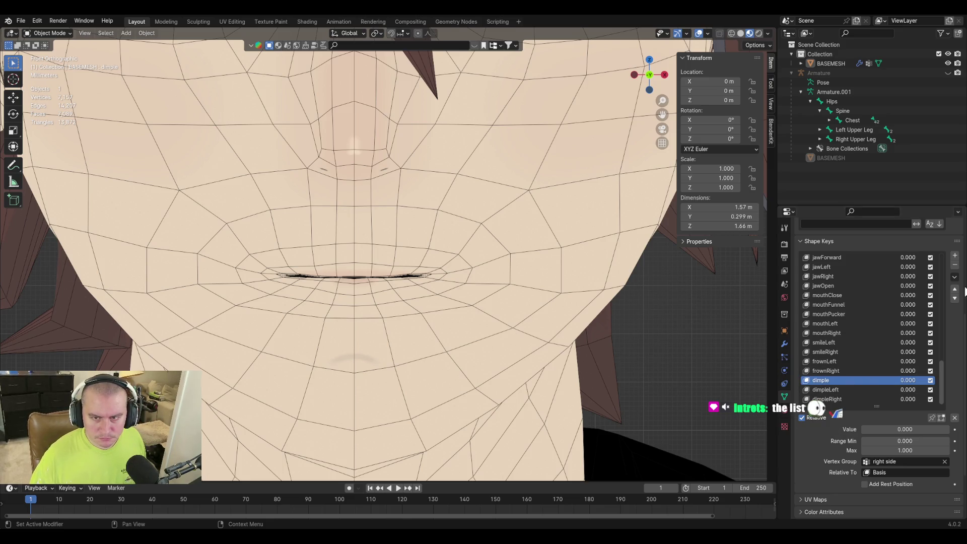
{"action": "scroll", "coordinate": [853, 385], "scroll_direction": "up", "scroll_amount": 1}
{"action": "left_click", "coordinate": [853, 380]}
{"action": "left_click", "coordinate": [853, 399]}
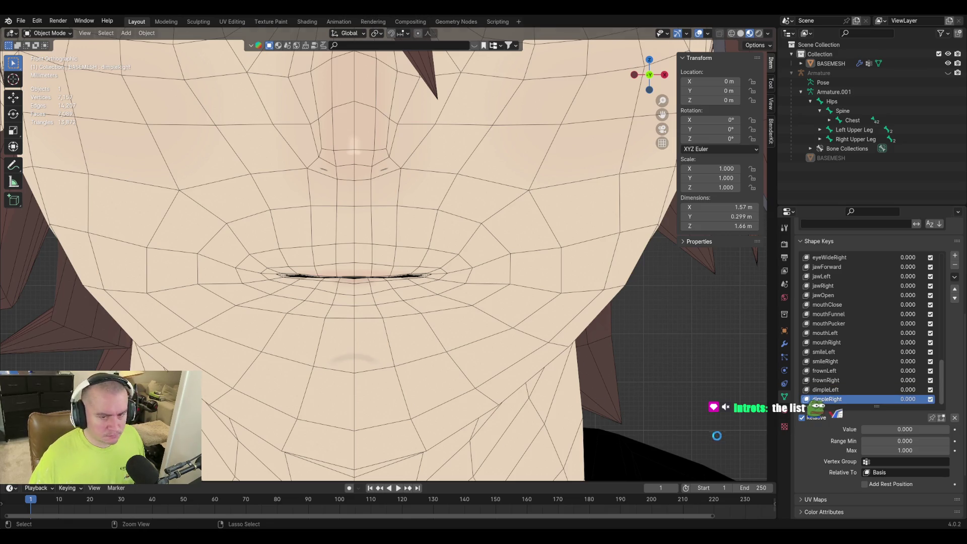
{"action": "key", "text": "ctrl+s"}
Test dimpleRight's value, then show dimpleLeft at full strength
{"action": "mouse_move", "coordinate": [879, 426]}
{"action": "left_mouse_down"}
{"action": "mouse_move", "coordinate": [938, 428]}
{"action": "mouse_move", "coordinate": [862, 428]}
{"action": "mouse_move", "coordinate": [944, 428]}
{"action": "mouse_move", "coordinate": [861, 428]}
{"action": "left_mouse_up"}
{"action": "left_click", "coordinate": [830, 389]}
{"action": "scroll", "coordinate": [557, 315], "scroll_direction": "down", "scroll_amount": 2}
{"action": "middle_click_drag", "start_coordinate": [542, 298], "coordinate": [565, 335]}
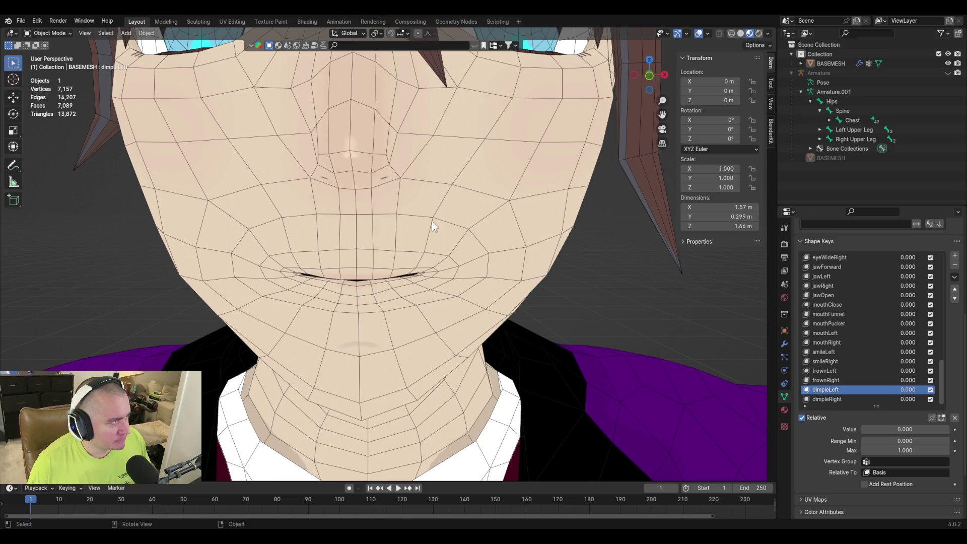
{"action": "middle_click_drag", "start_coordinate": [435, 221], "coordinate": [355, 214]}
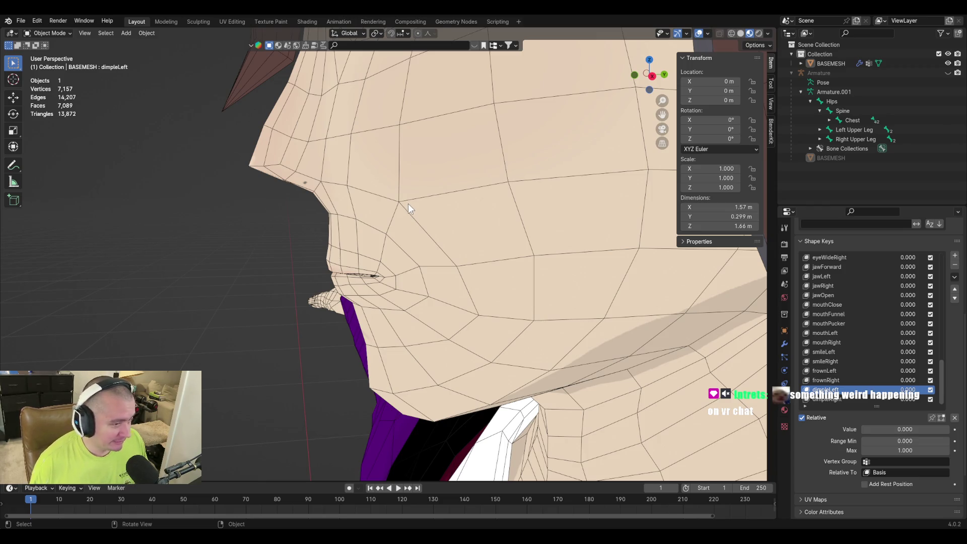
{"action": "mouse_move", "coordinate": [400, 200]}
{"action": "middle_mouse_down"}
{"action": "mouse_move", "coordinate": [550, 203]}
{"action": "mouse_move", "coordinate": [460, 194]}
{"action": "middle_mouse_up"}
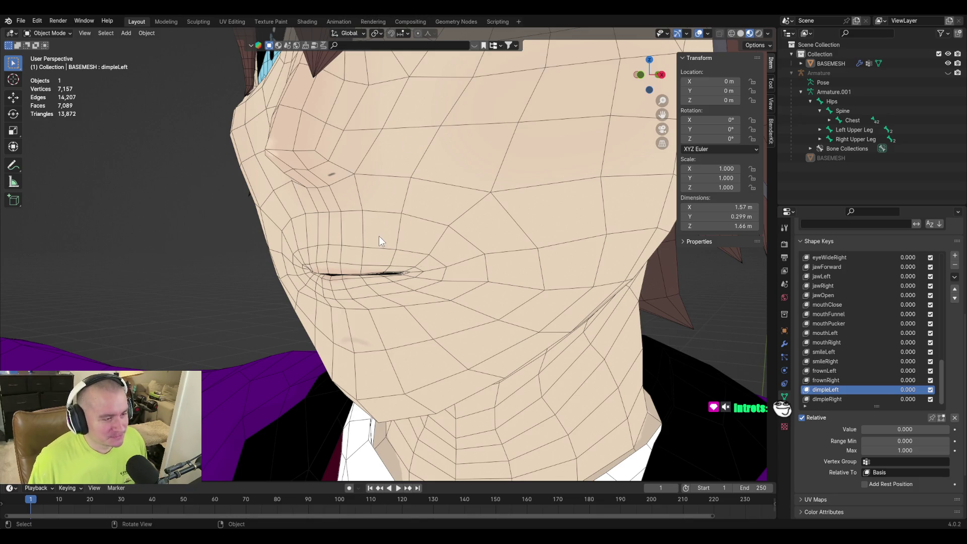
{"action": "mouse_move", "coordinate": [378, 240]}
{"action": "middle_mouse_down"}
{"action": "mouse_move", "coordinate": [310, 249]}
{"action": "mouse_move", "coordinate": [348, 270]}
{"action": "mouse_move", "coordinate": [355, 259]}
{"action": "mouse_move", "coordinate": [365, 280]}
{"action": "mouse_move", "coordinate": [441, 265]}
{"action": "middle_mouse_up"}
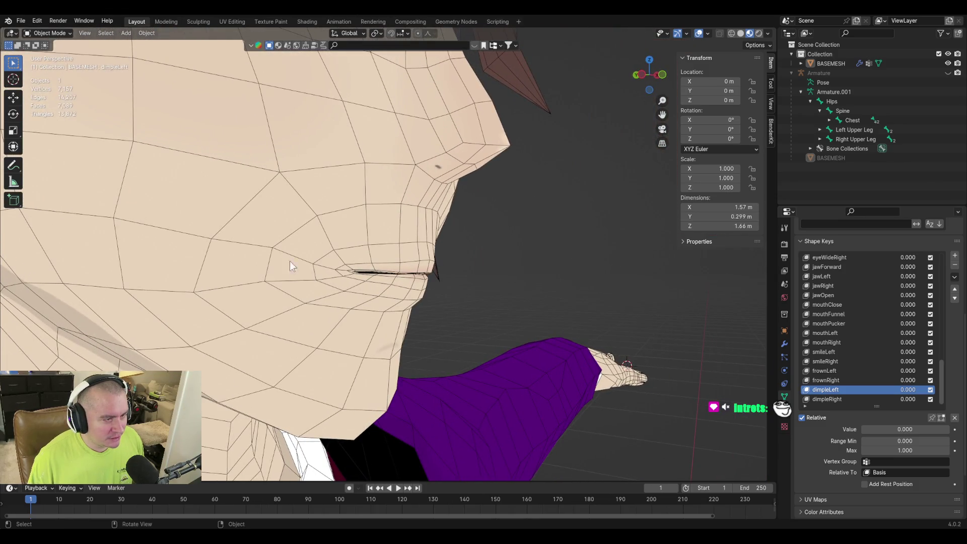
{"action": "mouse_move", "coordinate": [480, 291]}
{"action": "middle_mouse_down"}
{"action": "mouse_move", "coordinate": [504, 305]}
{"action": "mouse_move", "coordinate": [412, 304]}
{"action": "mouse_move", "coordinate": [523, 310]}
{"action": "middle_mouse_up"}
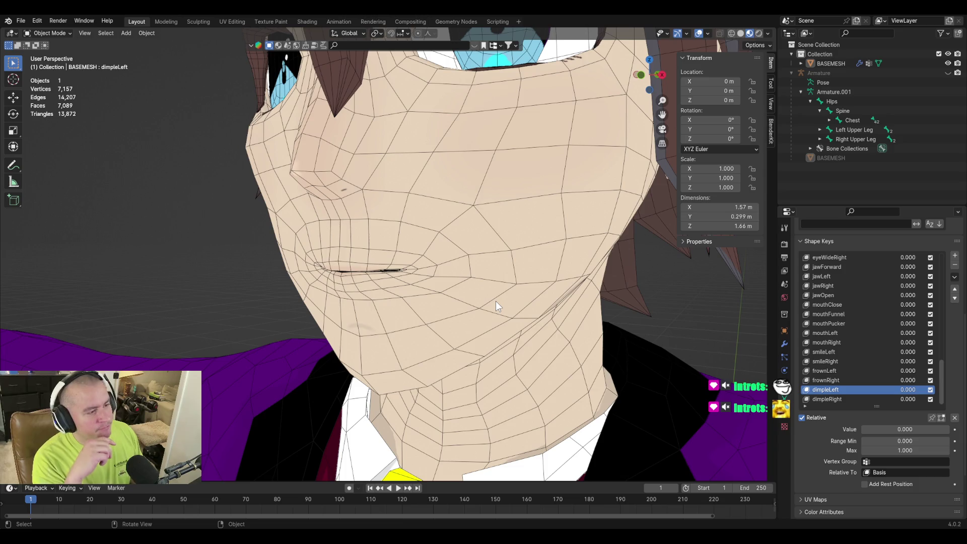
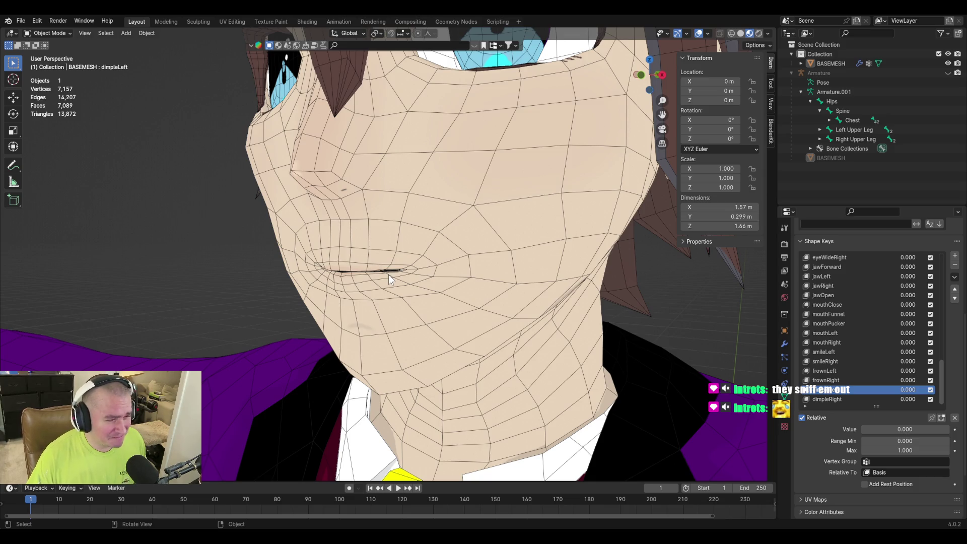
Orbit toward a three-quarter view of the face and make Basis the active shape key
{"action": "mouse_move", "coordinate": [387, 275]}
{"action": "middle_mouse_down"}
{"action": "mouse_move", "coordinate": [406, 270]}
{"action": "mouse_move", "coordinate": [392, 274]}
{"action": "mouse_move", "coordinate": [413, 280]}
{"action": "mouse_move", "coordinate": [347, 281]}
{"action": "mouse_move", "coordinate": [442, 286]}
{"action": "middle_mouse_up"}
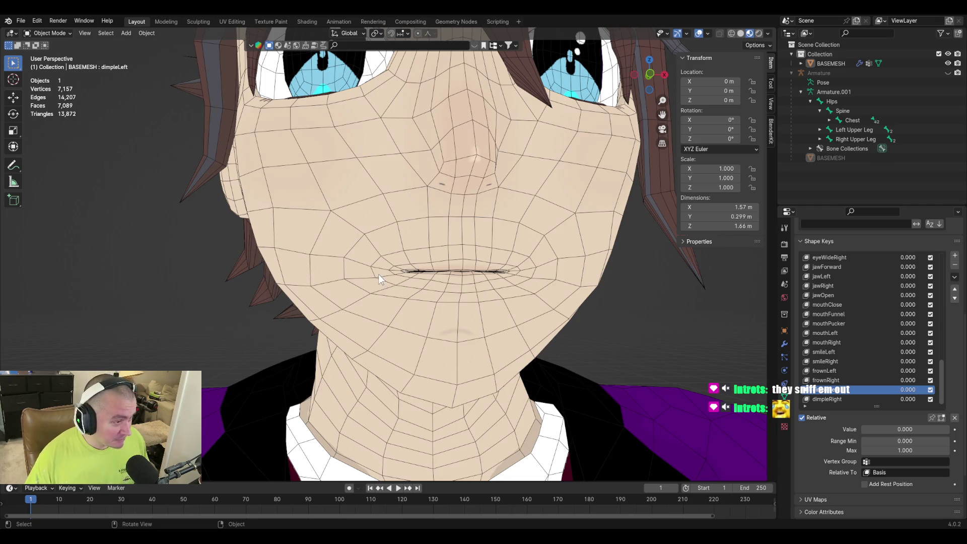
{"action": "key", "text": "Tab"}
{"action": "middle_click_drag", "start_coordinate": [378, 275], "coordinate": [324, 282]}
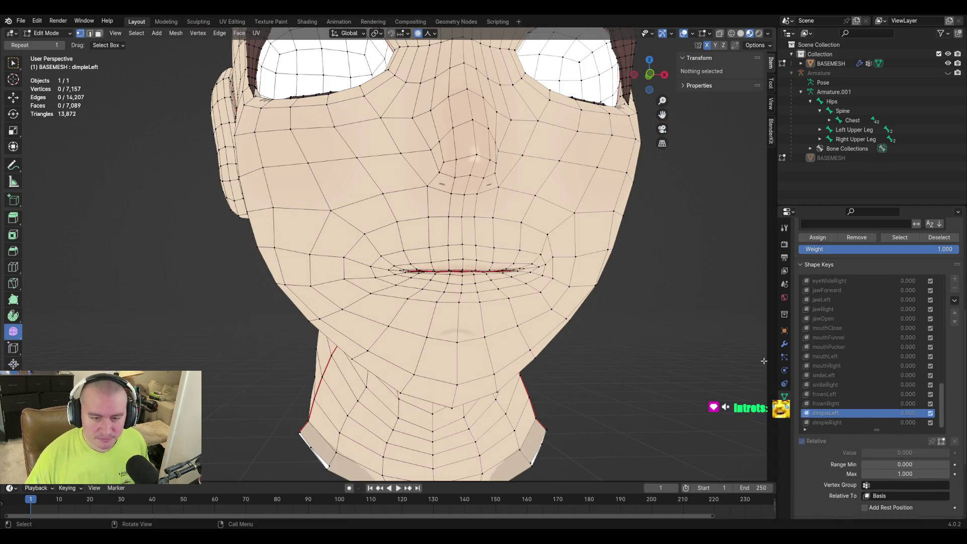
{"action": "key", "text": "Tab"}
{"action": "scroll", "coordinate": [877, 359], "scroll_direction": "up", "scroll_amount": 3}
{"action": "scroll", "coordinate": [854, 368], "scroll_direction": "up", "scroll_amount": 5}
{"action": "scroll", "coordinate": [840, 384], "scroll_direction": "up", "scroll_amount": 5}
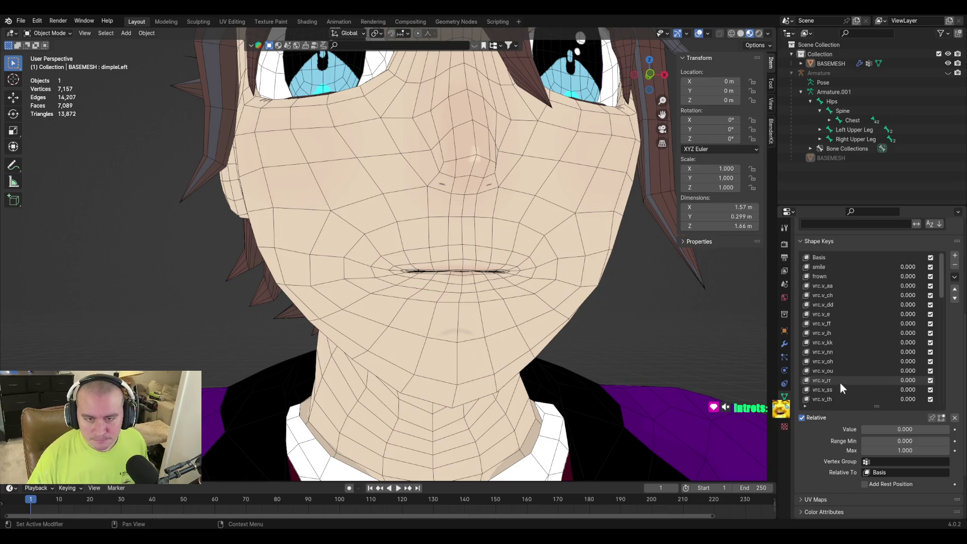
{"action": "left_click", "coordinate": [832, 258]}
Slide a vertex beside the left mouth corner along its edges on Basis, then pick dimpleRight
{"action": "key", "text": "Tab"}
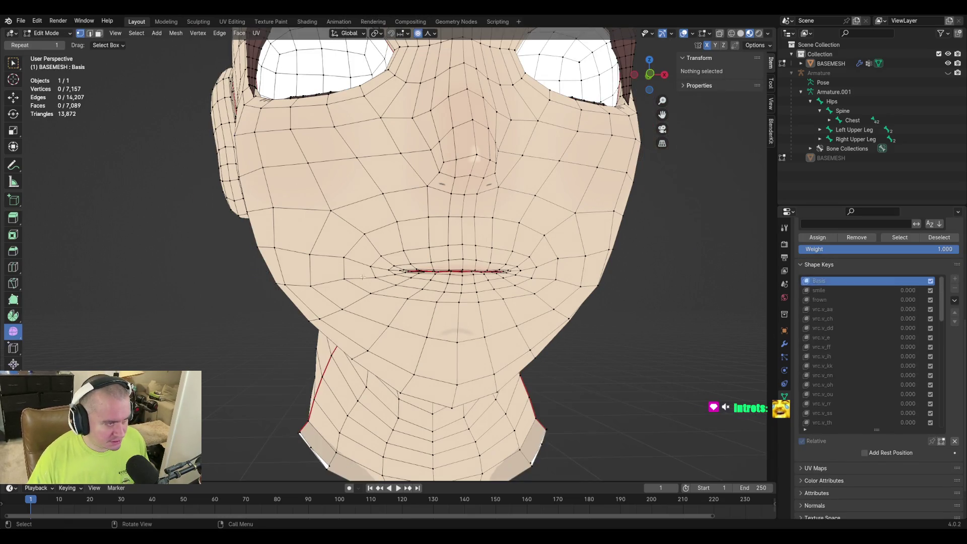
{"action": "left_click", "coordinate": [344, 280]}
{"action": "key", "text": "shift+v"}
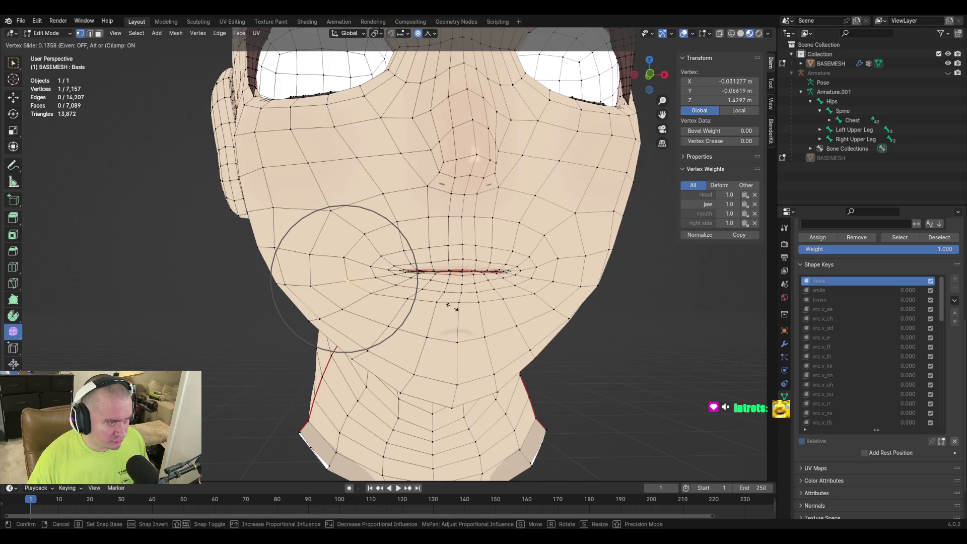
{"action": "left_click", "coordinate": [453, 306]}
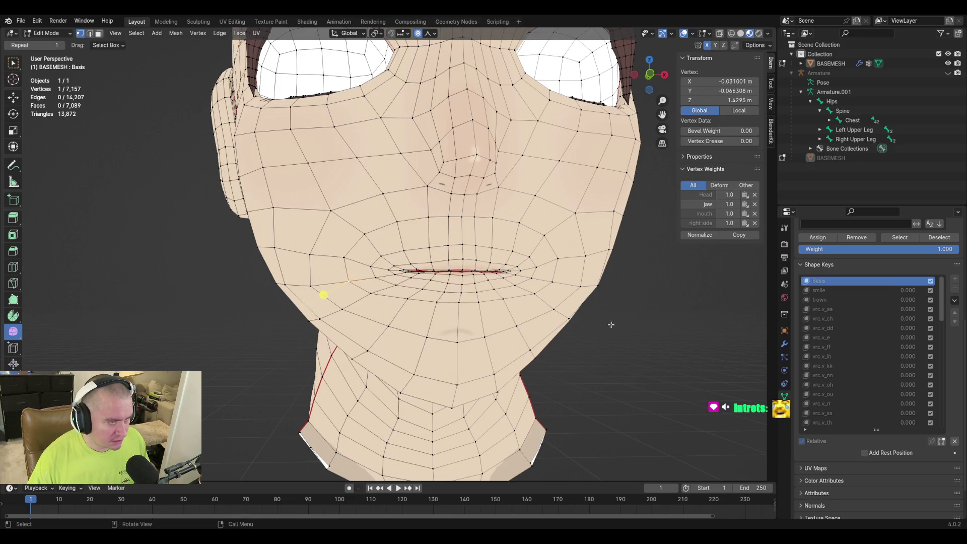
{"action": "key", "text": "Tab"}
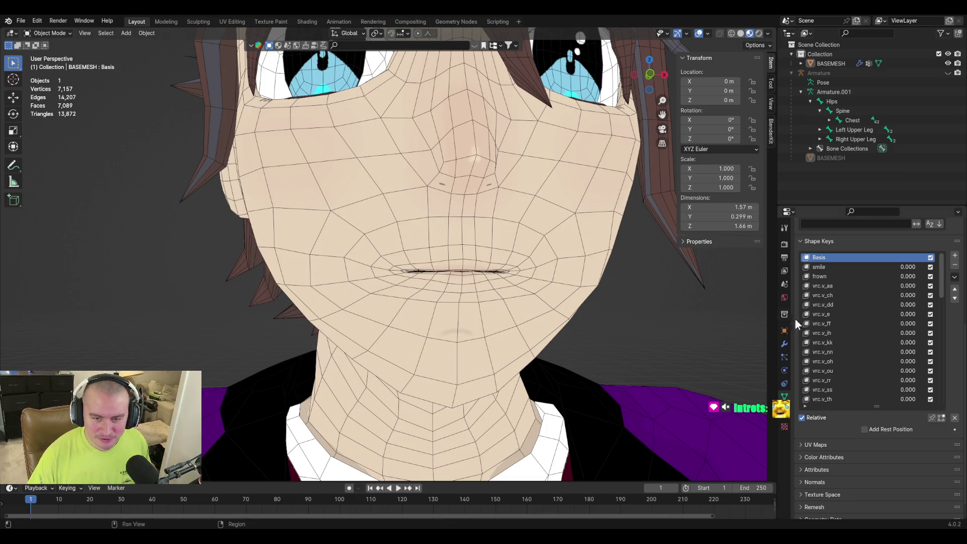
{"action": "scroll", "coordinate": [857, 378], "scroll_direction": "down", "scroll_amount": 10}
{"action": "left_click", "coordinate": [851, 400]}
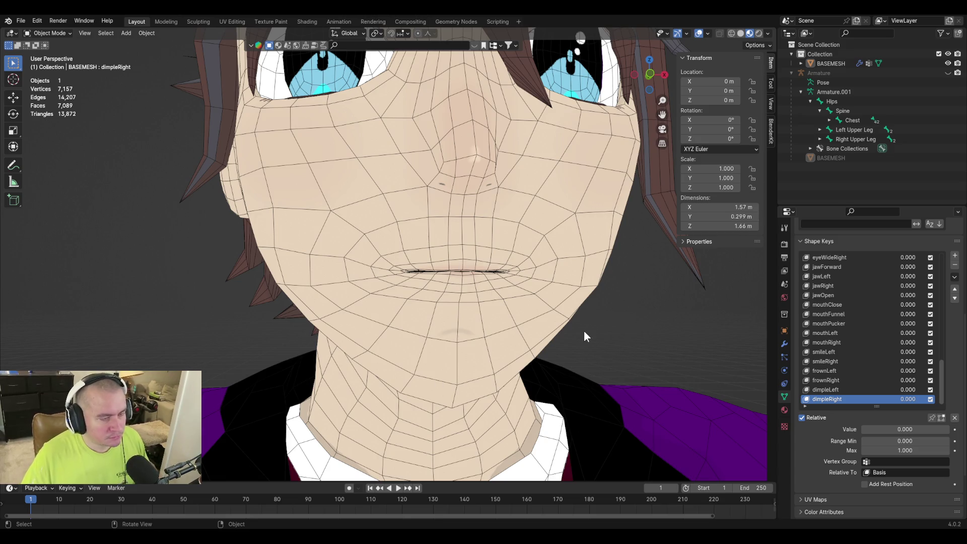
With both frown keys at full strength, create Key 54 via New Shape from Mix
{"action": "left_click", "coordinate": [851, 372]}
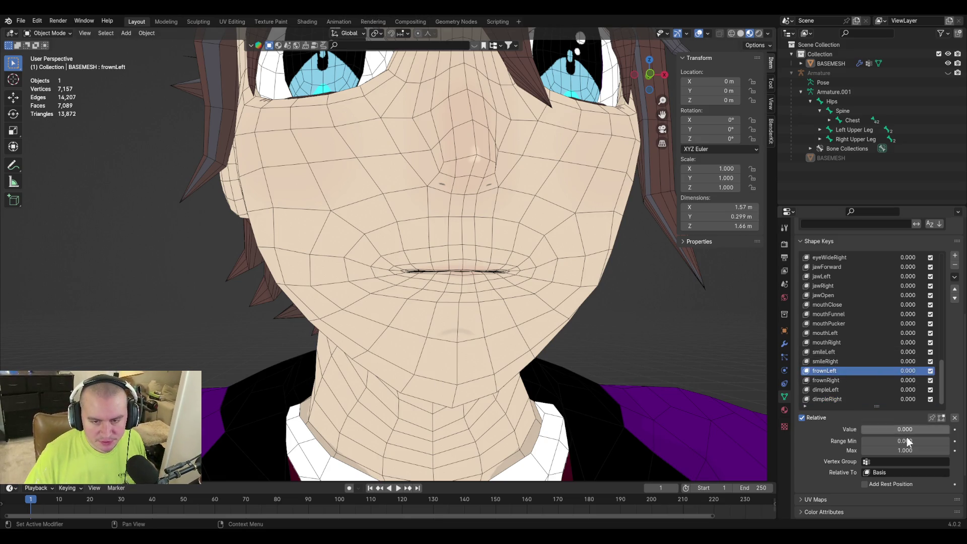
{"action": "left_click", "coordinate": [823, 380]}
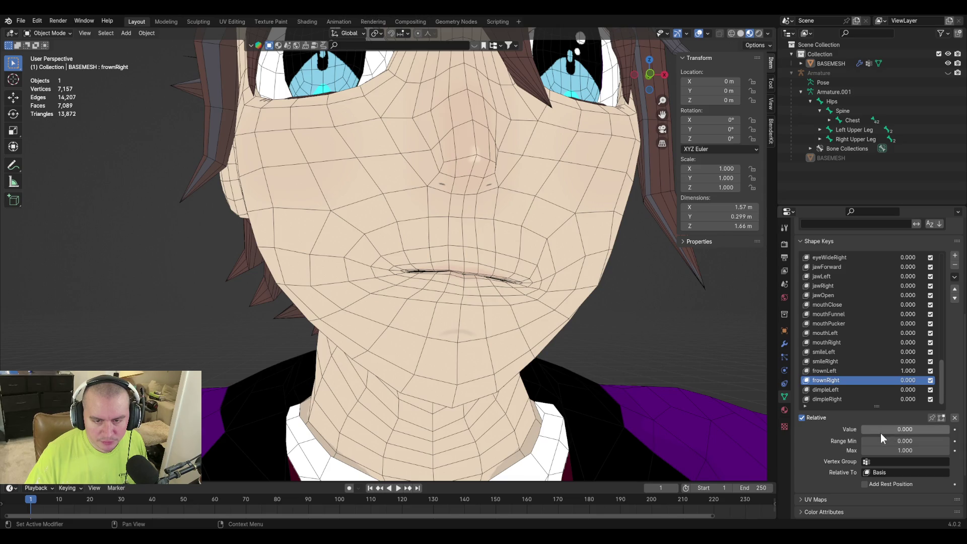
{"action": "left_click_drag", "start_coordinate": [880, 429], "coordinate": [941, 376]}
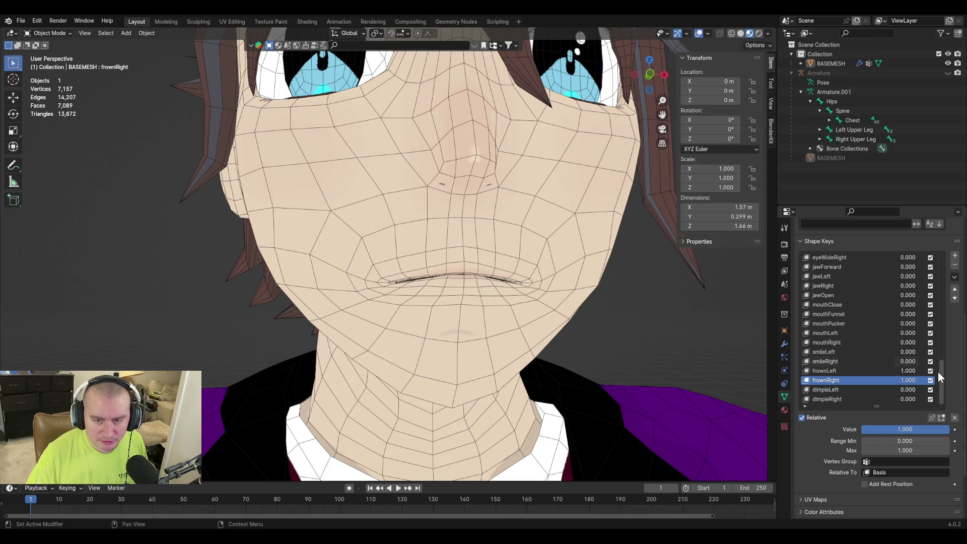
{"action": "left_click", "coordinate": [953, 277]}
{"action": "left_click", "coordinate": [869, 282]}
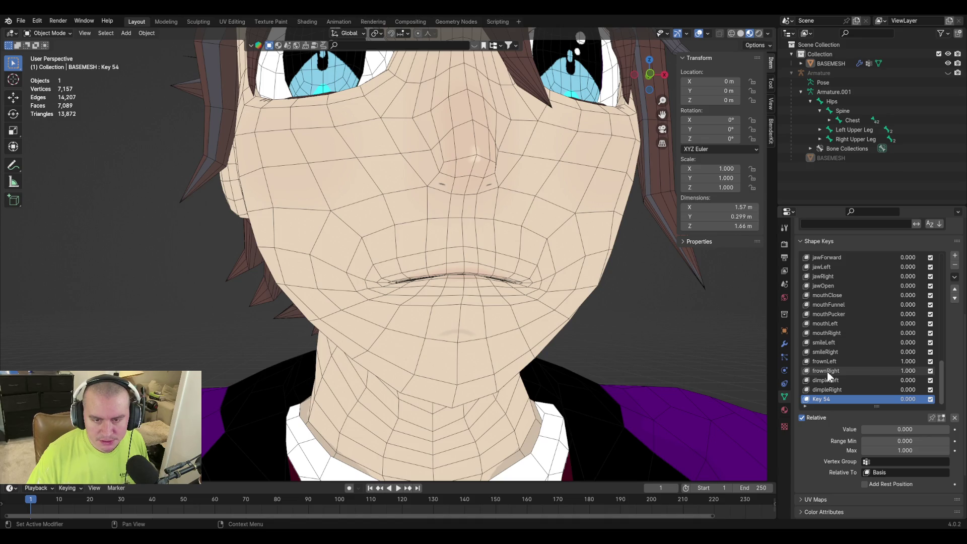
Reset frownLeft and frownRight to 0 and make the new Key 54 active
{"action": "left_click", "coordinate": [836, 359]}
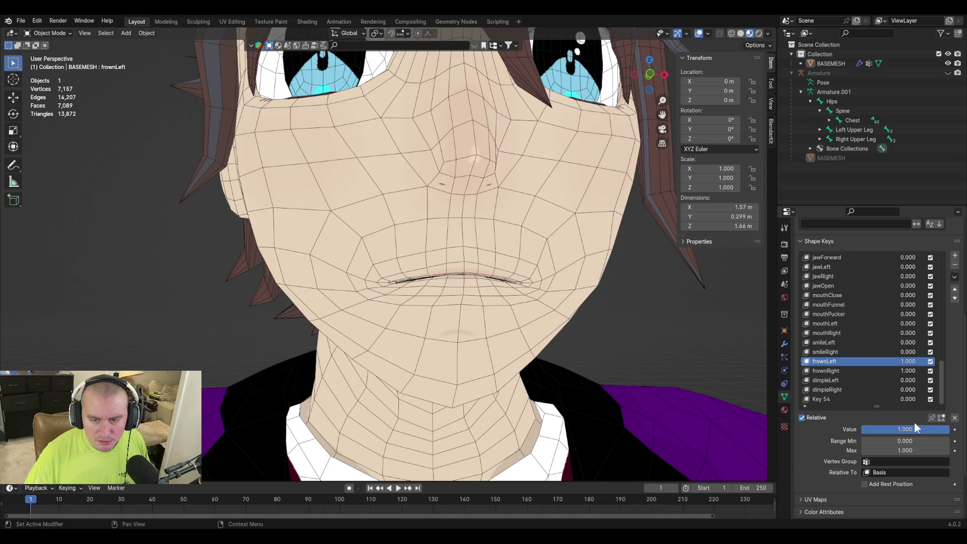
{"action": "left_click_drag", "start_coordinate": [915, 428], "coordinate": [868, 429]}
{"action": "left_click", "coordinate": [839, 370]}
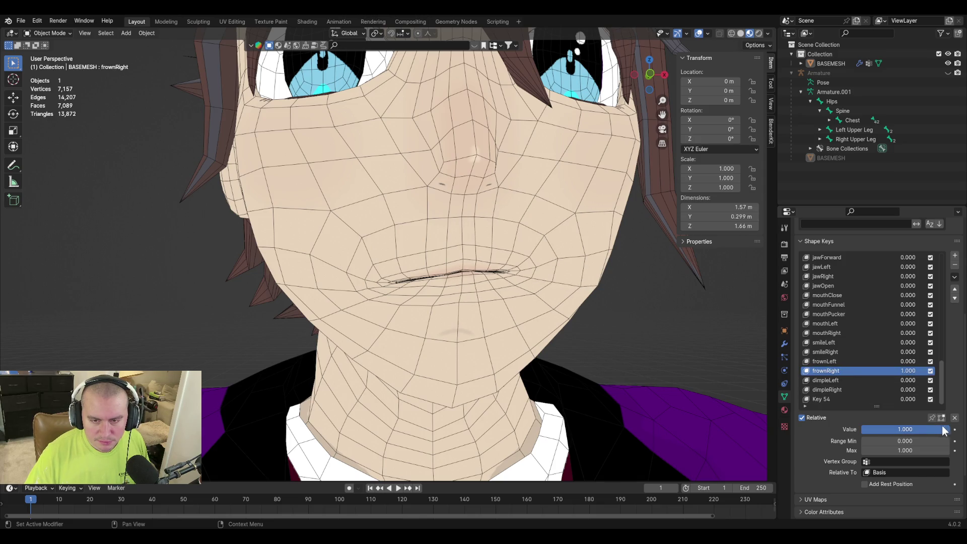
{"action": "left_click_drag", "start_coordinate": [945, 430], "coordinate": [868, 429]}
{"action": "left_click", "coordinate": [829, 399]}
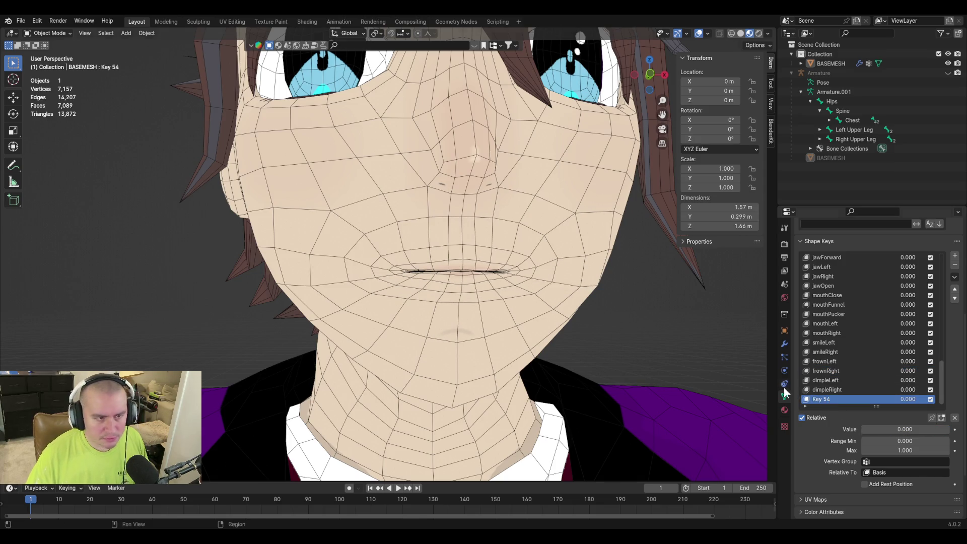
On Key 54, move a right mouth-corner vertex with proportional falloff to reshape the corner
{"action": "key", "text": "Tab"}
{"action": "middle_click_drag", "start_coordinate": [568, 308], "coordinate": [559, 321], "text": "alt"}
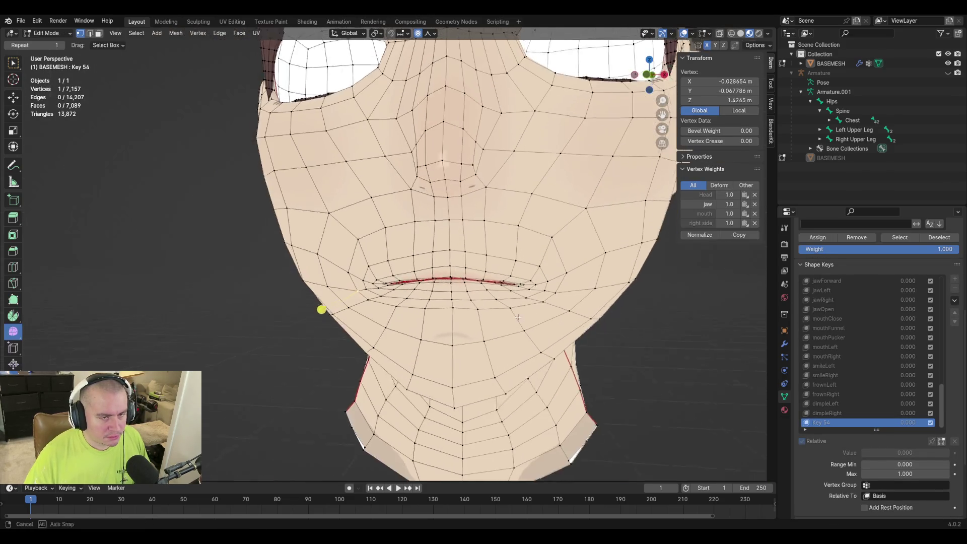
{"action": "scroll", "coordinate": [559, 322], "scroll_direction": "up", "scroll_amount": 2}
{"action": "scroll", "coordinate": [559, 321], "scroll_direction": "up", "scroll_amount": 1}
{"action": "scroll", "coordinate": [522, 258], "scroll_direction": "up", "scroll_amount": 1}
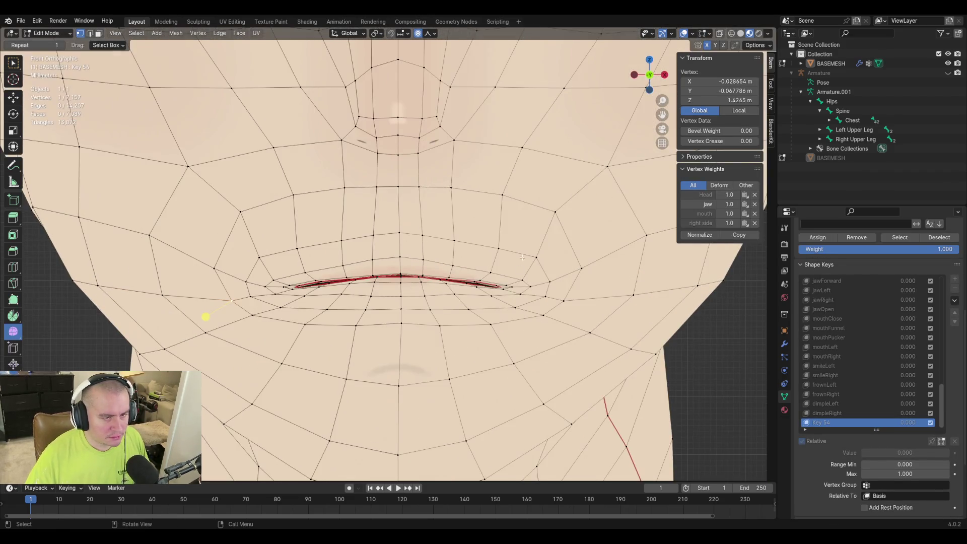
{"action": "left_click", "coordinate": [525, 296]}
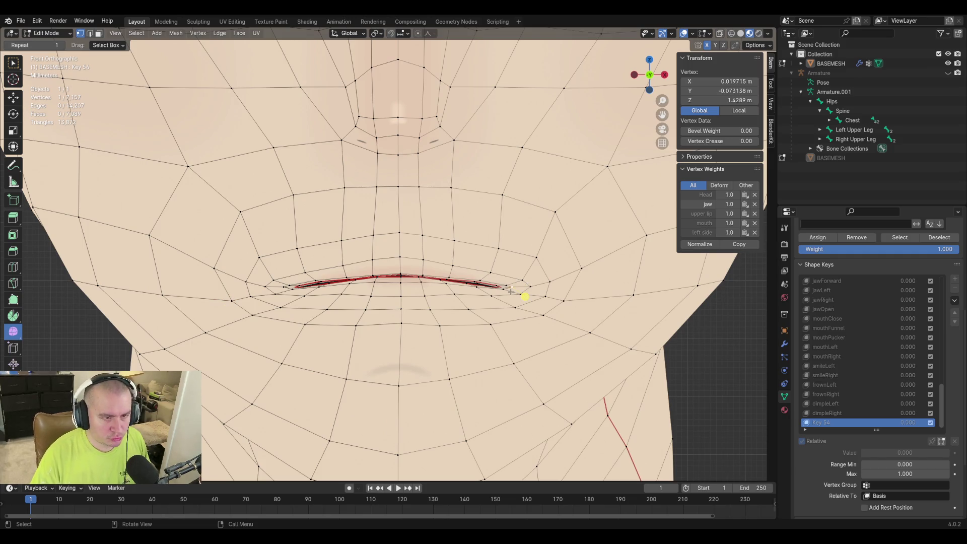
{"action": "key", "text": "g"}
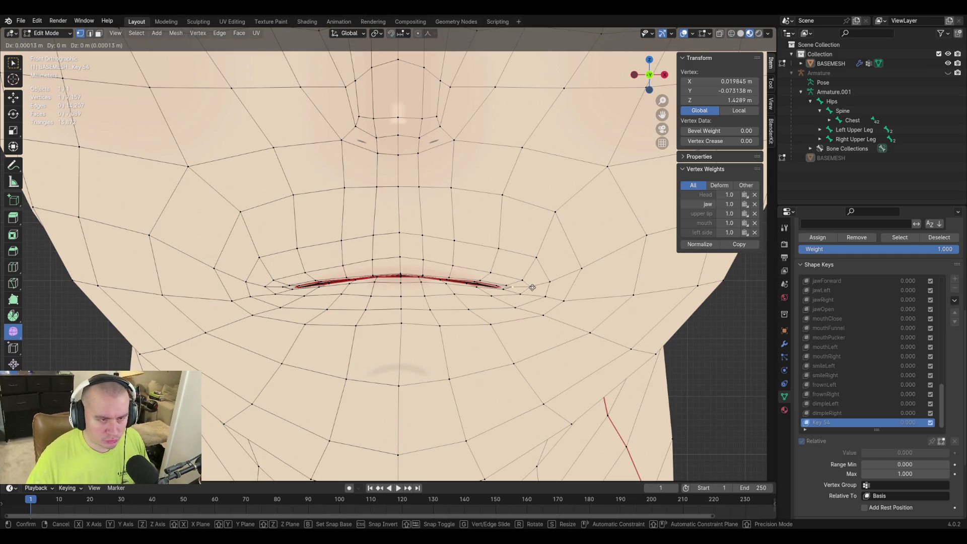
{"action": "left_click", "coordinate": [524, 296]}
{"action": "key", "text": "shift+Tab"}
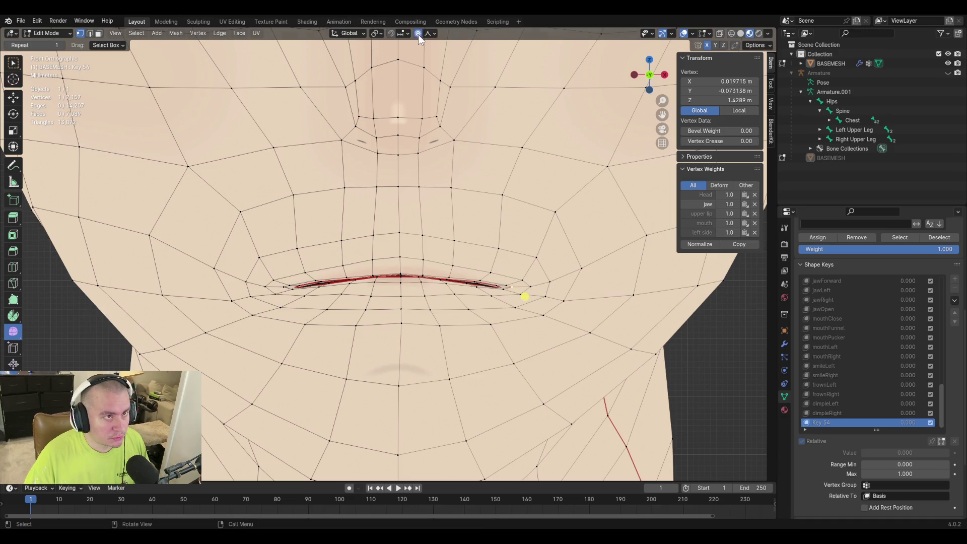
{"action": "key", "text": "g"}
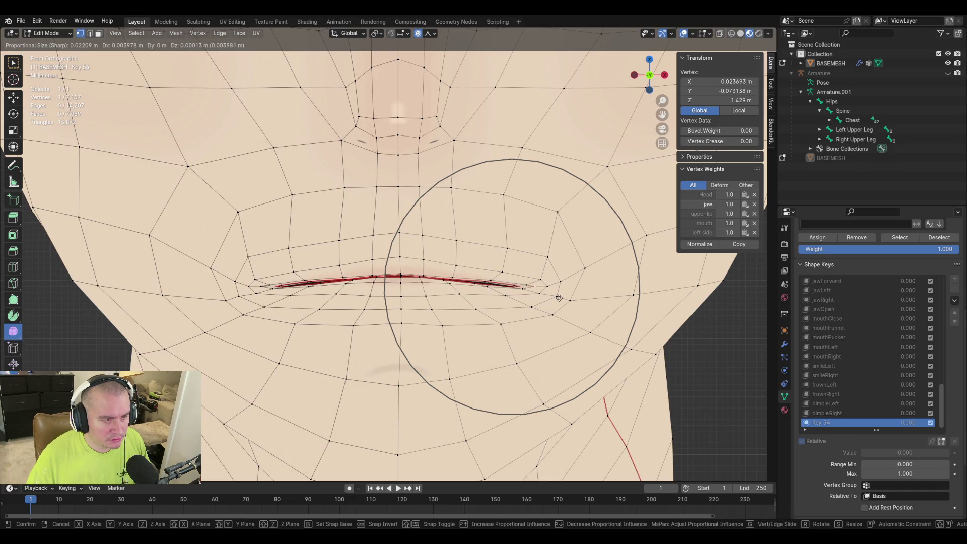
{"action": "left_click", "coordinate": [560, 296]}
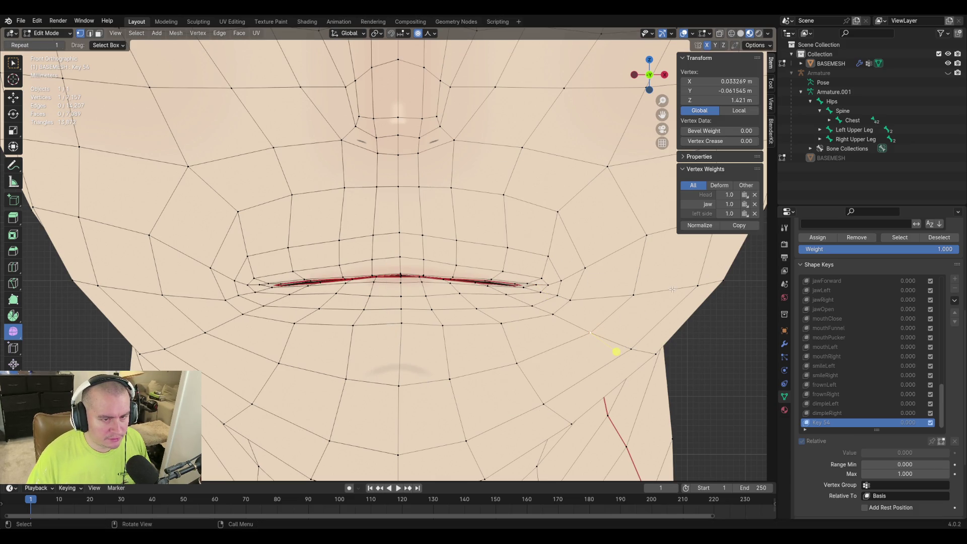
Add a second vertex, switch transform orientation to Normal, and push both vertices along the normal
{"action": "left_click", "coordinate": [615, 352], "text": "shift"}
{"action": "mouse_move", "coordinate": [615, 352]}
{"action": "middle_mouse_down"}
{"action": "mouse_move", "coordinate": [484, 379]}
{"action": "mouse_move", "coordinate": [287, 343]}
{"action": "middle_mouse_up"}
{"action": "key", "text": "g"}
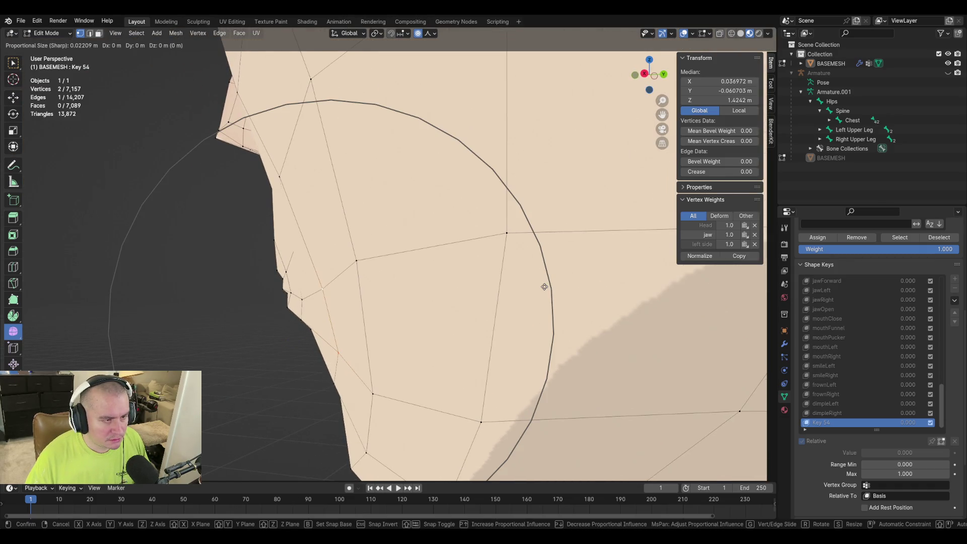
{"action": "right_click", "coordinate": [287, 343]}
{"action": "left_click", "coordinate": [351, 33]}
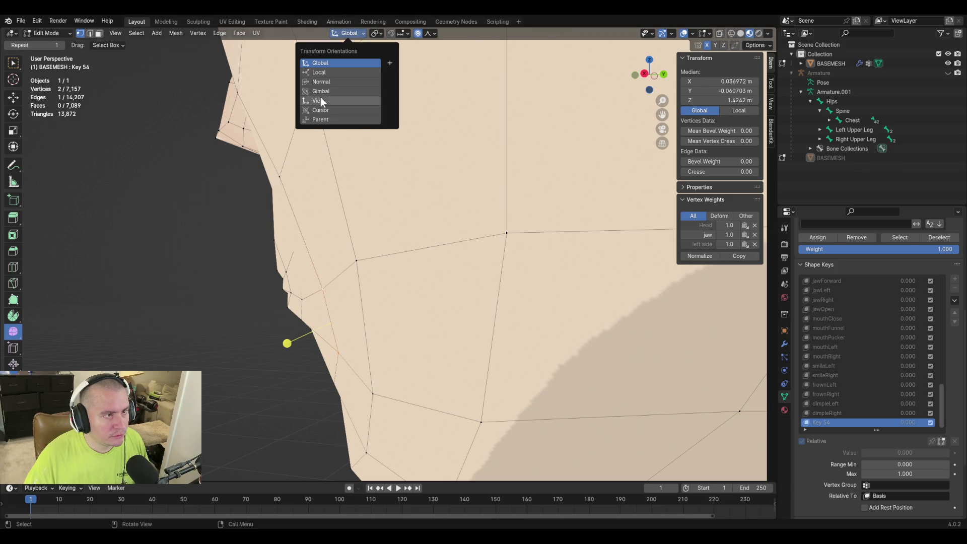
{"action": "left_click", "coordinate": [327, 81]}
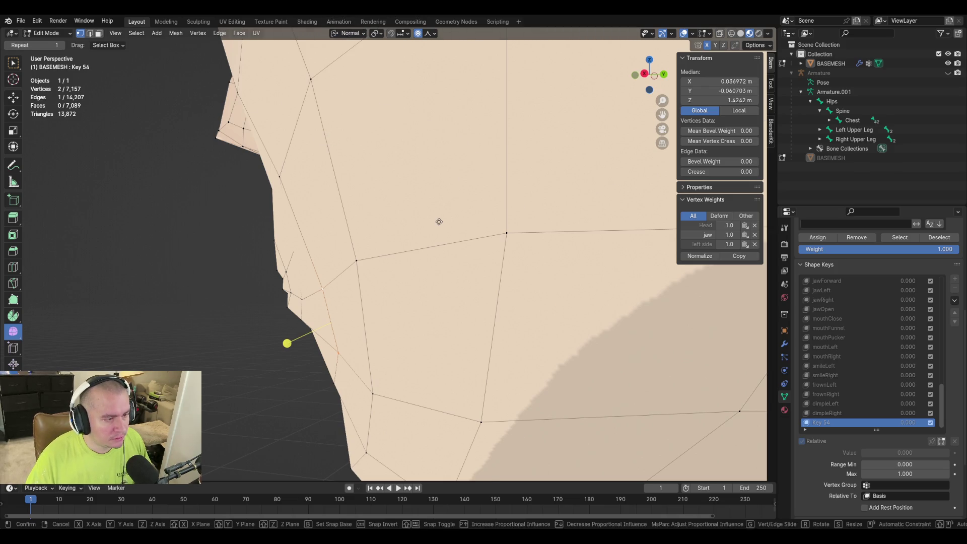
{"action": "key", "text": "g"}
{"action": "key", "text": "z"}
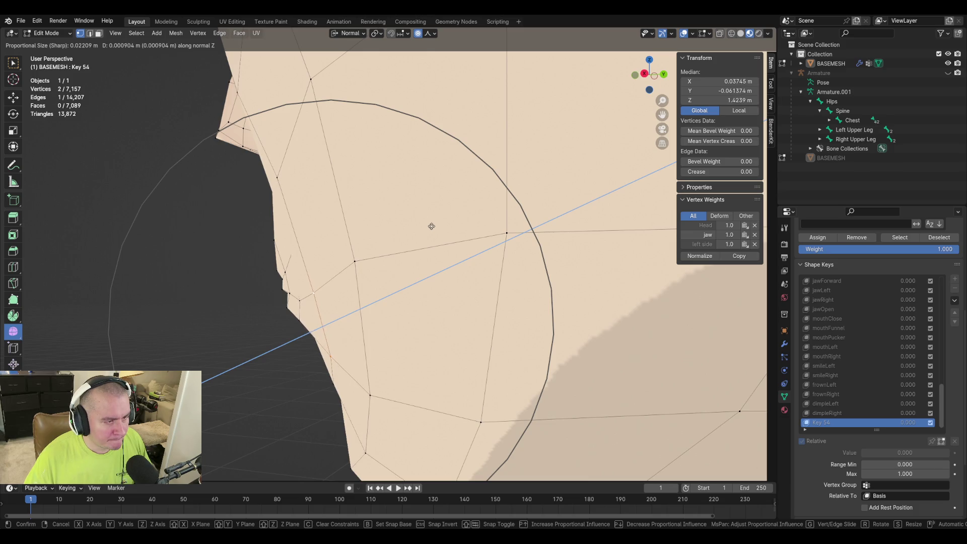
{"action": "left_click", "coordinate": [431, 227]}
{"action": "scroll", "coordinate": [291, 345], "scroll_direction": "down", "scroll_amount": 2}
Move a single lower-cheek vertex along its normal
{"action": "mouse_move", "coordinate": [292, 346]}
{"action": "middle_mouse_down"}
{"action": "mouse_move", "coordinate": [375, 269]}
{"action": "mouse_move", "coordinate": [430, 319]}
{"action": "mouse_move", "coordinate": [433, 292]}
{"action": "mouse_move", "coordinate": [390, 364]}
{"action": "middle_mouse_up"}
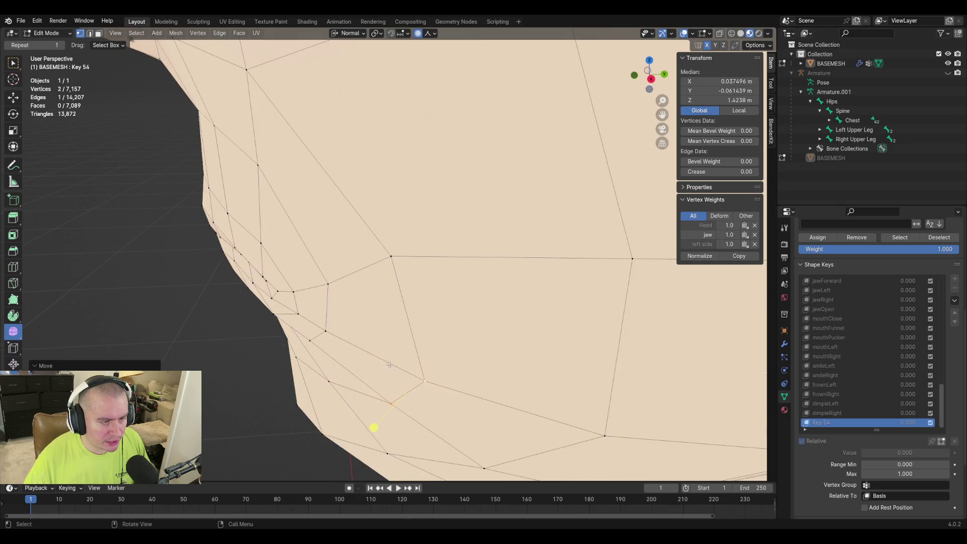
{"action": "left_click", "coordinate": [386, 408]}
{"action": "key", "text": "g"}
{"action": "key", "text": "z"}
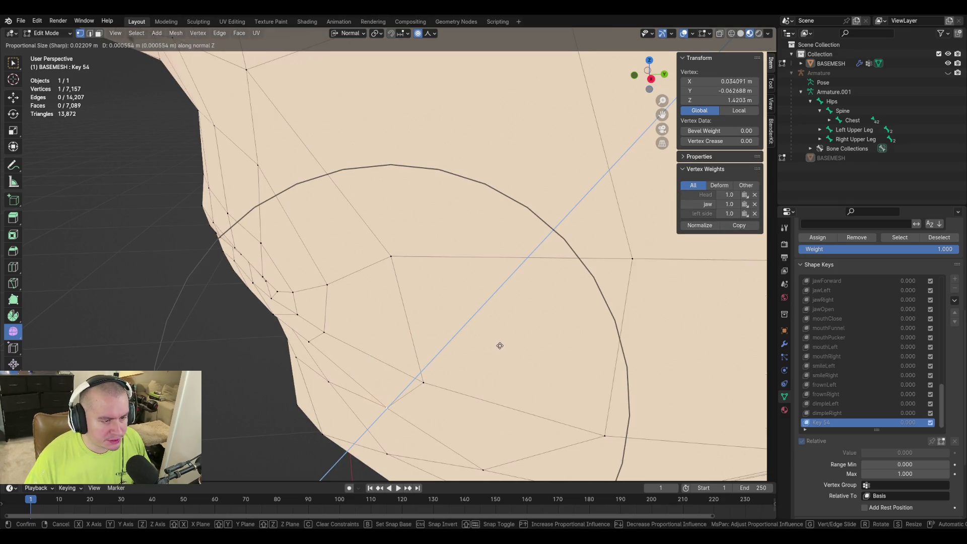
{"action": "left_click", "coordinate": [497, 348]}
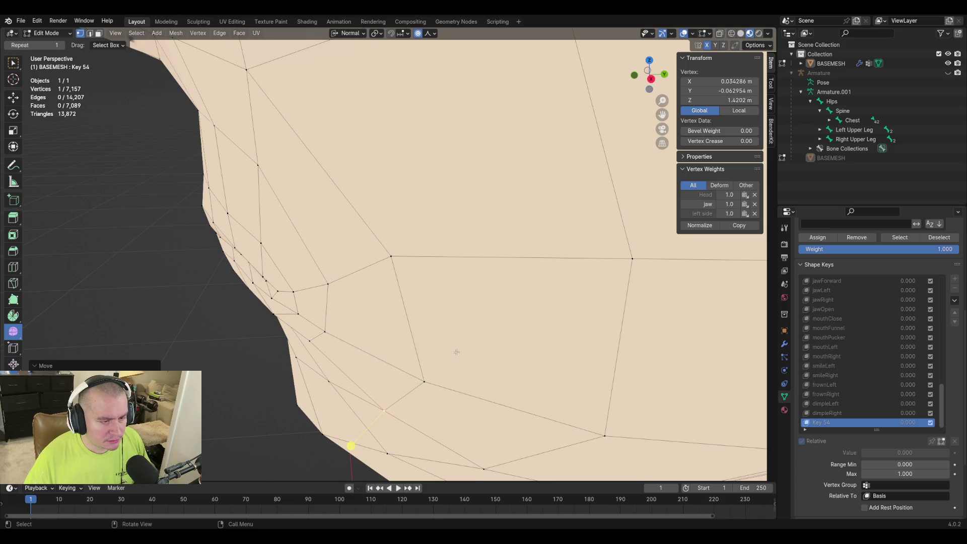
Nudge and slide the vertex beside the mouth corner, then return to object mode
{"action": "mouse_move", "coordinate": [456, 351]}
{"action": "middle_mouse_down"}
{"action": "mouse_move", "coordinate": [528, 331]}
{"action": "mouse_move", "coordinate": [582, 368]}
{"action": "middle_mouse_up"}
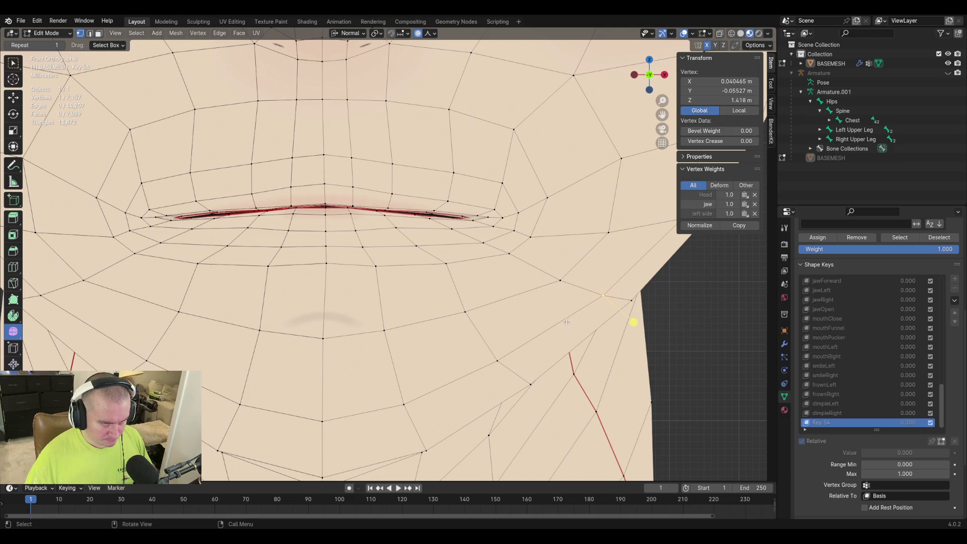
{"action": "key", "text": "g"}
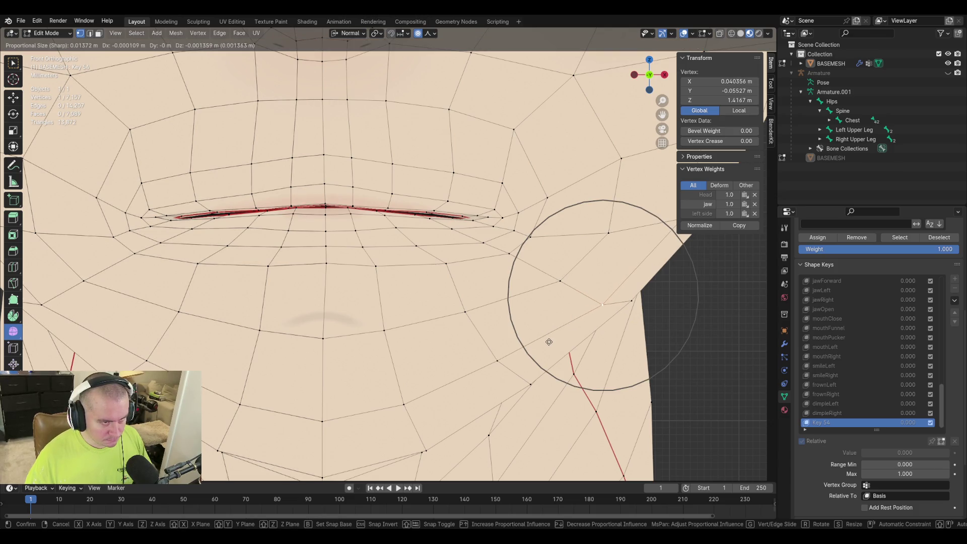
{"action": "left_click", "coordinate": [632, 330]}
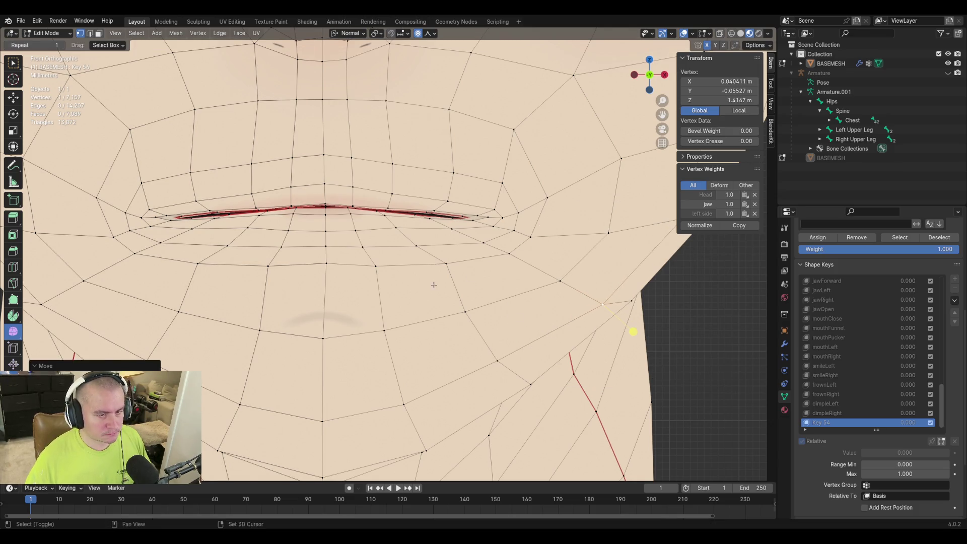
{"action": "middle_click_drag", "start_coordinate": [633, 330], "coordinate": [655, 378]}
{"action": "key", "text": "g"}
{"action": "key", "text": "g"}
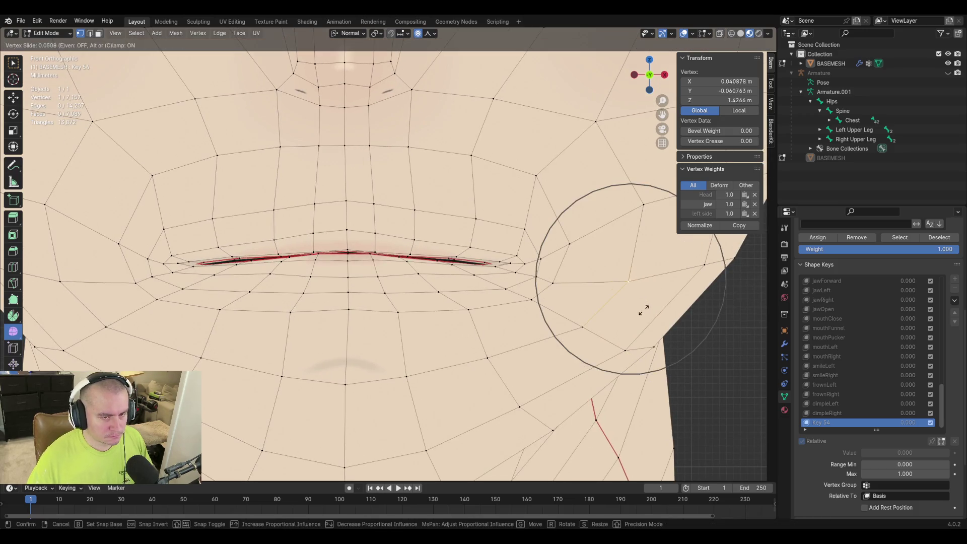
{"action": "left_click", "coordinate": [653, 300]}
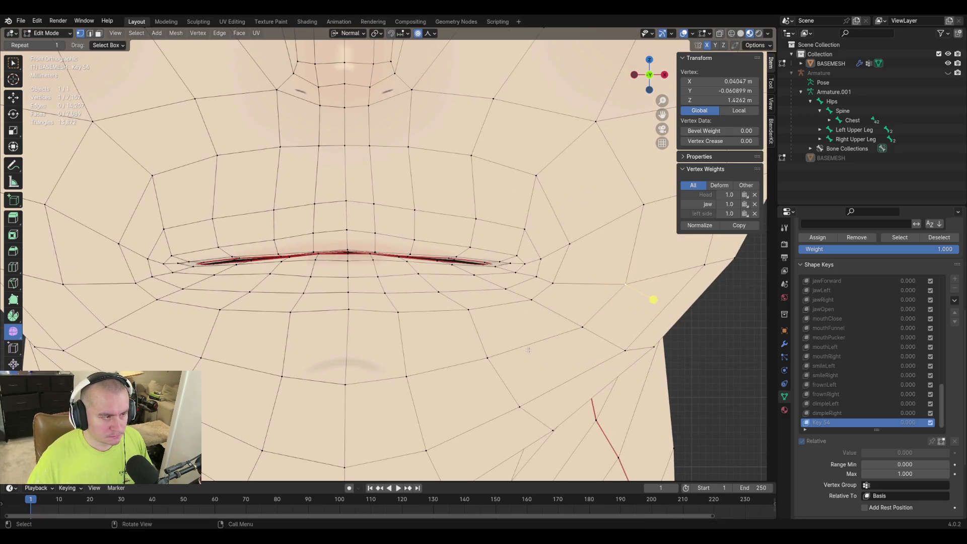
{"action": "key", "text": "Tab"}
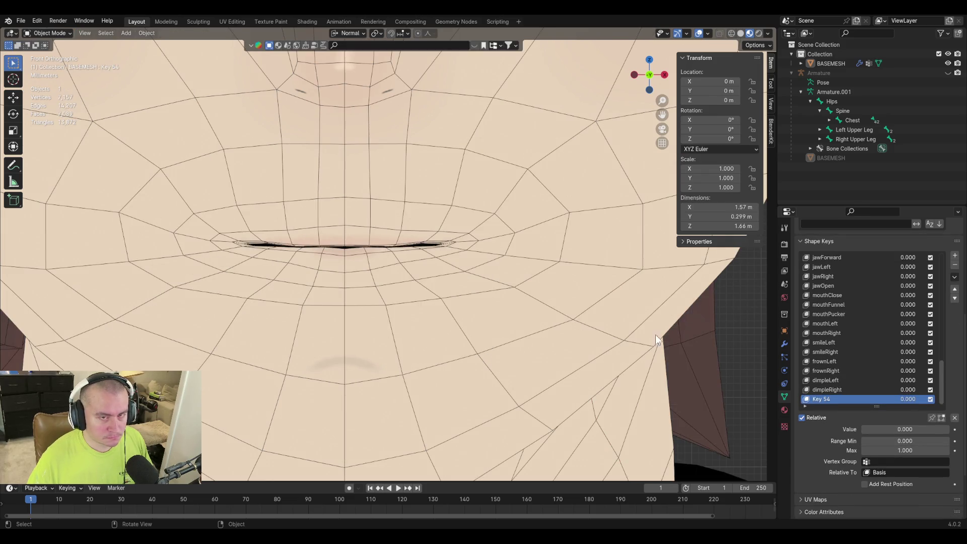
Raise Key 54 to full strength and rename it mouth stretch
{"action": "mouse_move", "coordinate": [879, 432]}
{"action": "left_mouse_down"}
{"action": "mouse_move", "coordinate": [936, 429]}
{"action": "mouse_move", "coordinate": [861, 429]}
{"action": "mouse_move", "coordinate": [945, 429]}
{"action": "left_mouse_up"}
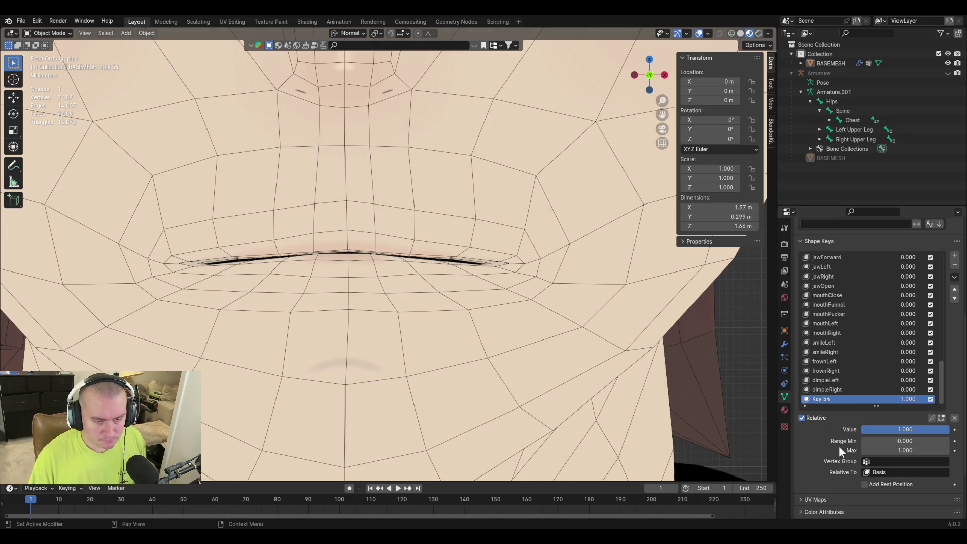
{"action": "double_click", "coordinate": [828, 399]}
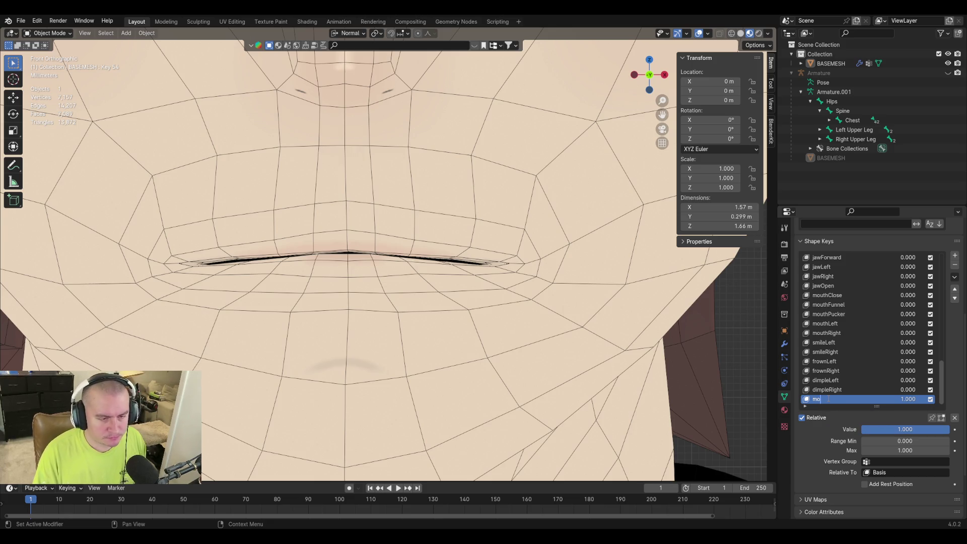
{"action": "type", "text": "uth stretc"}
{"action": "key", "text": "Return"}
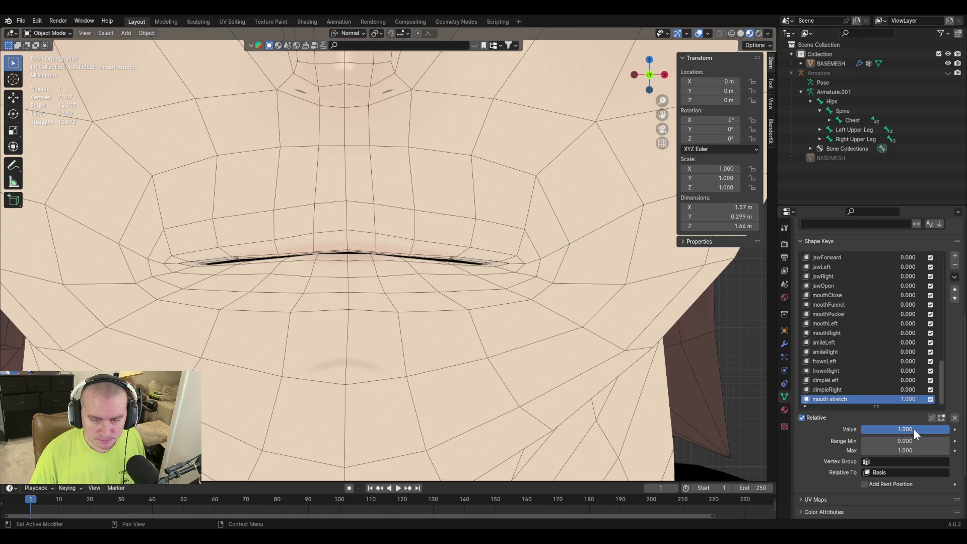
{"action": "left_click_drag", "start_coordinate": [913, 429], "coordinate": [913, 429]}
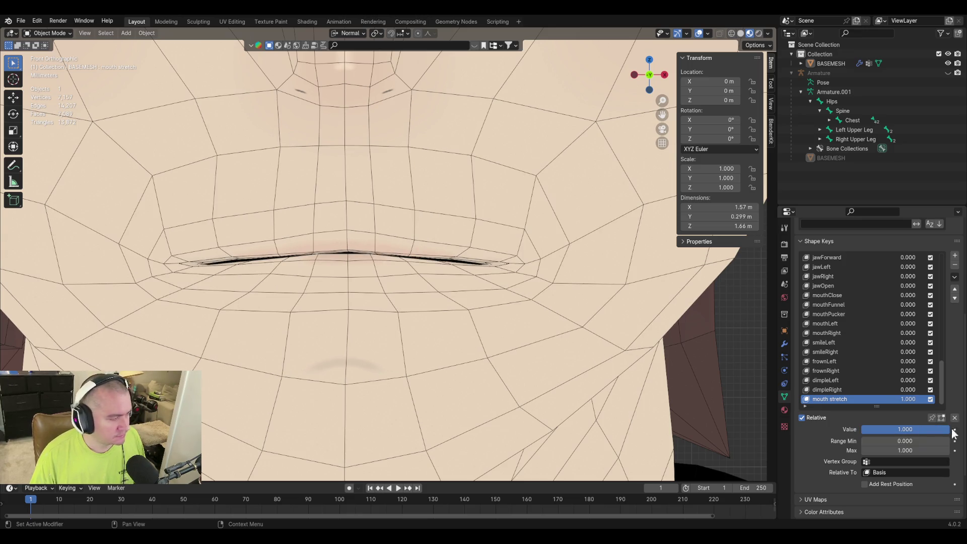
{"action": "left_click", "coordinate": [954, 277]}
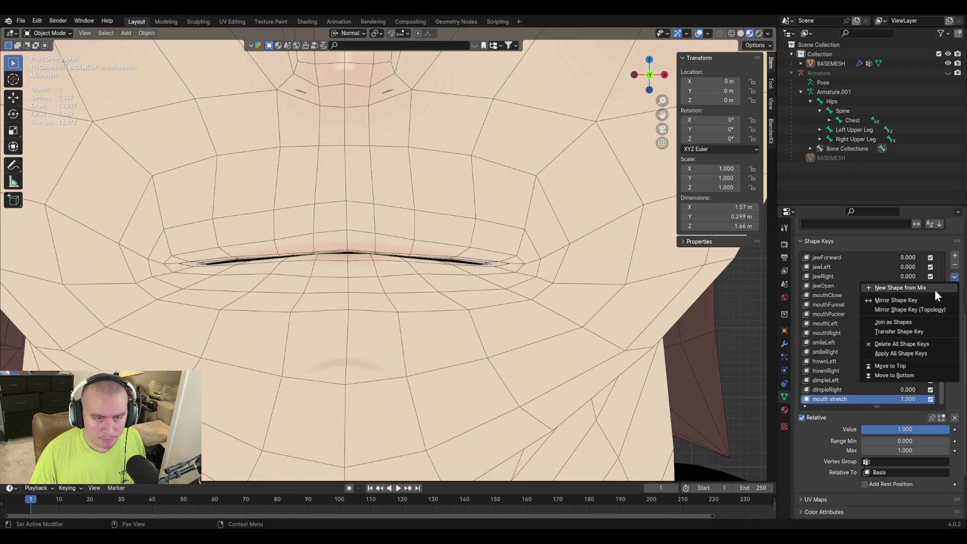
{"action": "left_click", "coordinate": [934, 290]}
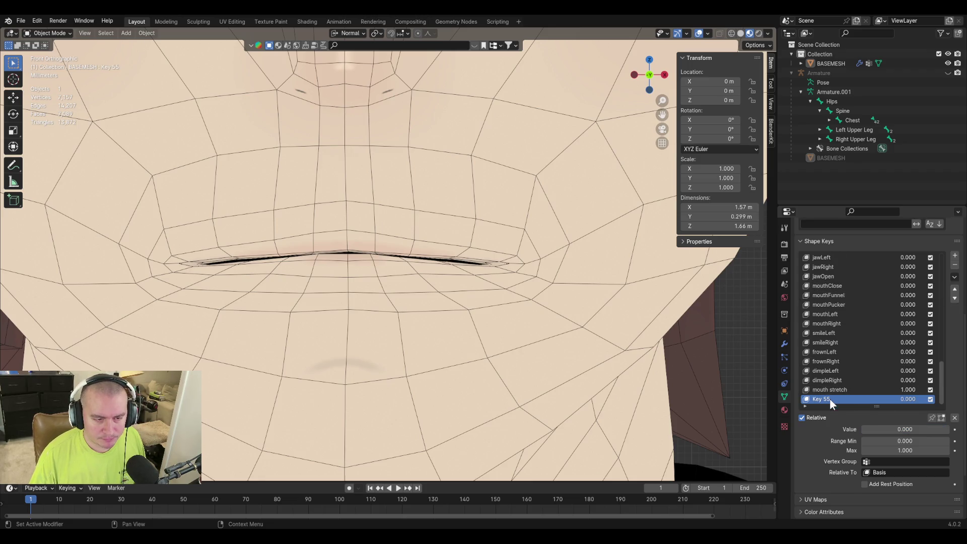
{"action": "left_click", "coordinate": [956, 266]}
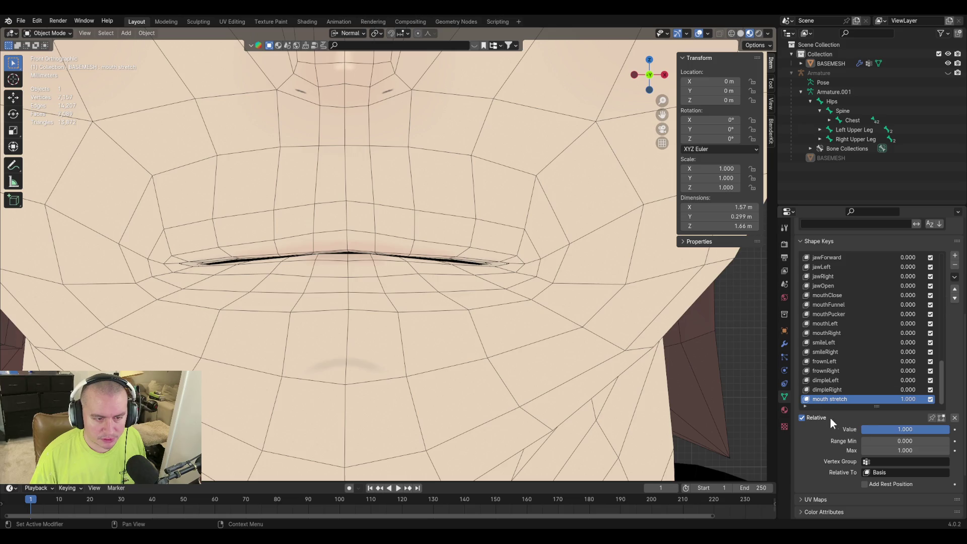
Assign the left side vertex group to mouth stretch and enter mesh editing
{"action": "left_click", "coordinate": [897, 459]}
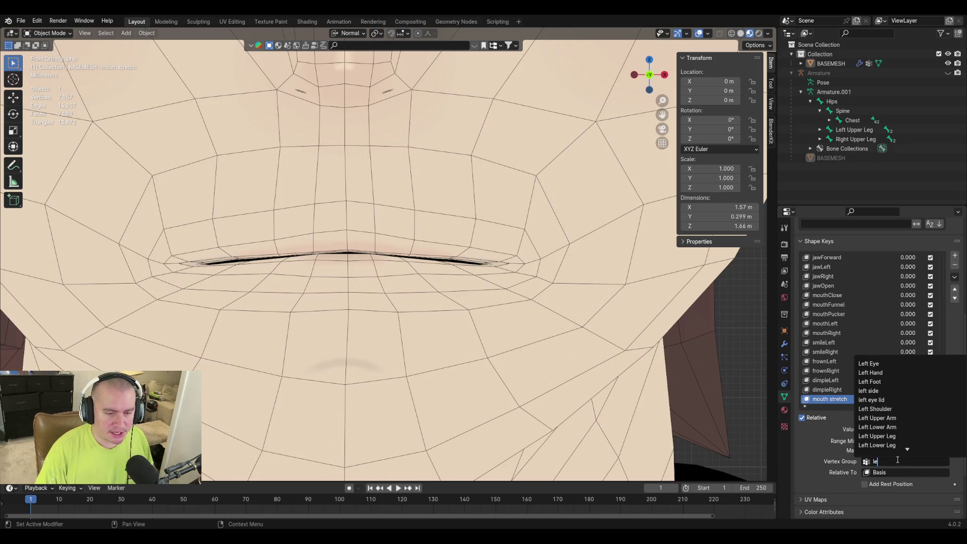
{"action": "type", "text": "left side"}
{"action": "key", "text": "Return"}
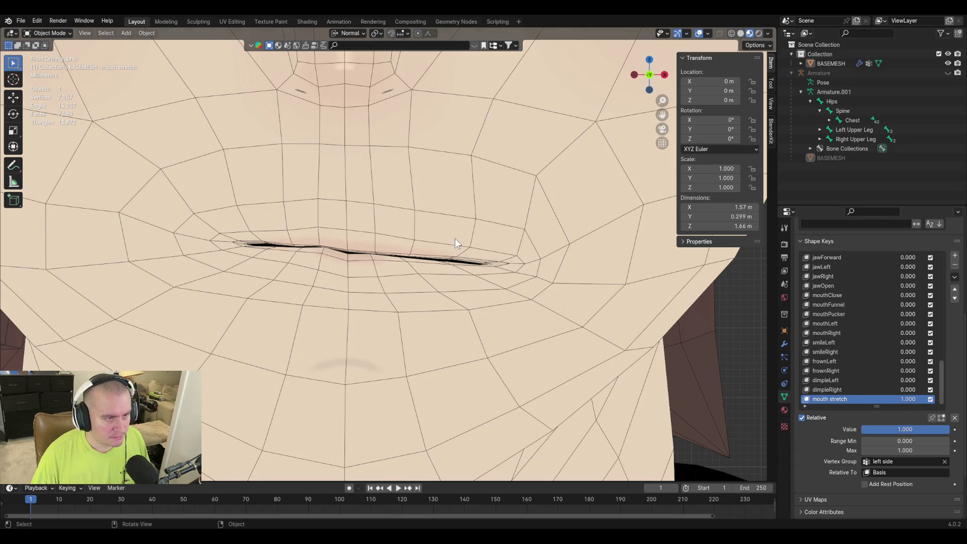
{"action": "key", "text": "Tab"}
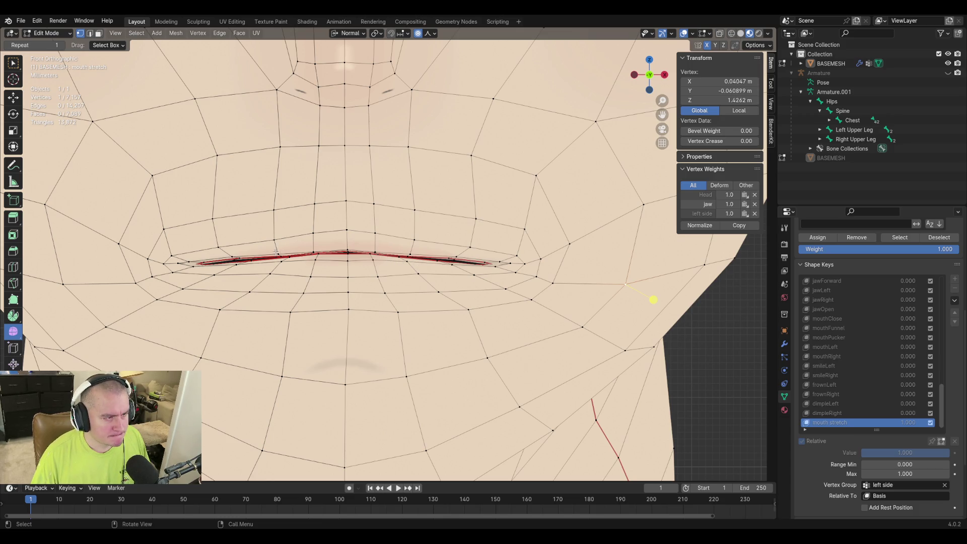
Pick a lower-lip vertex, cancel a trial move, and switch transforms to Global orientation
{"action": "left_click", "coordinate": [267, 290]}
{"action": "key", "text": "g"}
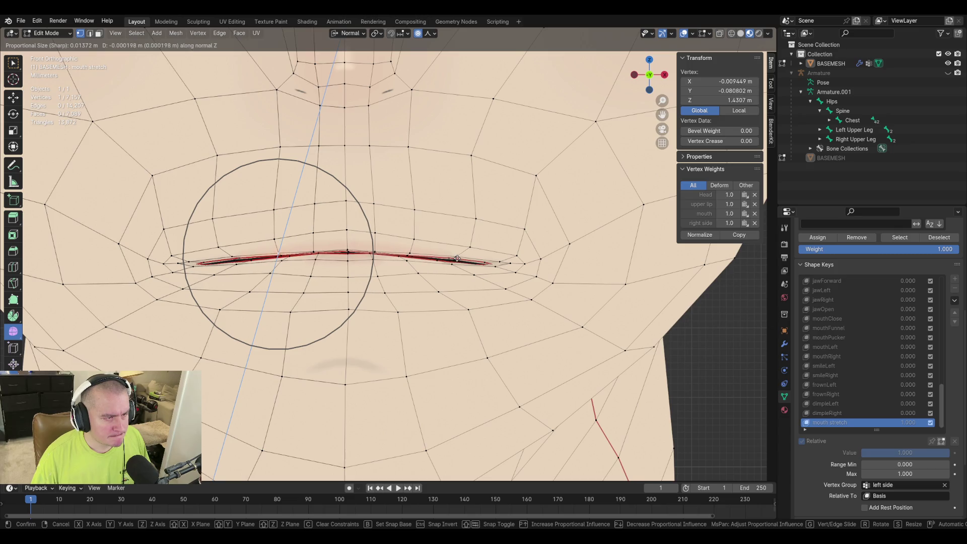
{"action": "key", "text": "Escape"}
{"action": "left_click", "coordinate": [353, 36]}
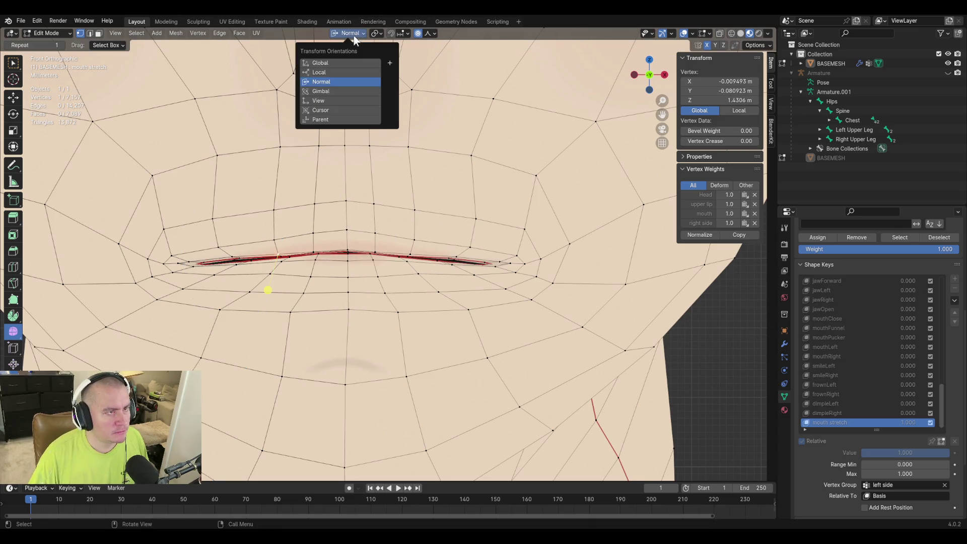
{"action": "left_click", "coordinate": [347, 64]}
Raise the lip vertex with two moves constrained to Z
{"action": "key", "text": "g"}
{"action": "key", "text": "z"}
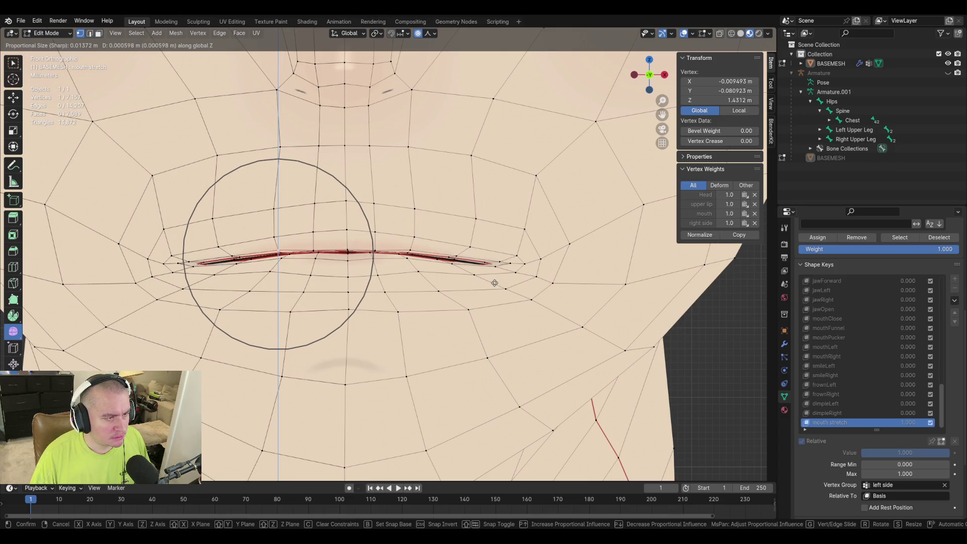
{"action": "left_click", "coordinate": [268, 286]}
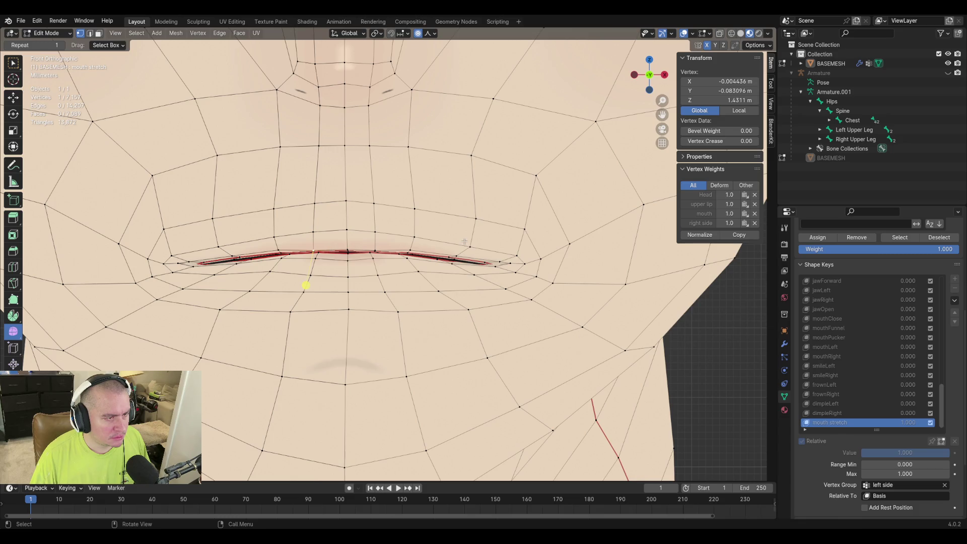
{"action": "key", "text": "g"}
{"action": "key", "text": "z"}
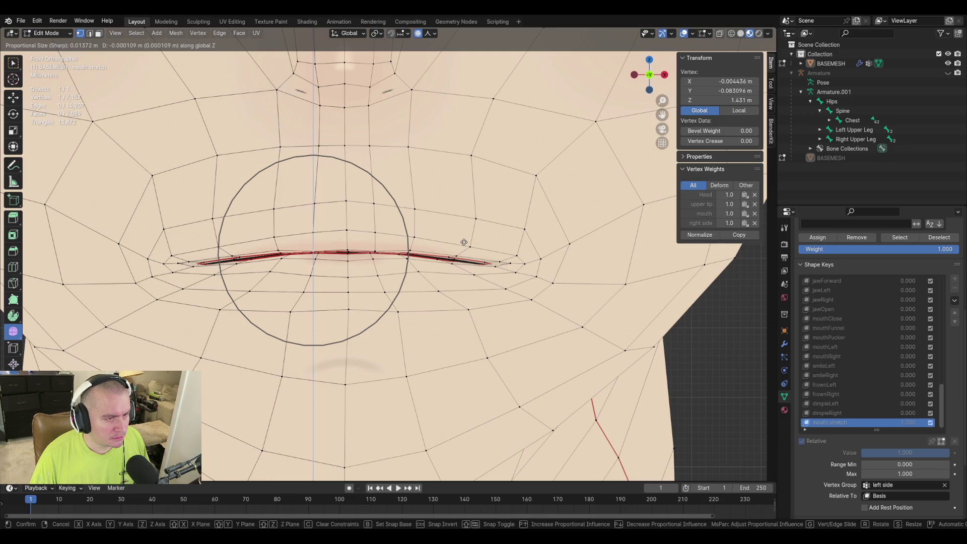
{"action": "left_click", "coordinate": [464, 243]}
Pull the lip vertex outward with two moves constrained to X, then return to object mode
{"action": "key", "text": "g"}
{"action": "key", "text": "x"}
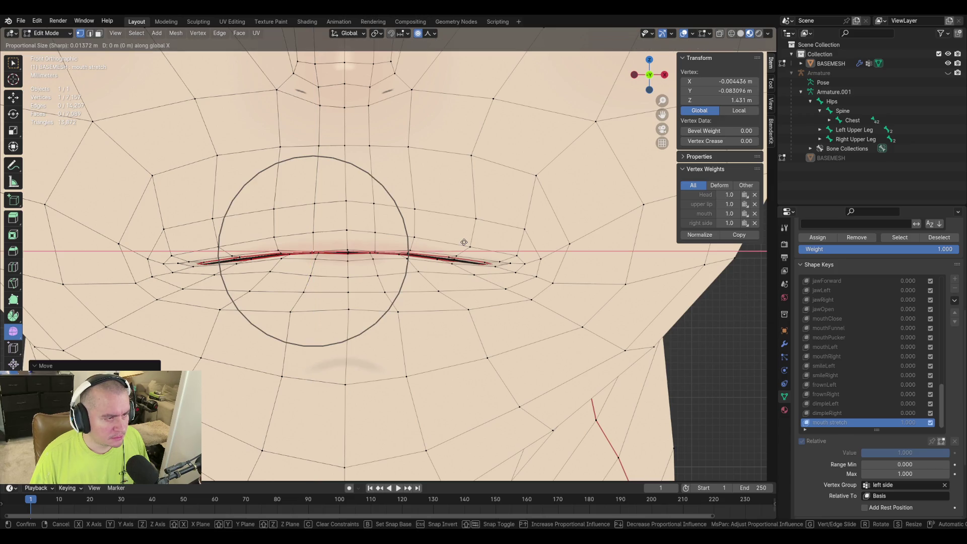
{"action": "left_click", "coordinate": [464, 243]}
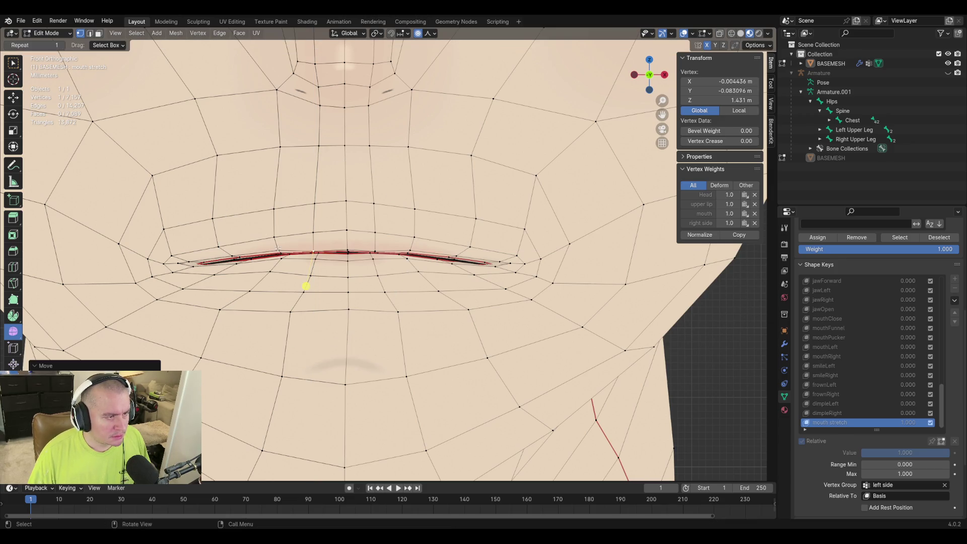
{"action": "key", "text": "g"}
{"action": "key", "text": "x"}
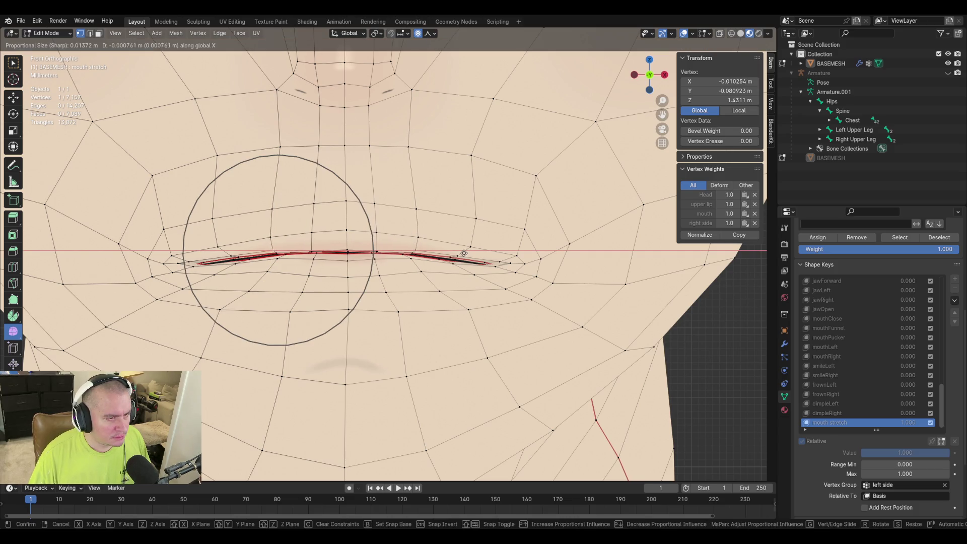
{"action": "left_click", "coordinate": [257, 285]}
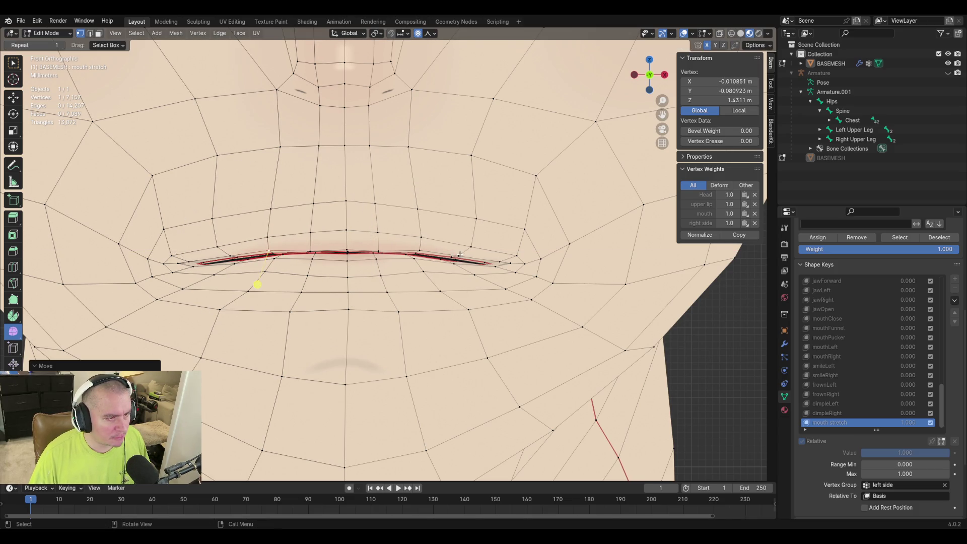
{"action": "key", "text": "Tab"}
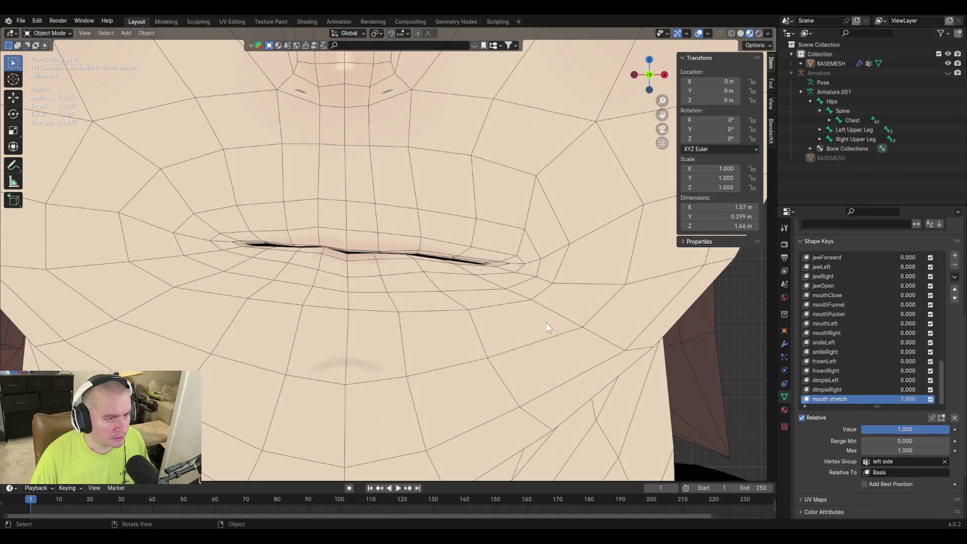
Toggle edit mode twice to check the shape, then clear the left side vertex group from mouth stretch
{"action": "key", "text": "Tab"}
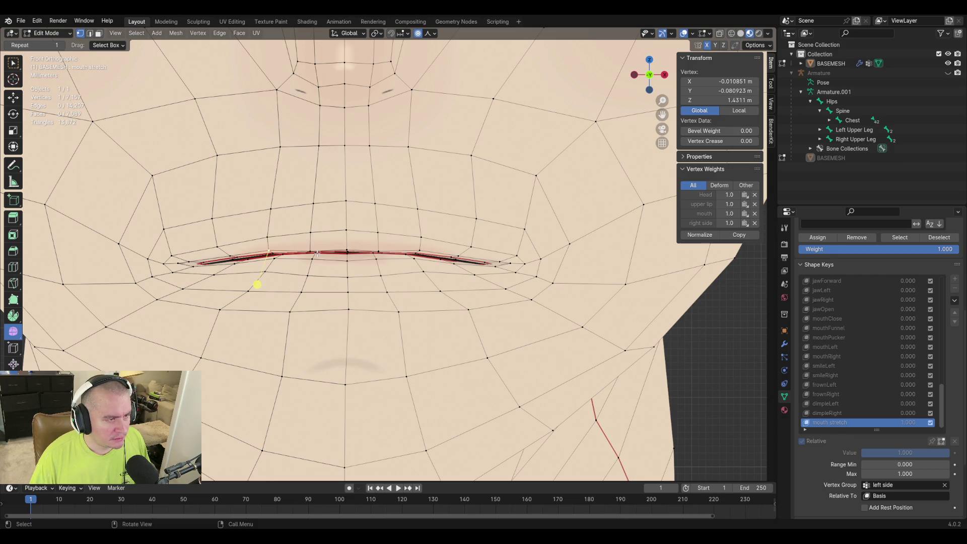
{"action": "key", "text": "Tab"}
{"action": "scroll", "coordinate": [587, 372], "scroll_direction": "down", "scroll_amount": 1}
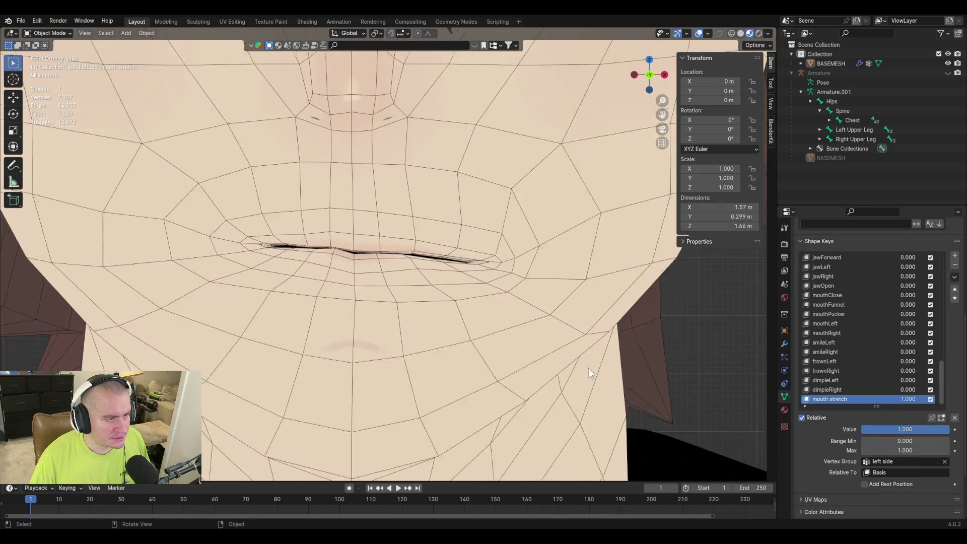
{"action": "scroll", "coordinate": [581, 362], "scroll_direction": "down", "scroll_amount": 4}
{"action": "scroll", "coordinate": [534, 328], "scroll_direction": "up", "scroll_amount": 3}
{"action": "scroll", "coordinate": [535, 334], "scroll_direction": "up", "scroll_amount": 2}
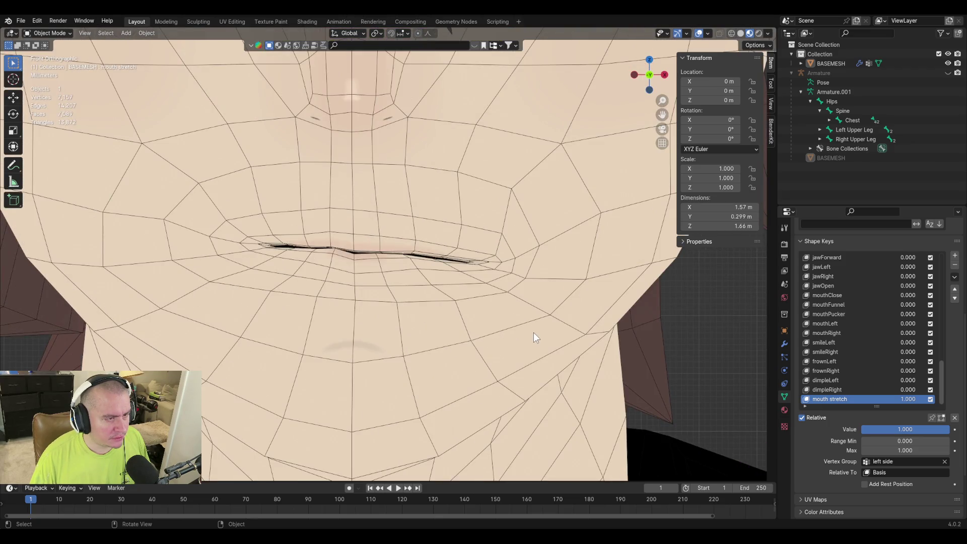
{"action": "scroll", "coordinate": [402, 281], "scroll_direction": "up", "scroll_amount": 1}
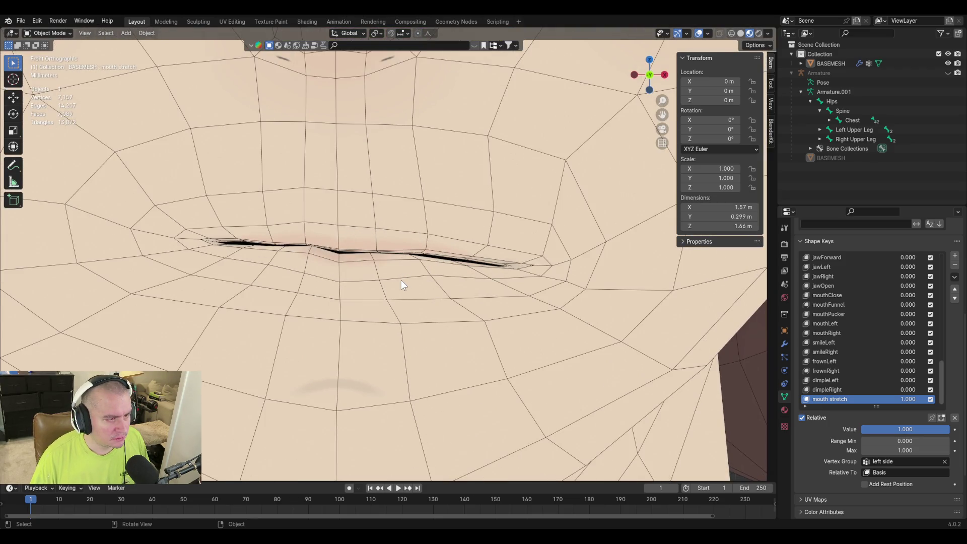
{"action": "key", "text": "Tab"}
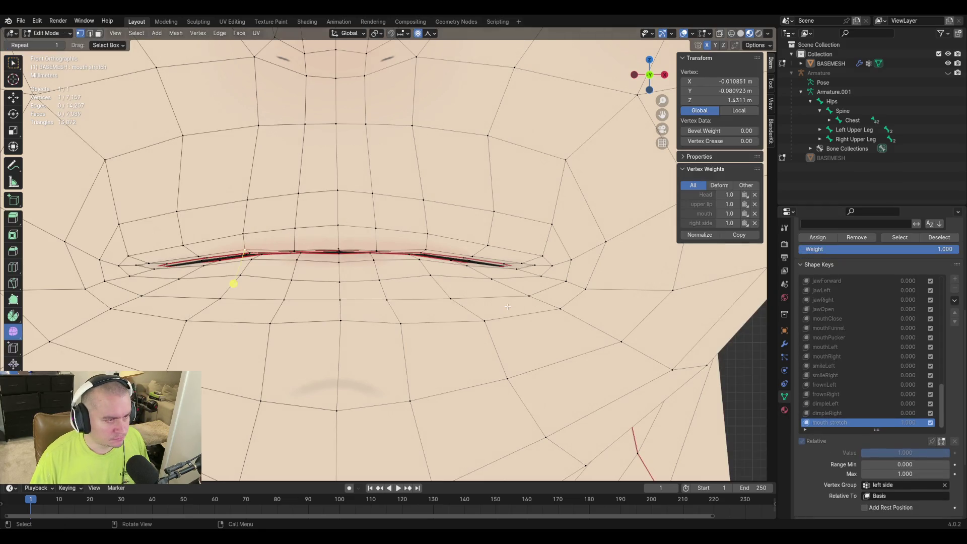
{"action": "key", "text": "Tab"}
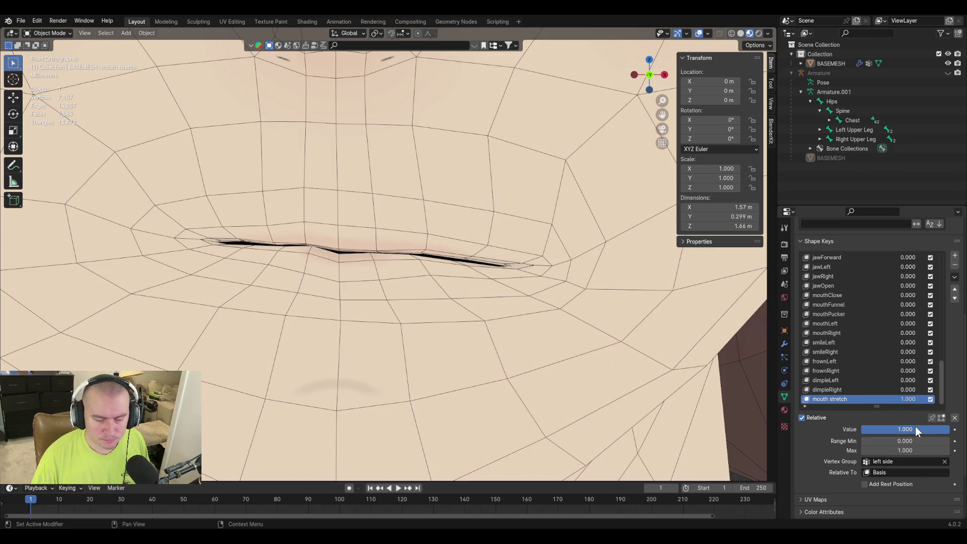
{"action": "left_click", "coordinate": [944, 460]}
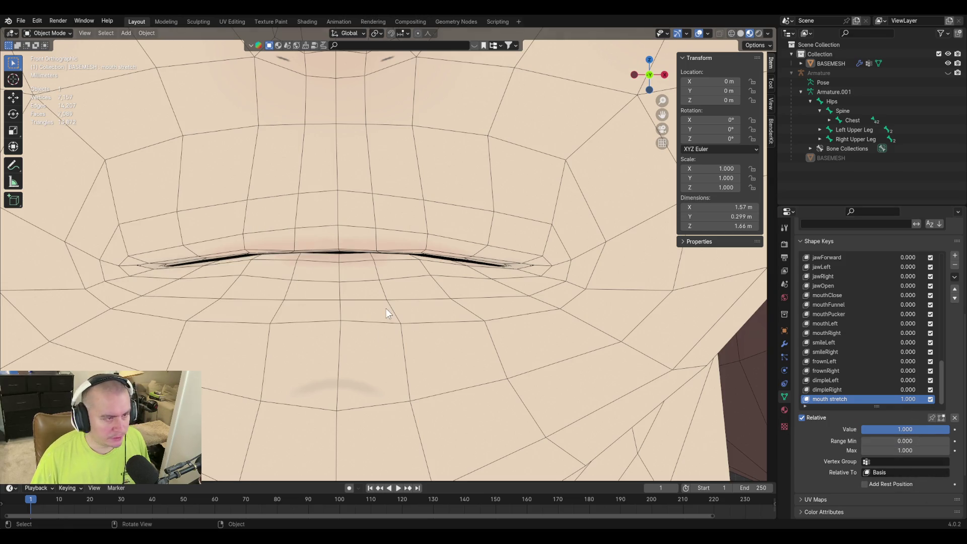
Add a new shape key at the end of the list and rename it fix
{"action": "left_click", "coordinate": [954, 256]}
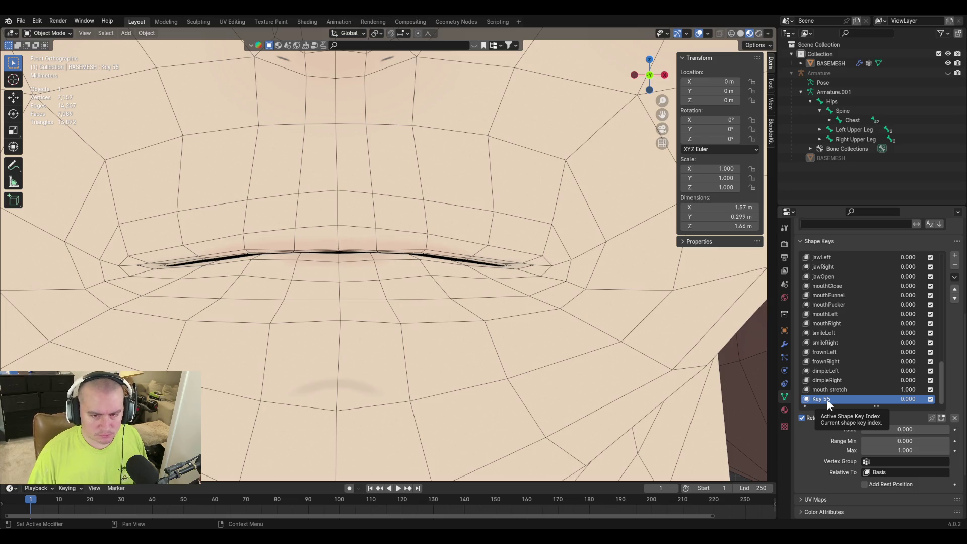
{"action": "left_click", "coordinate": [954, 266]}
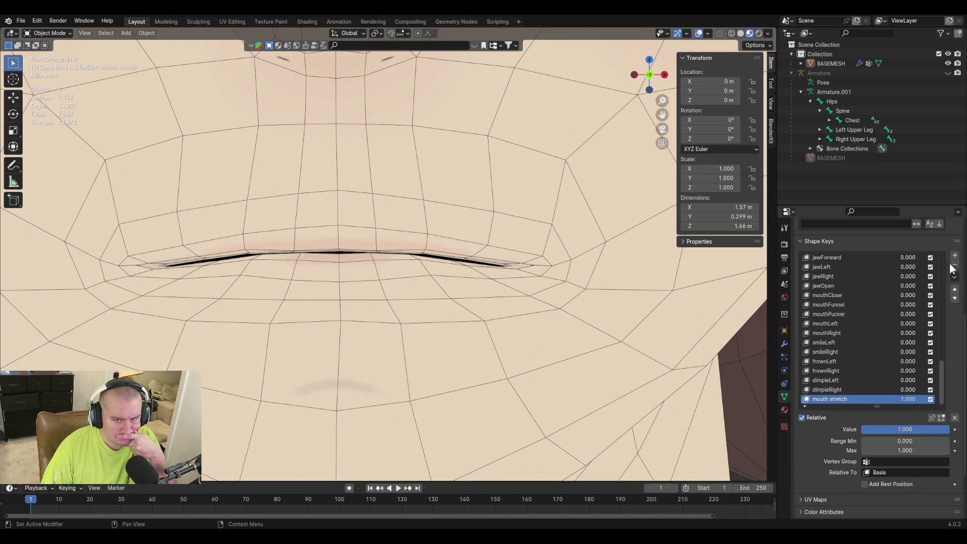
{"action": "left_click", "coordinate": [954, 276]}
{"action": "left_click", "coordinate": [927, 288]}
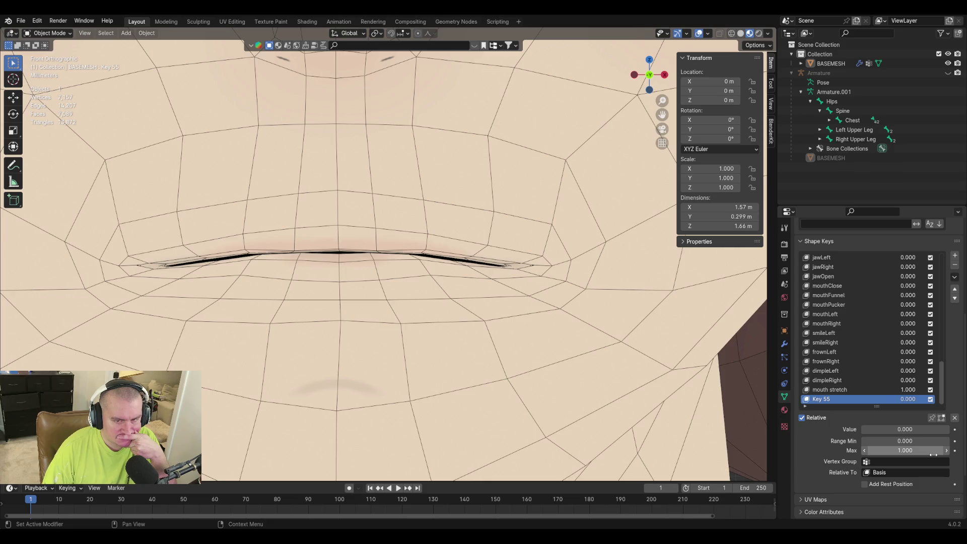
{"action": "double_click", "coordinate": [818, 399]}
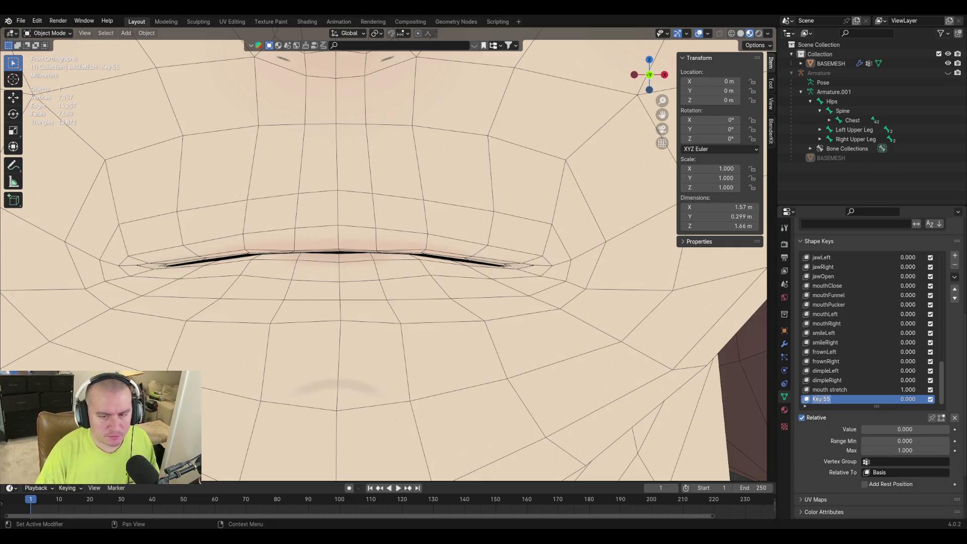
{"action": "type", "text": "fix"}
{"action": "key", "text": "Return"}
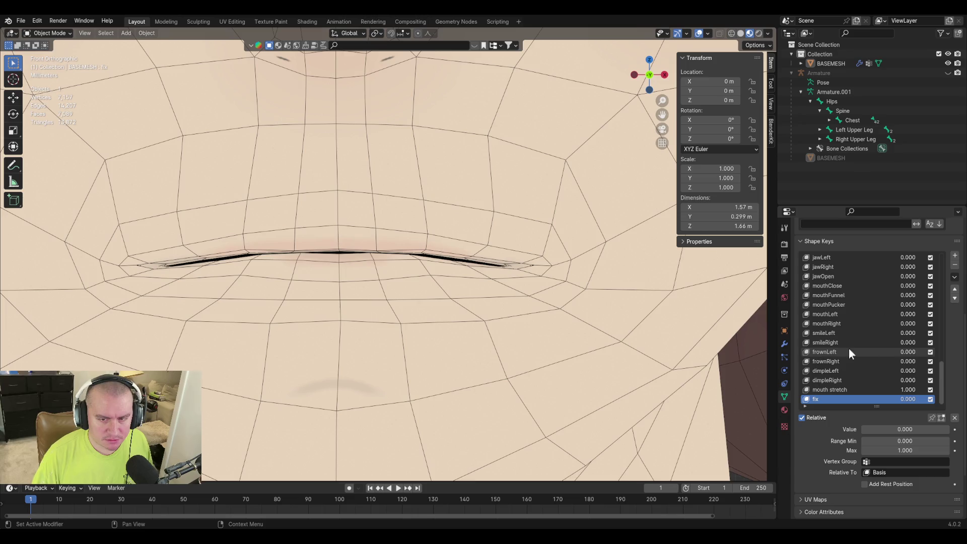
Set mouth stretch to value 0 with range minimum -1 and switch back to fix
{"action": "left_click", "coordinate": [844, 390]}
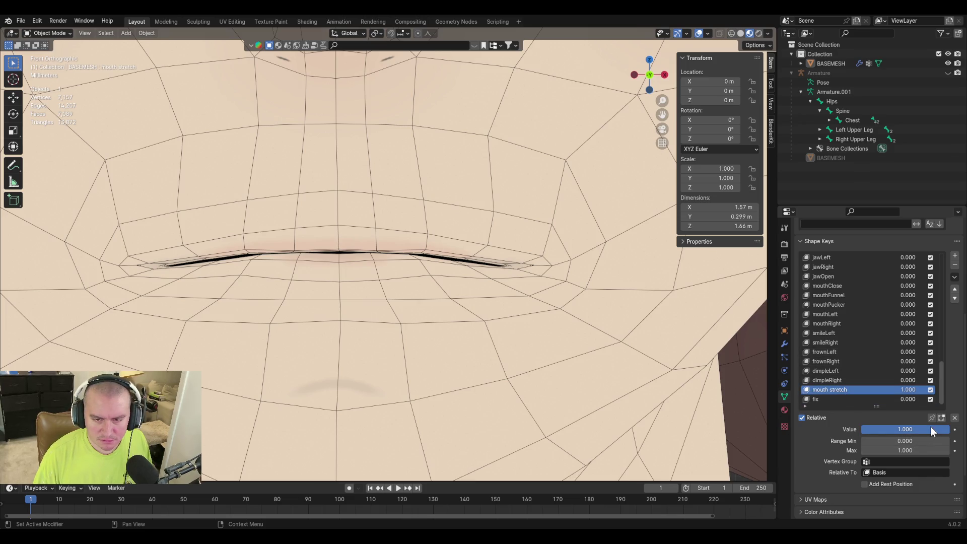
{"action": "left_click_drag", "start_coordinate": [930, 426], "coordinate": [860, 429]}
{"action": "left_click", "coordinate": [930, 440]}
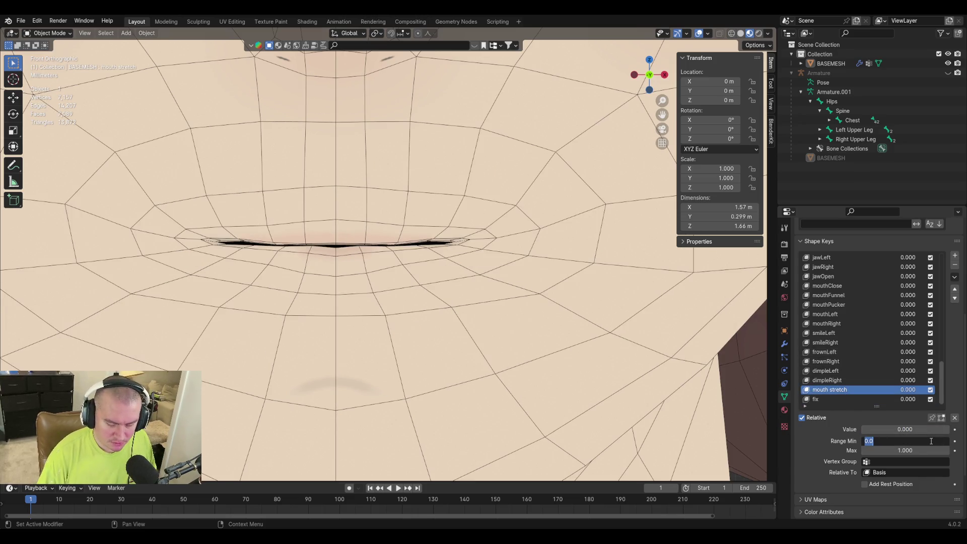
{"action": "type", "text": "-1"}
{"action": "key", "text": "Return"}
{"action": "left_click", "coordinate": [824, 399]}
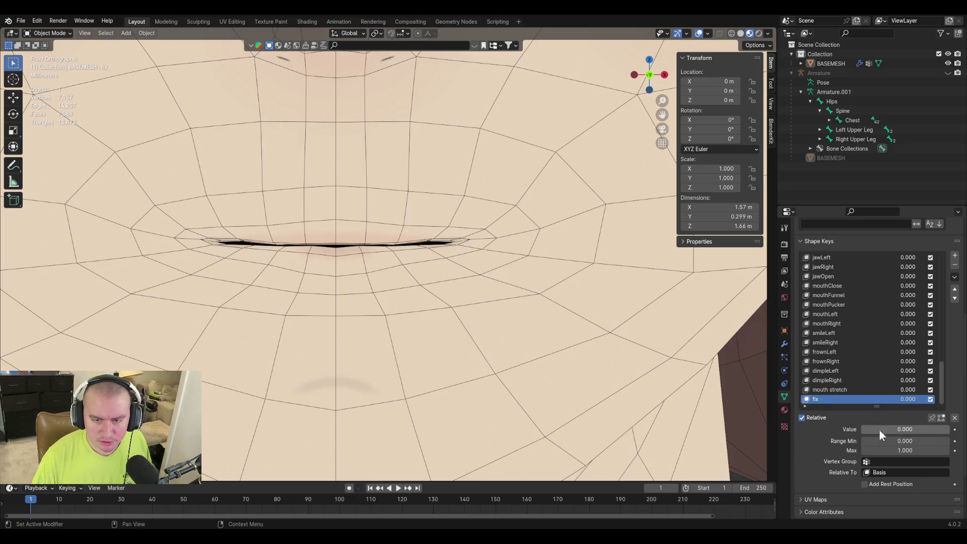
On fix, nudge a lower-lip vertex upward along Z and return to object mode
{"action": "key", "text": "Tab"}
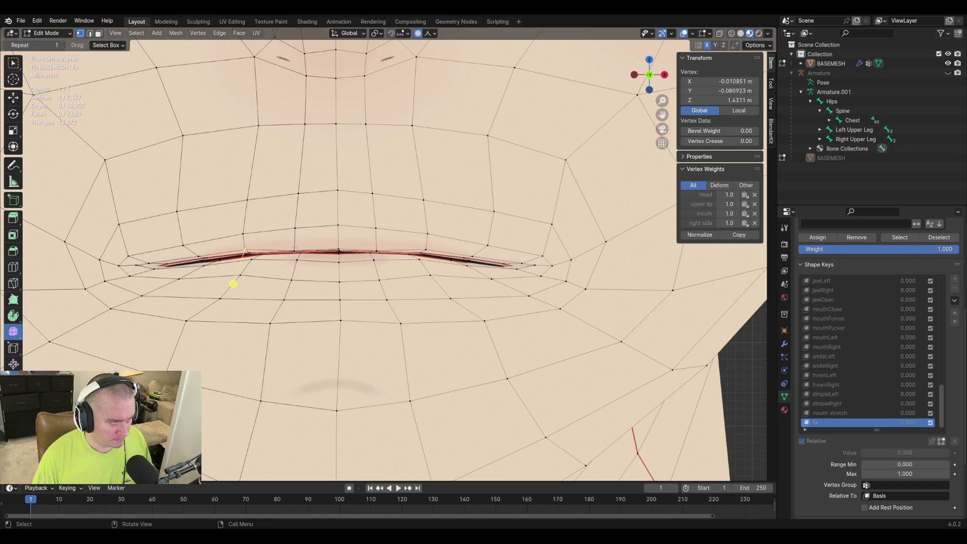
{"action": "key", "text": "g"}
{"action": "left_click", "coordinate": [337, 242]}
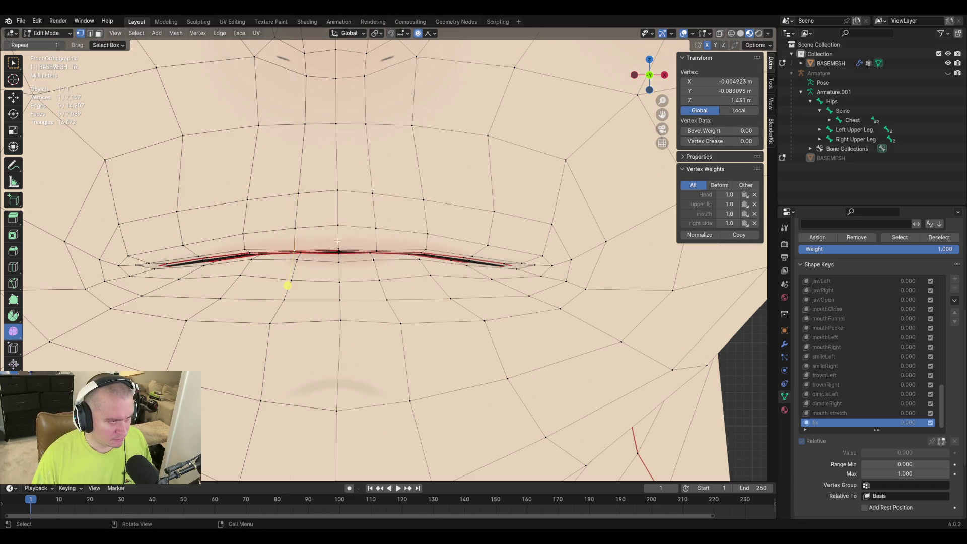
{"action": "key", "text": "g"}
{"action": "key", "text": "z"}
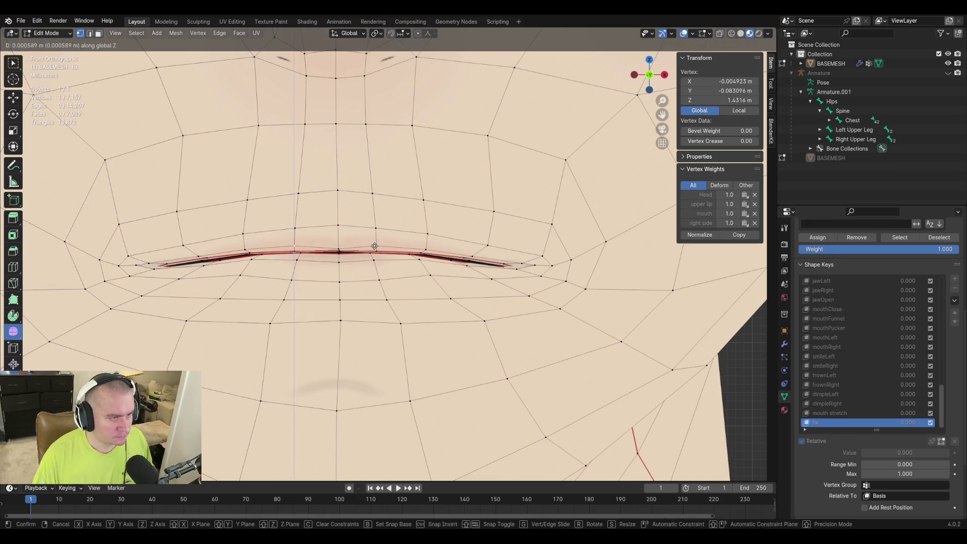
{"action": "left_click", "coordinate": [375, 247]}
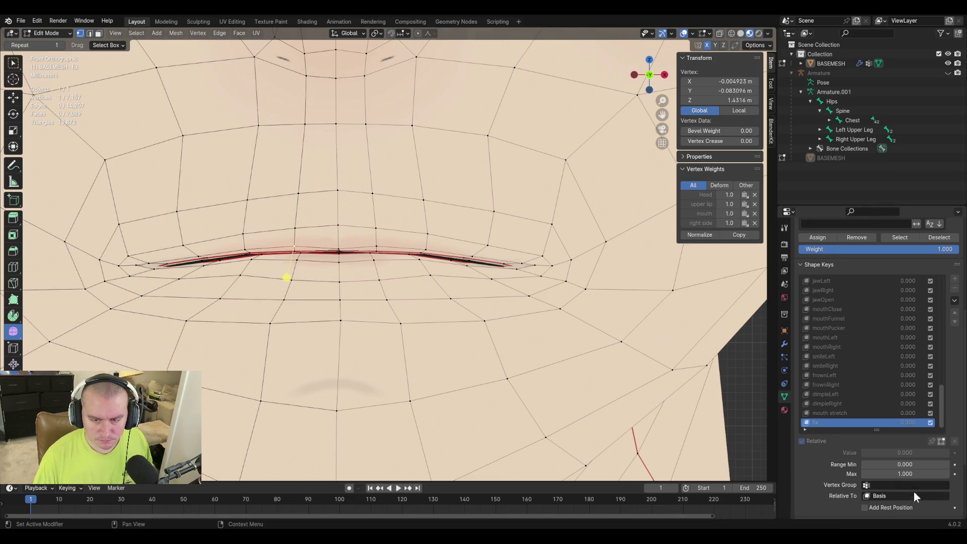
{"action": "key", "text": "Tab"}
Limit fix to the left side vertex group, preview its value, and re-enter mesh editing
{"action": "left_click", "coordinate": [882, 460]}
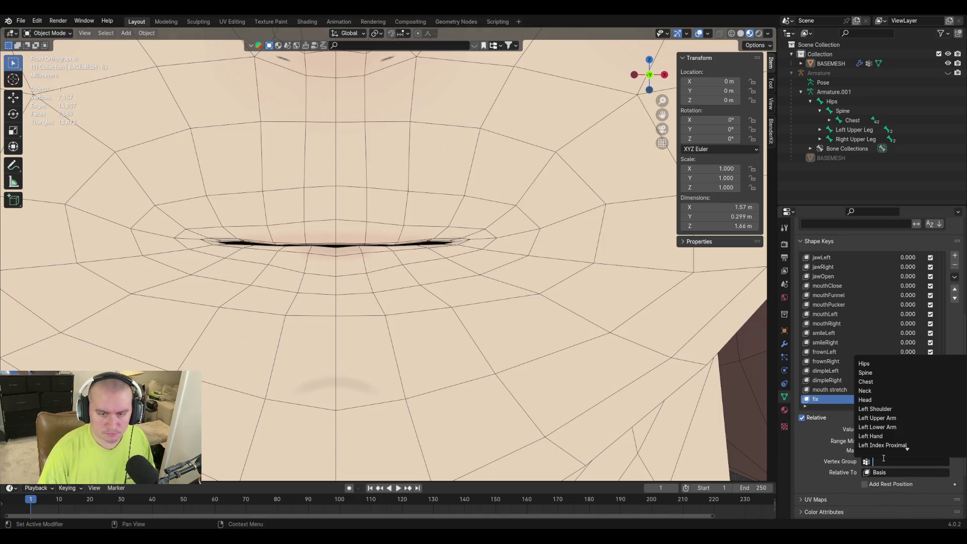
{"action": "type", "text": "right"}
{"action": "key", "text": "BackSpace"}
{"action": "key", "text": "BackSpace"}
{"action": "key", "text": "BackSpace"}
{"action": "type", "text": "lef"}
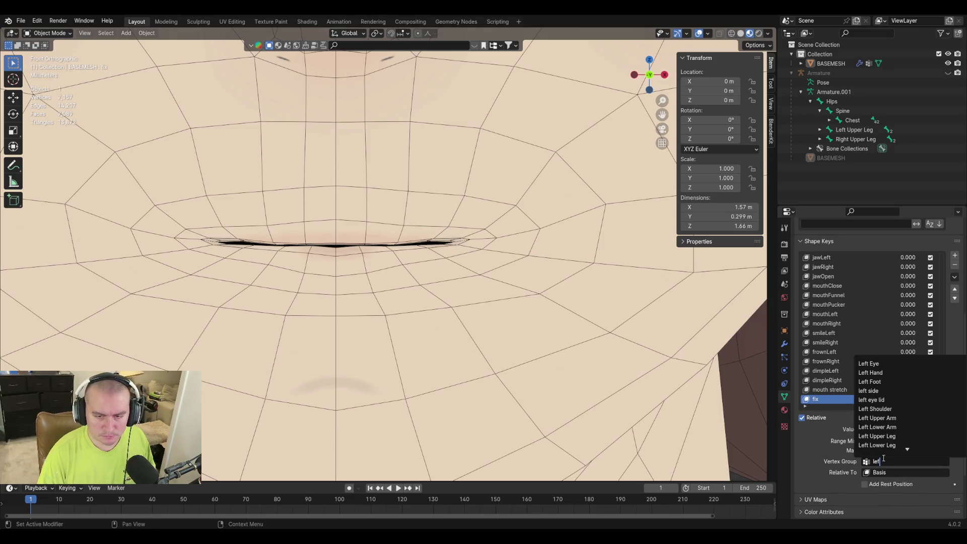
{"action": "type", "text": "t side"}
{"action": "key", "text": "Return"}
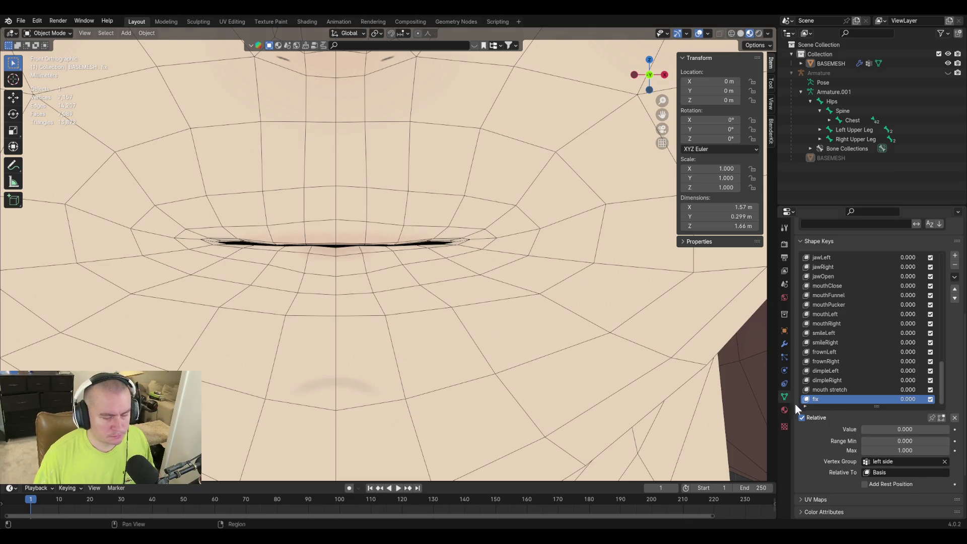
{"action": "mouse_move", "coordinate": [883, 434]}
{"action": "left_mouse_down"}
{"action": "mouse_move", "coordinate": [949, 430]}
{"action": "mouse_move", "coordinate": [861, 429]}
{"action": "left_mouse_up"}
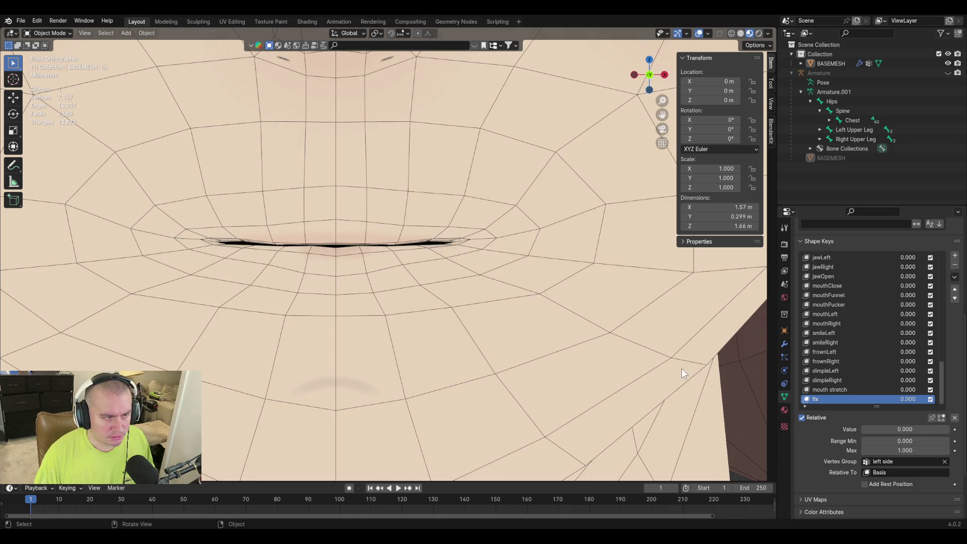
{"action": "key", "text": "Tab"}
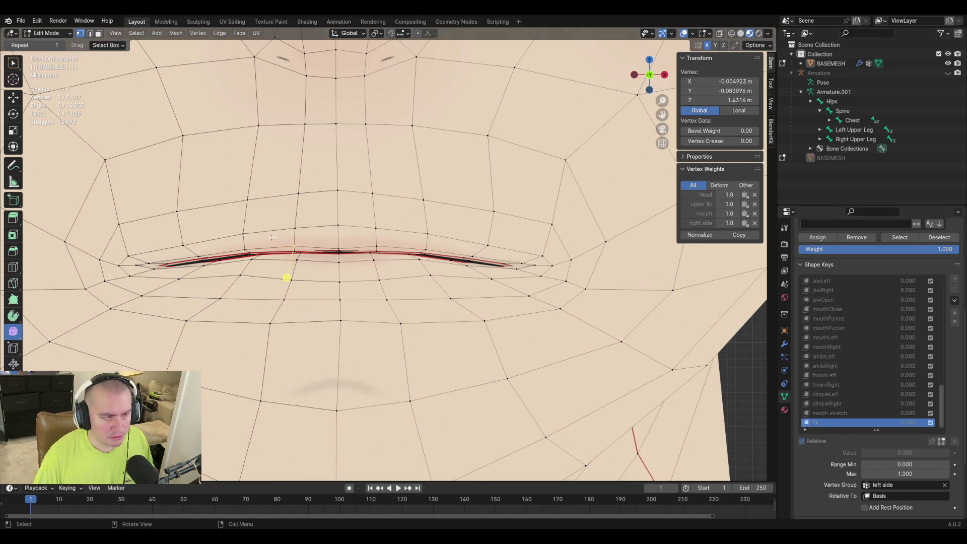
Lower a vertex above the upper lip along Z on fix and preview it at full strength
{"action": "left_click", "coordinate": [298, 252]}
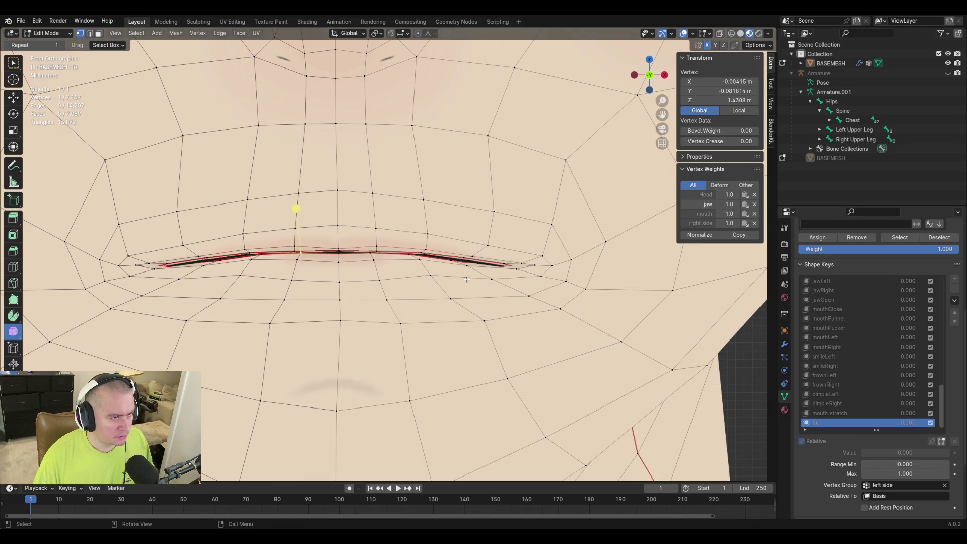
{"action": "key", "text": "g"}
{"action": "key", "text": "z"}
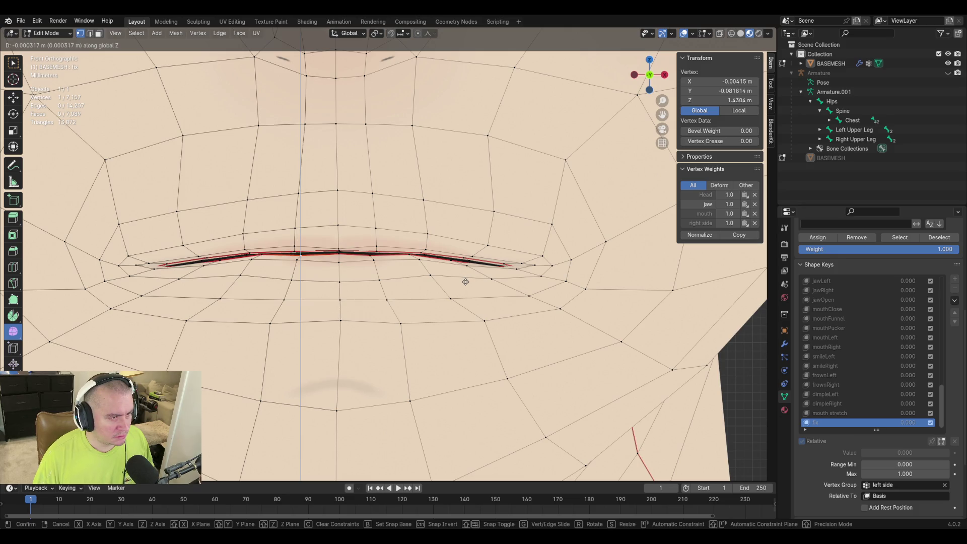
{"action": "left_click", "coordinate": [465, 281]}
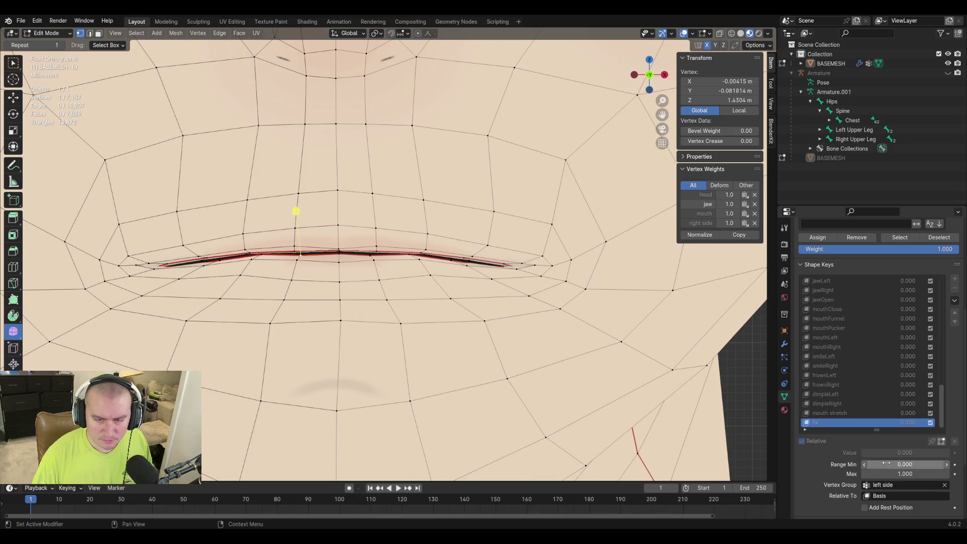
{"action": "key", "text": "Tab"}
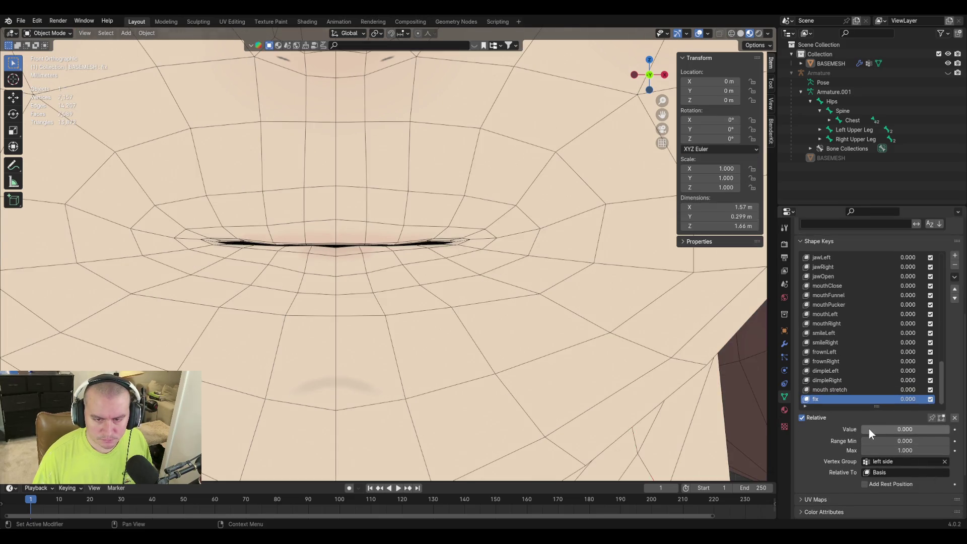
{"action": "left_click_drag", "start_coordinate": [869, 429], "coordinate": [944, 428]}
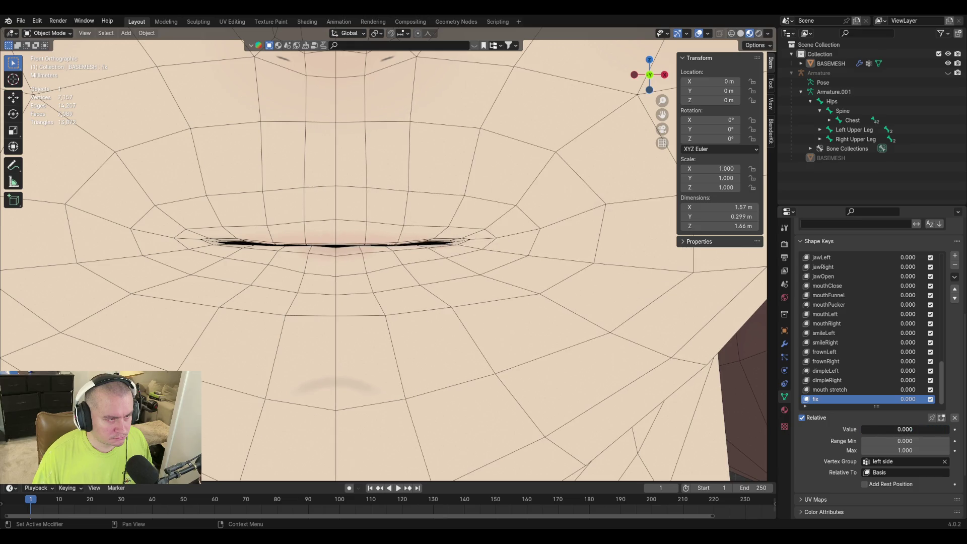
Finish the mouthStretch keys: test at strength -1 and limit mouthStretchLeft to the left-side vertex group
{"action": "key", "text": "Tab"}
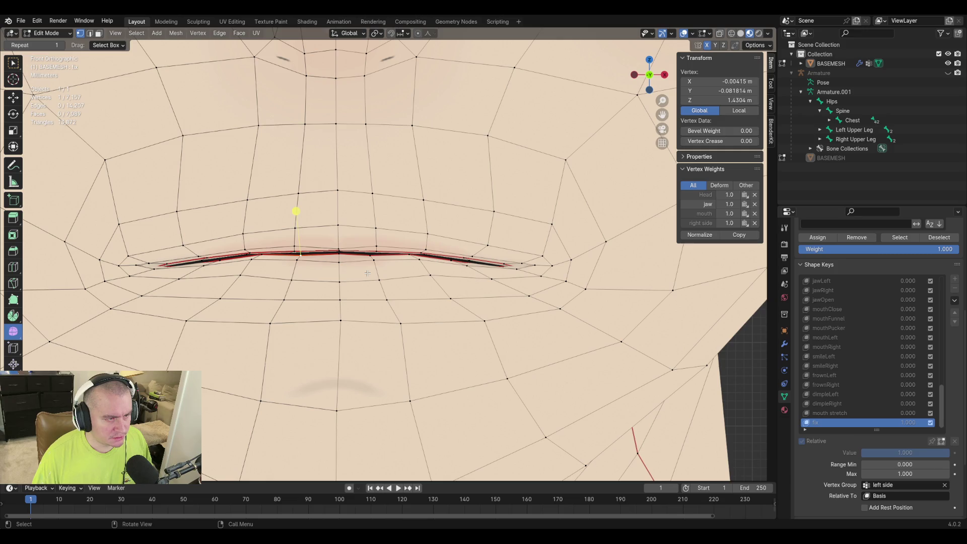
{"action": "key", "text": "Tab"}
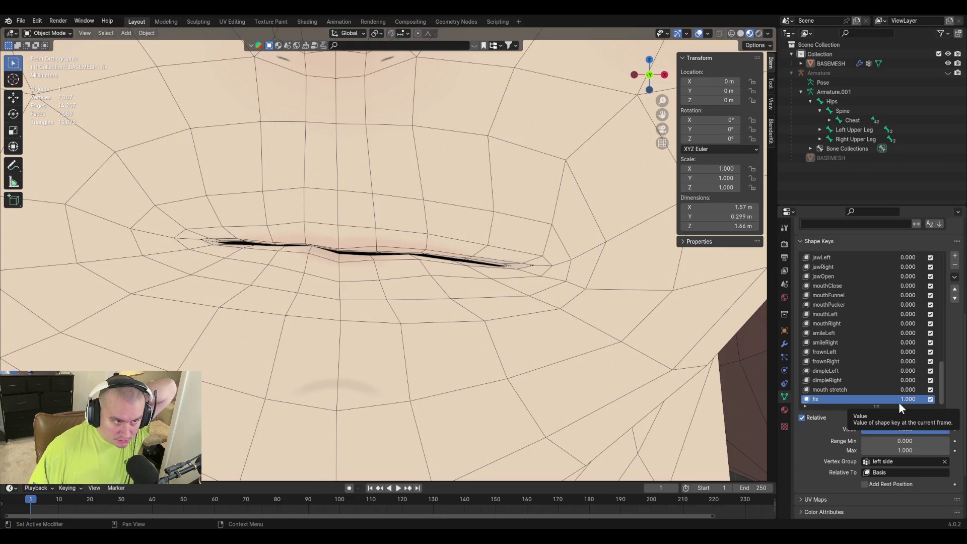
{"action": "left_click_drag", "start_coordinate": [907, 389], "coordinate": [869, 390]}
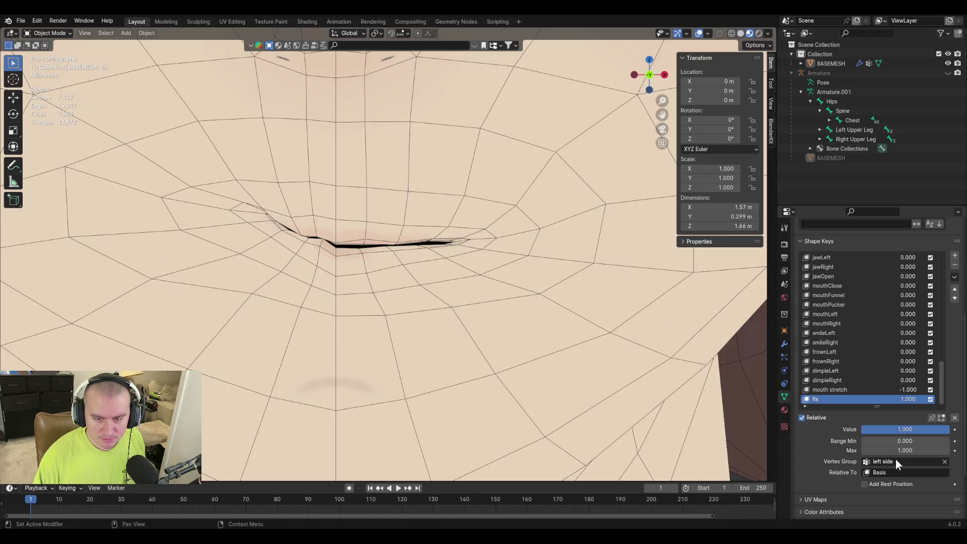
{"action": "left_click", "coordinate": [840, 391]}
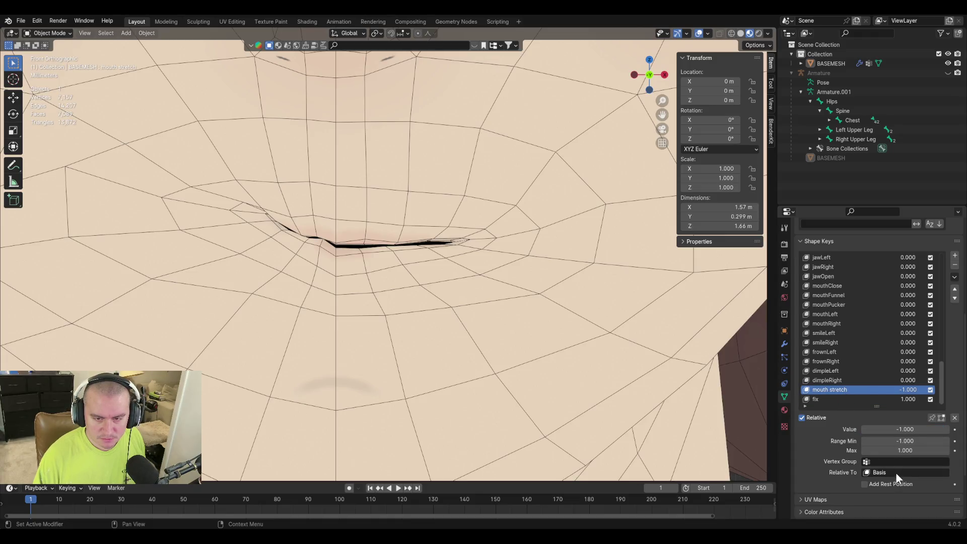
{"action": "left_click", "coordinate": [896, 461]}
{"action": "type", "text": "lef"}
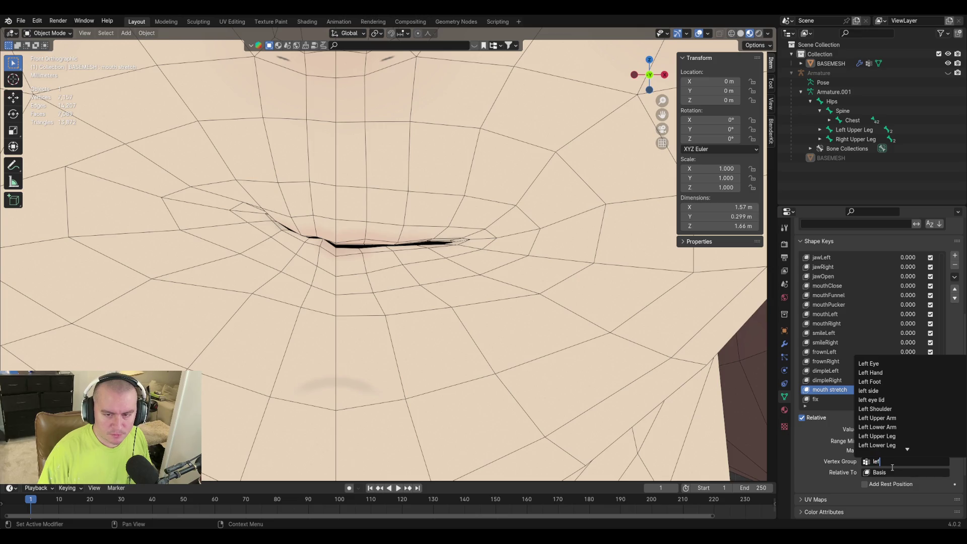
{"action": "type", "text": "t side"}
{"action": "key", "text": "Return"}
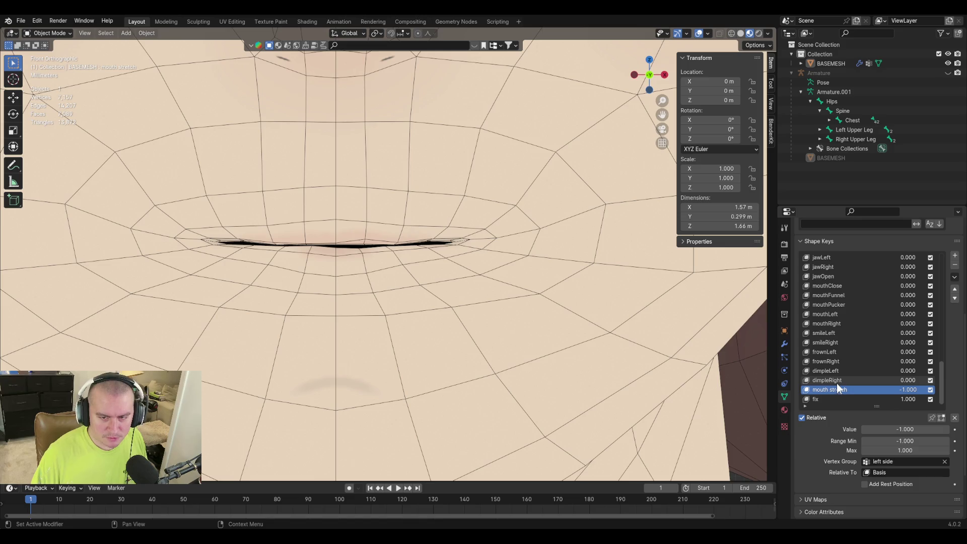
Add a new empty shape key, Key 56, at the bottom of the list
{"action": "left_click", "coordinate": [953, 256]}
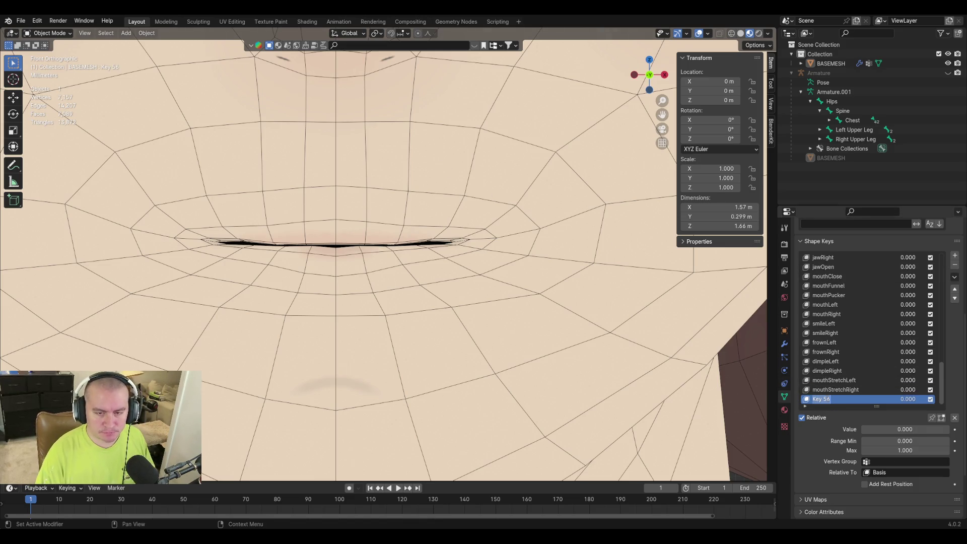
{"action": "type", "text": "mouthRoll"}
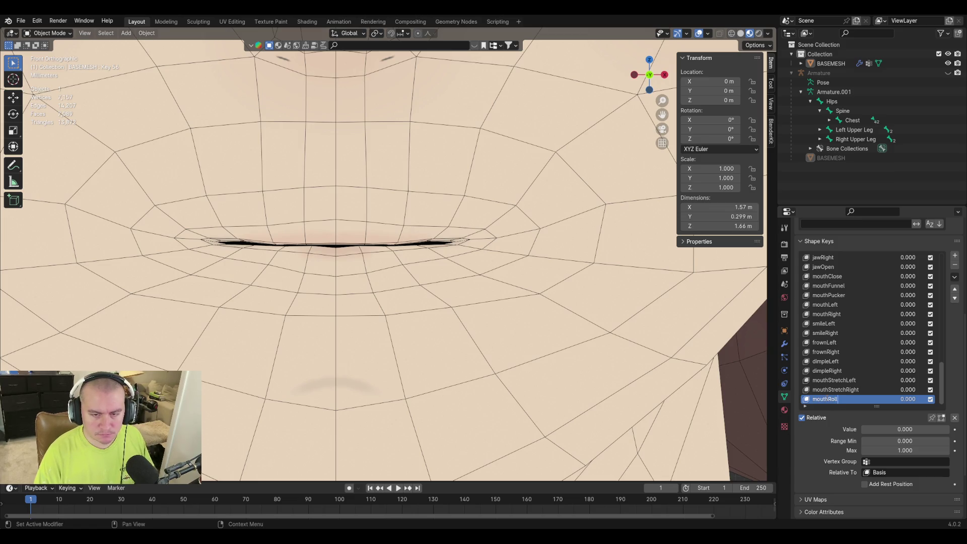
Rename Key 56 to mouthRollLower and enter vertex editing on it
{"action": "key", "text": "Return"}
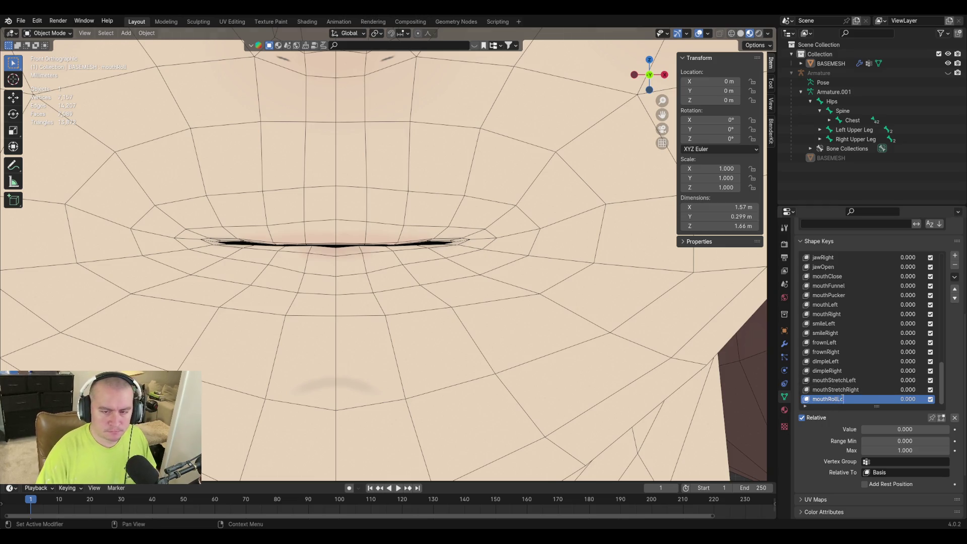
{"action": "type", "text": "Lower"}
{"action": "key", "text": "Return"}
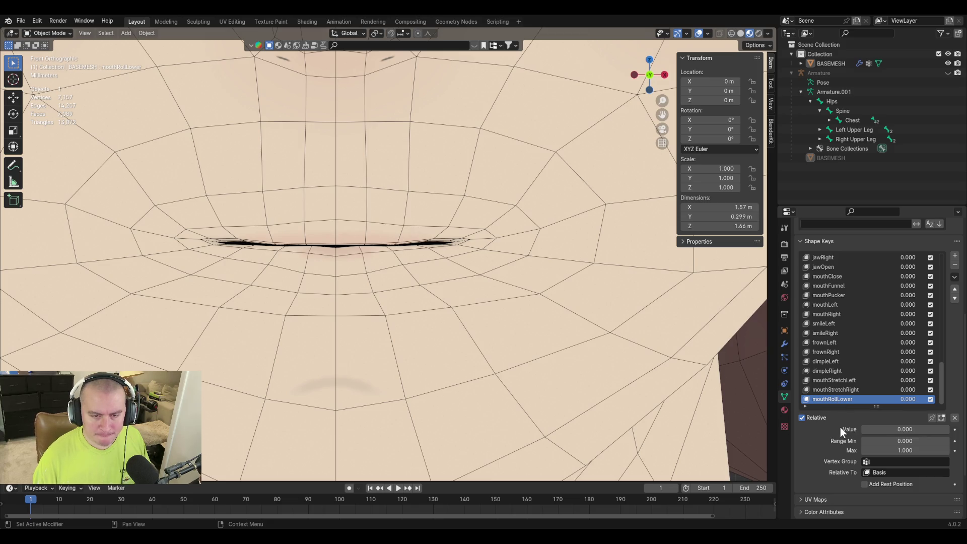
{"action": "middle_click_drag", "start_coordinate": [509, 313], "coordinate": [611, 339]}
{"action": "key", "text": "Tab"}
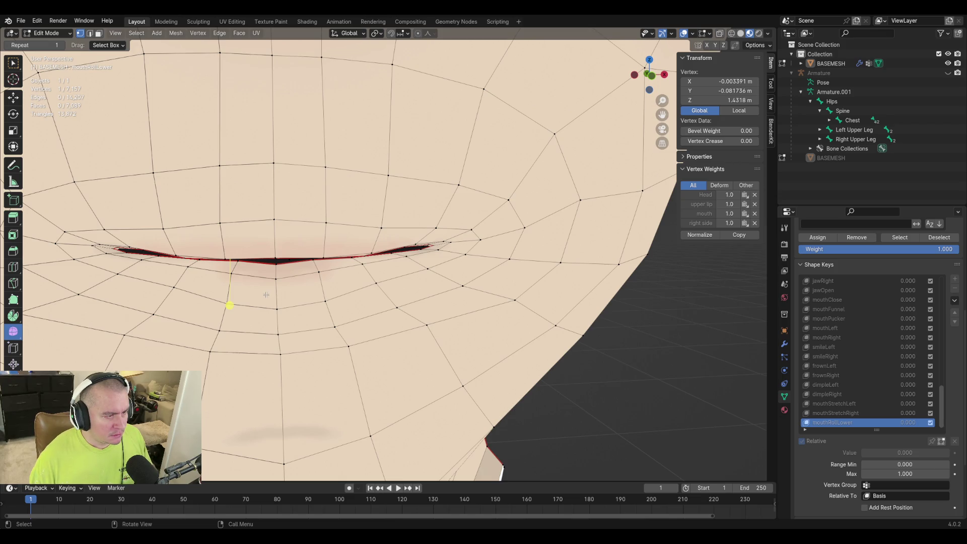
Circle-select the central lower-lip faces with X mirror enabled and turn to a side view
{"action": "key", "text": "alt+a"}
{"action": "key", "text": "c"}
{"action": "left_click_drag", "start_coordinate": [238, 280], "coordinate": [273, 279]}
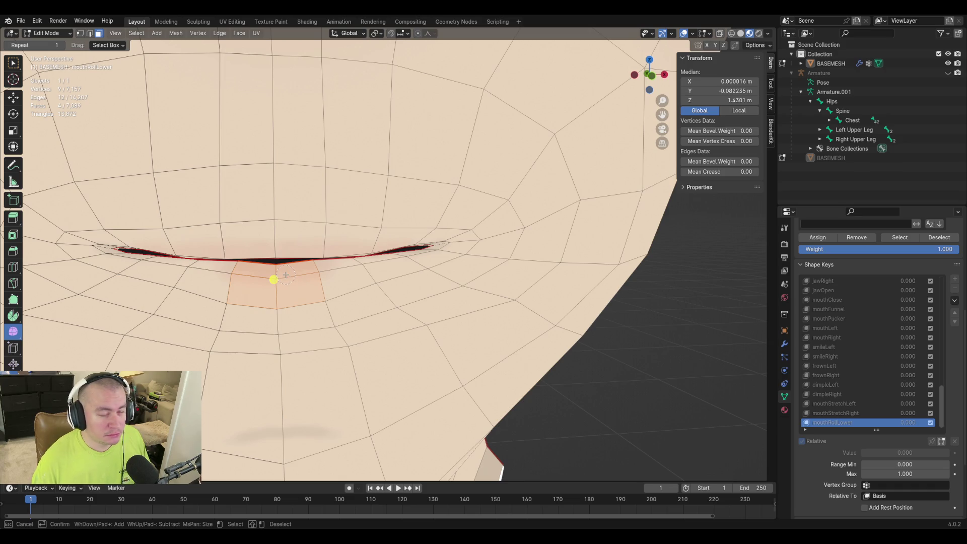
{"action": "key", "text": "Escape"}
{"action": "left_click", "coordinate": [706, 46]}
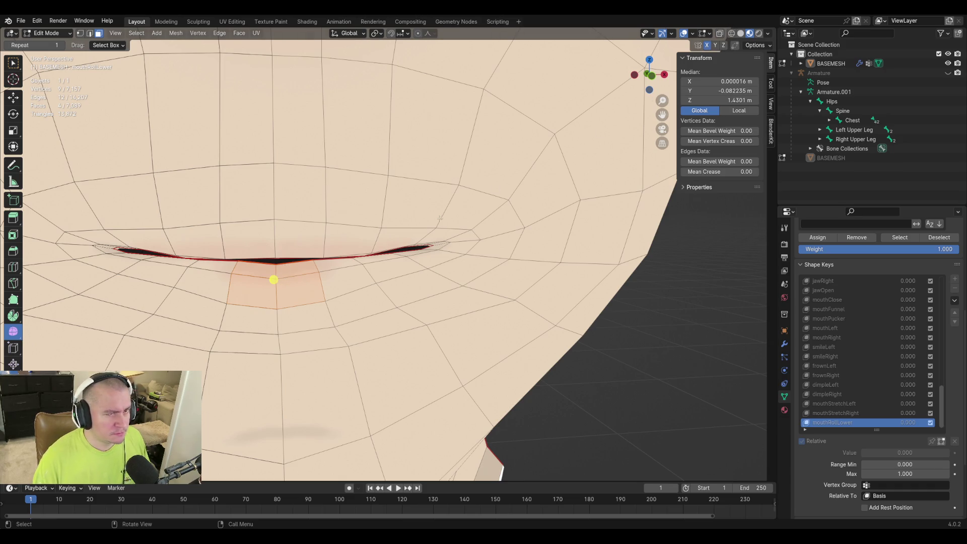
{"action": "left_click", "coordinate": [215, 266], "text": "shift"}
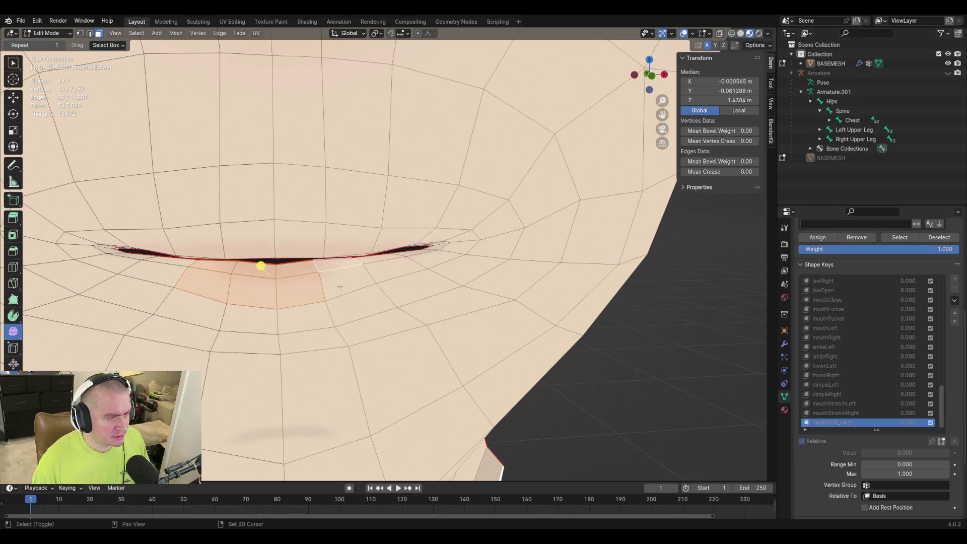
{"action": "mouse_move", "coordinate": [325, 274]}
{"action": "middle_mouse_down"}
{"action": "mouse_move", "coordinate": [611, 291]}
{"action": "mouse_move", "coordinate": [522, 282]}
{"action": "middle_mouse_up"}
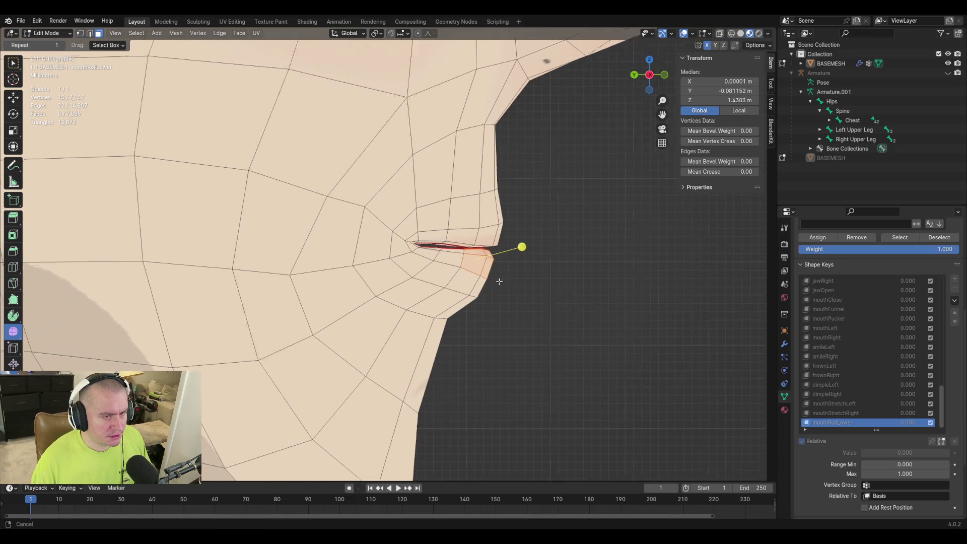
{"action": "scroll", "coordinate": [420, 129], "scroll_direction": "up", "scroll_amount": 2}
Rotate and push the lower-lip selection inward to start the lip roll
{"action": "key", "text": "r"}
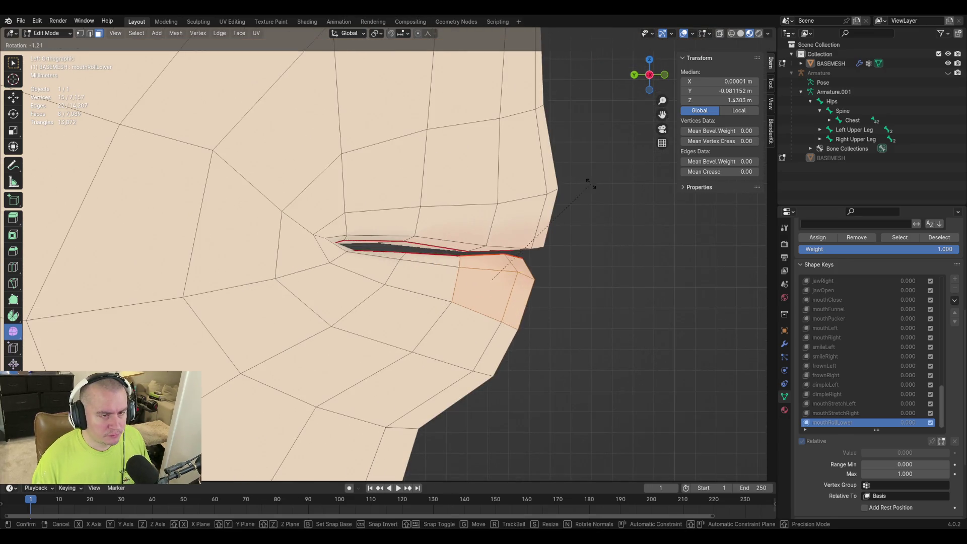
{"action": "left_click", "coordinate": [439, 140]}
{"action": "key", "text": "g"}
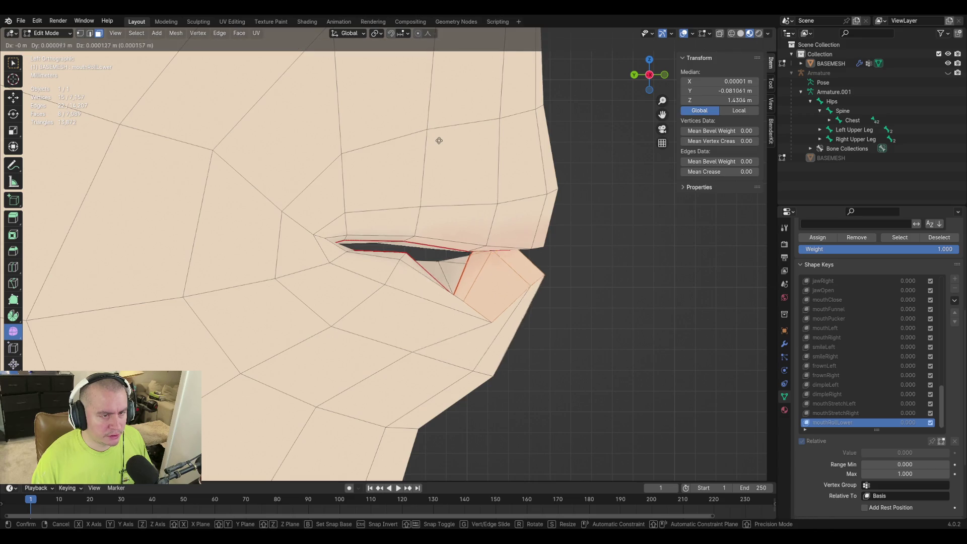
{"action": "left_click", "coordinate": [439, 110]}
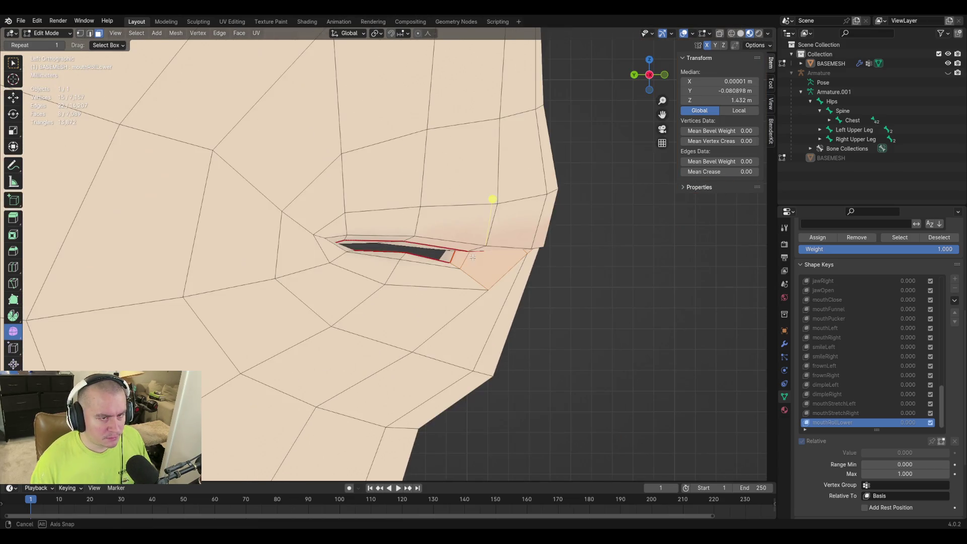
{"action": "key", "text": "g"}
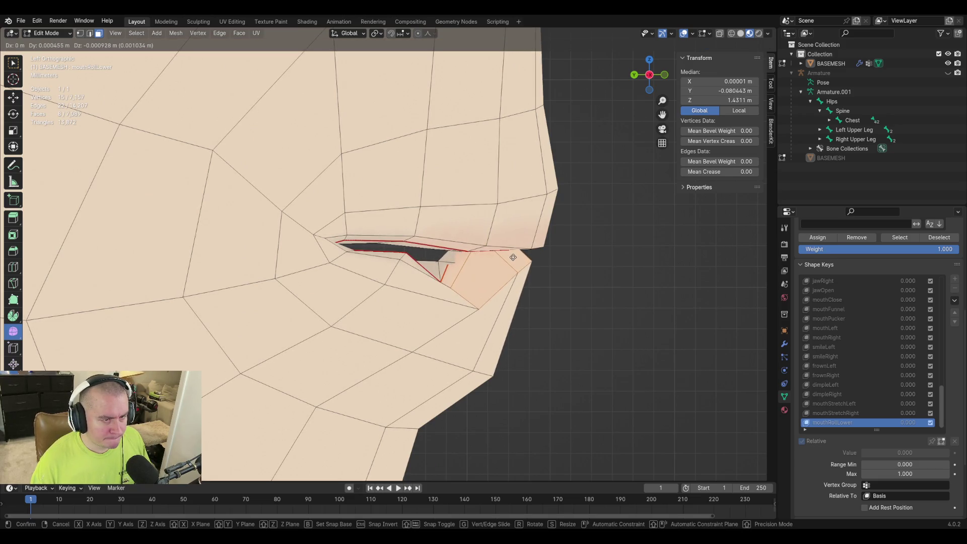
{"action": "right_click", "coordinate": [493, 199]}
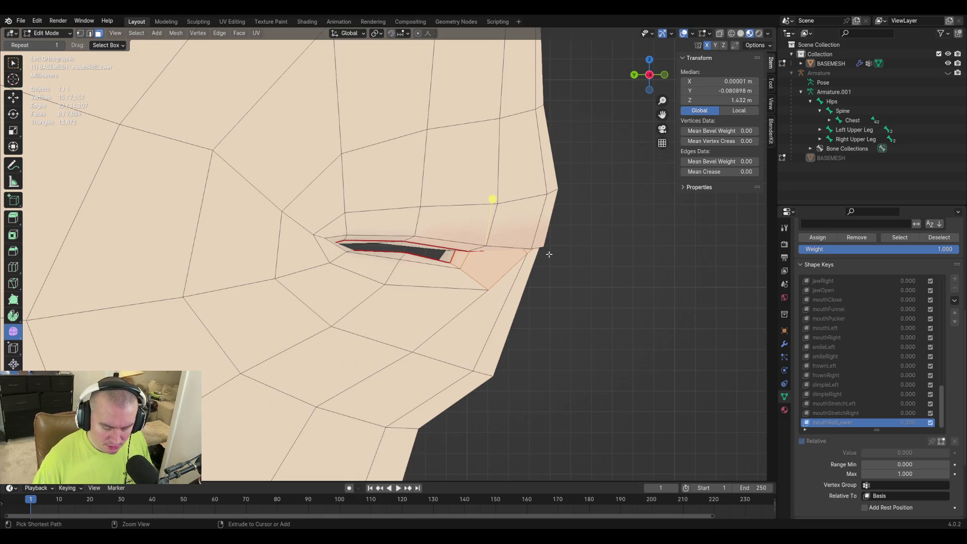
{"action": "key", "text": "alt+a"}
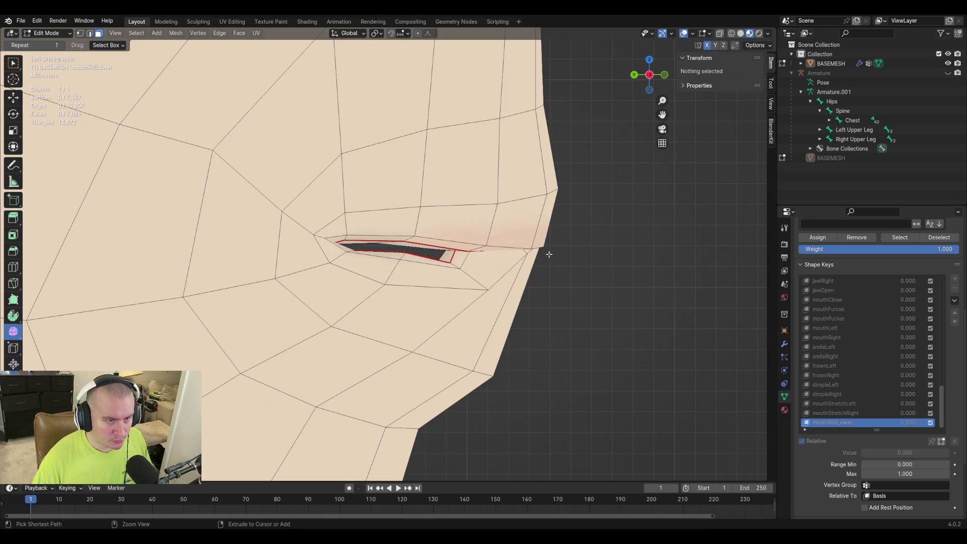
{"action": "key", "text": "ctrl+z"}
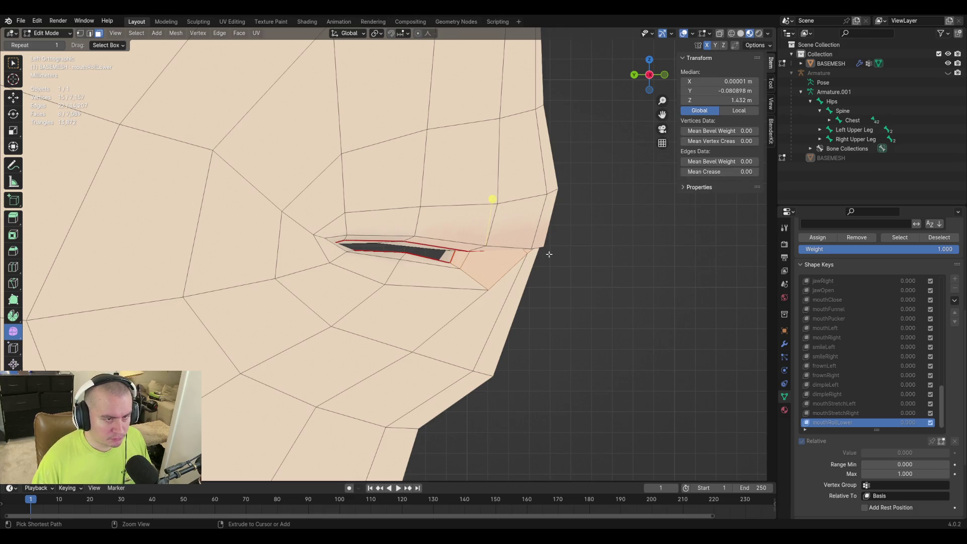
{"action": "key", "text": "g"}
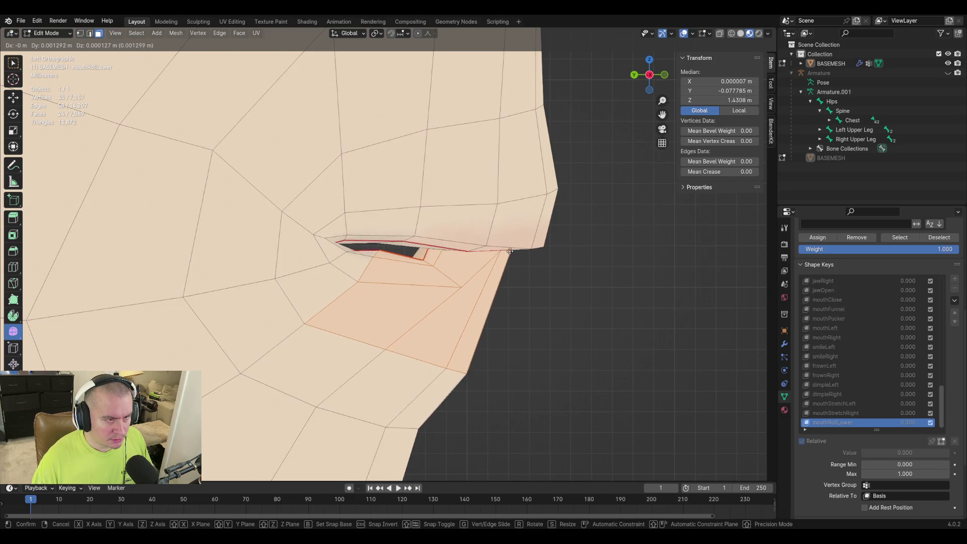
{"action": "key", "text": "r"}
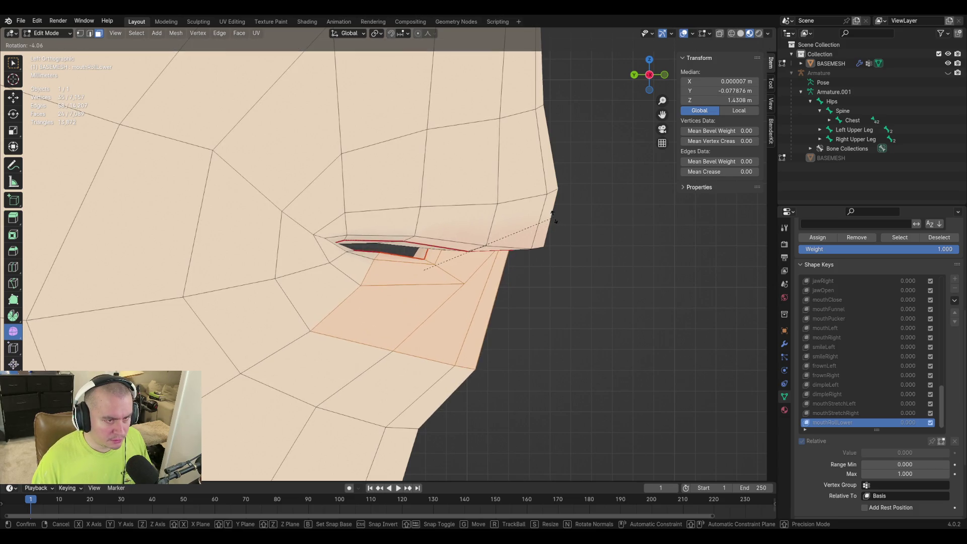
{"action": "left_click", "coordinate": [555, 223]}
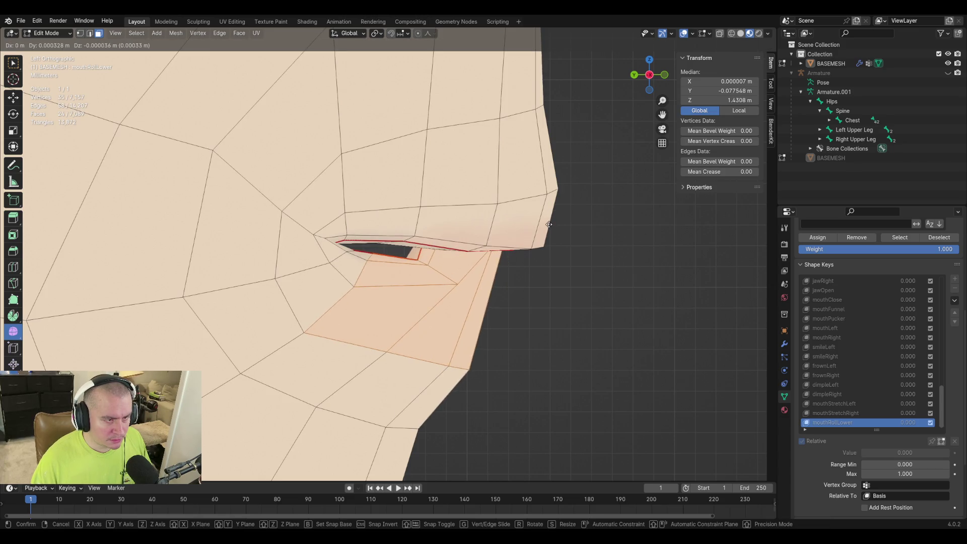
{"action": "middle_click_drag", "start_coordinate": [594, 283], "coordinate": [284, 285]}
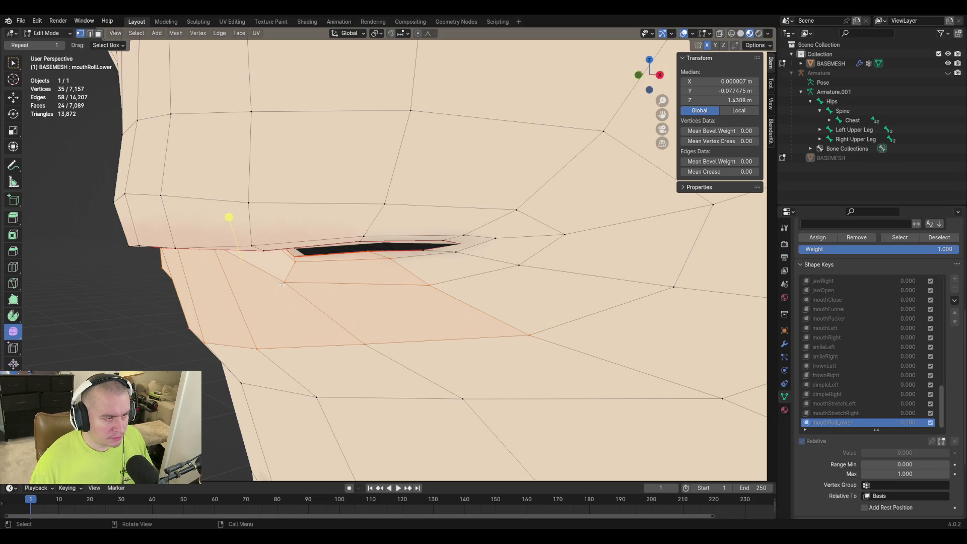
Raise the mouth-corner vertices of the lower lip with several small moves
{"action": "left_click", "coordinate": [282, 283]}
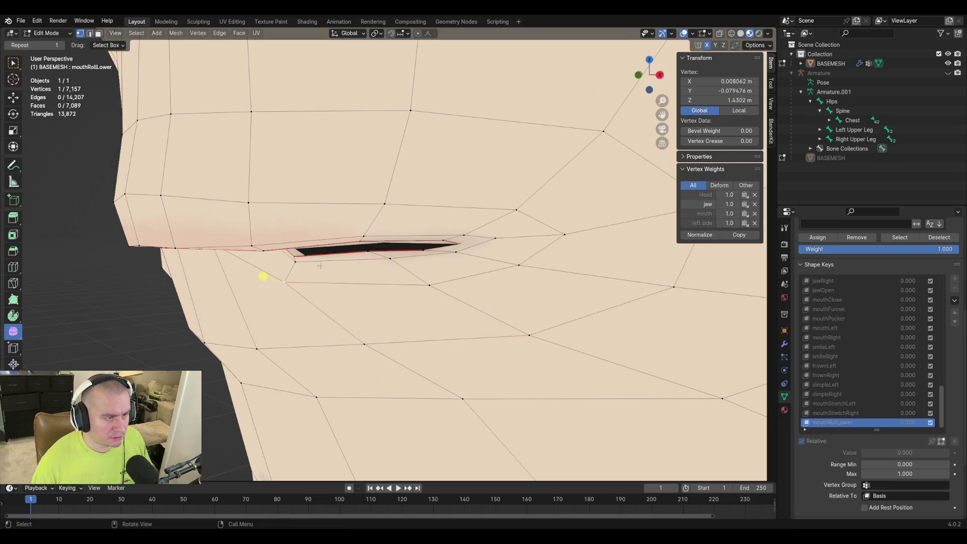
{"action": "left_click", "coordinate": [294, 260], "text": "shift"}
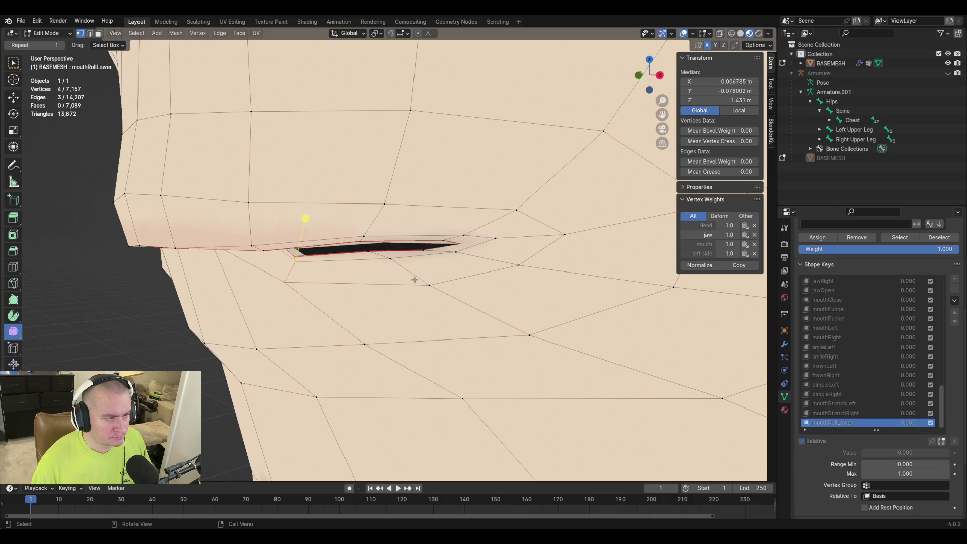
{"action": "key", "text": "g"}
{"action": "left_click", "coordinate": [396, 264]}
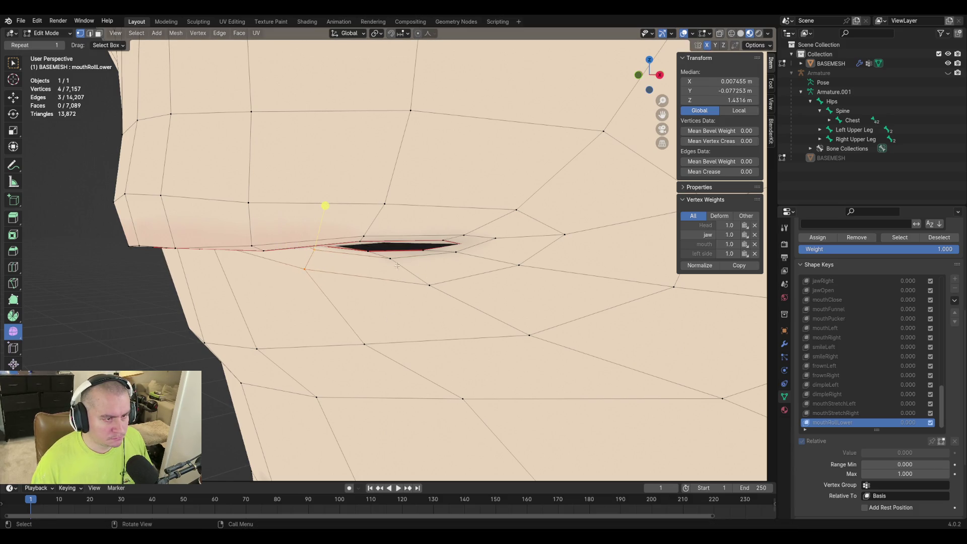
{"action": "left_click", "coordinate": [392, 259]}
{"action": "key", "text": "g"}
{"action": "left_click", "coordinate": [440, 289]}
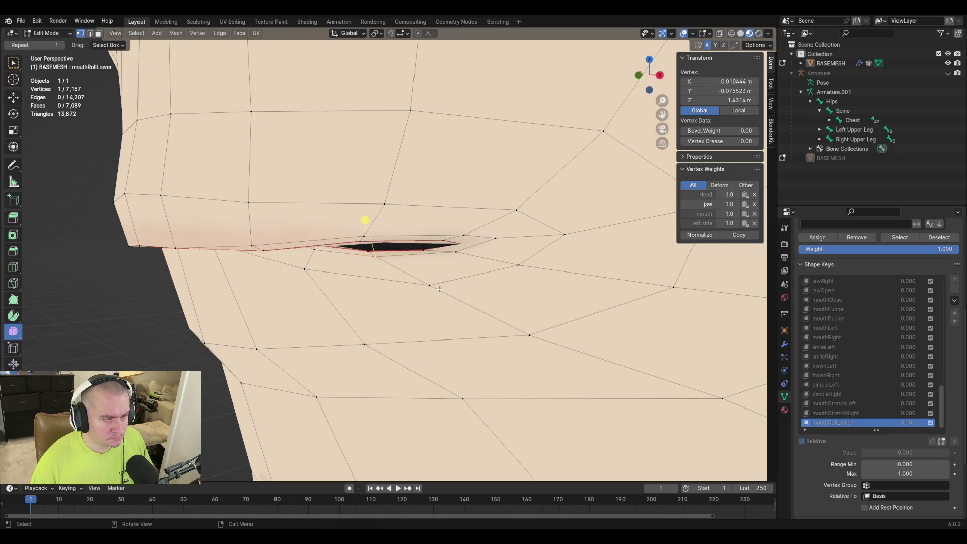
{"action": "key", "text": "g"}
{"action": "left_click", "coordinate": [384, 276]}
{"action": "key", "text": "g"}
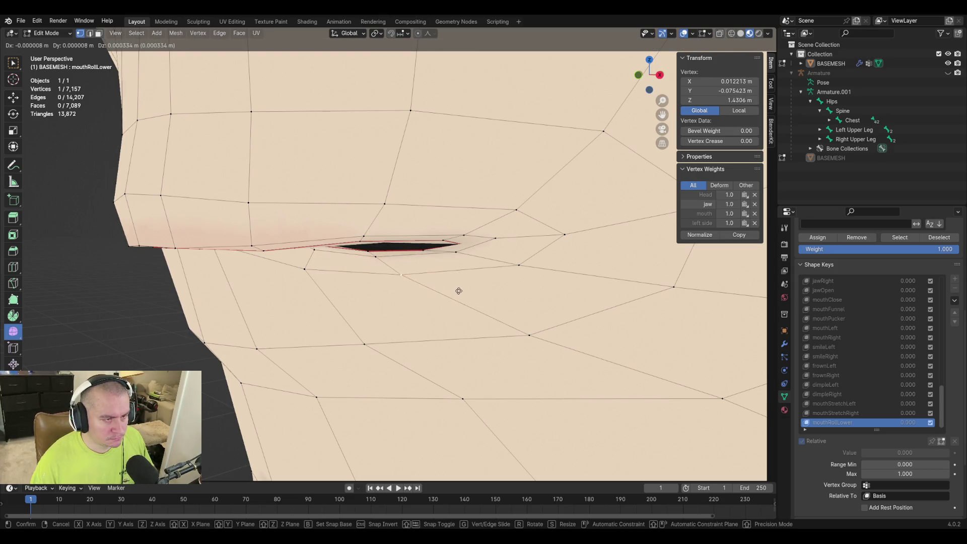
{"action": "left_click", "coordinate": [460, 293]}
{"action": "middle_click_drag", "start_coordinate": [388, 274], "coordinate": [428, 260]}
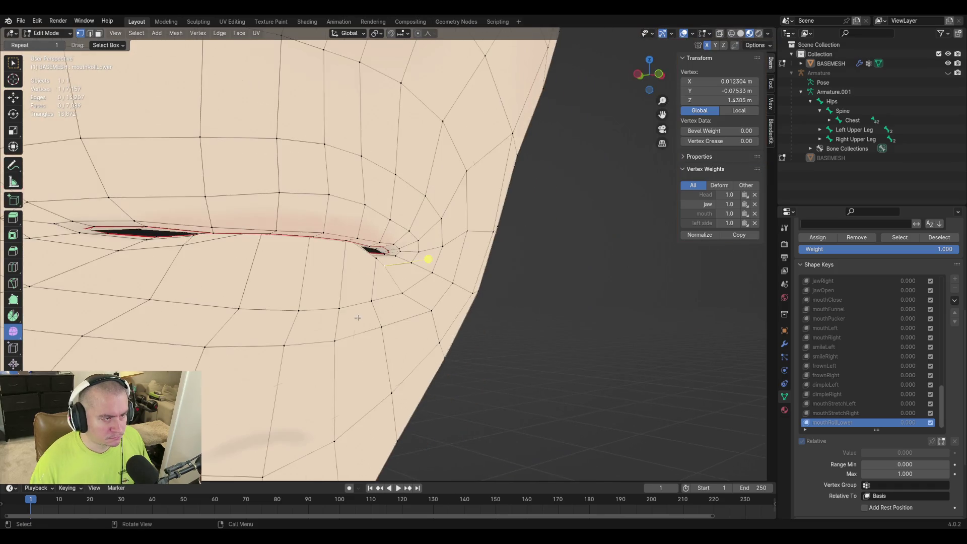
{"action": "middle_click_drag", "start_coordinate": [363, 324], "coordinate": [282, 268]}
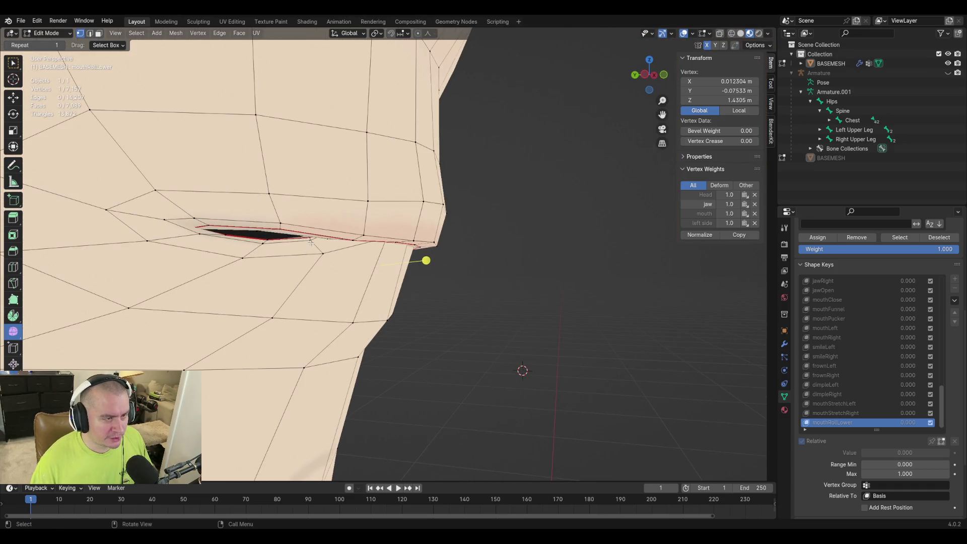
{"action": "scroll", "coordinate": [426, 260], "scroll_direction": "up", "scroll_amount": 2}
{"action": "scroll", "coordinate": [417, 262], "scroll_direction": "up", "scroll_amount": 2}
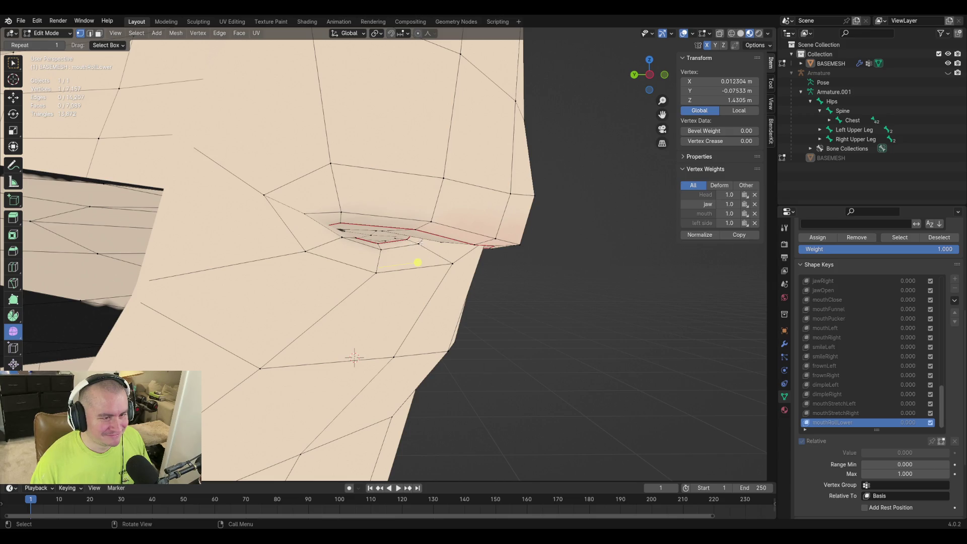
Nudge further lip vertices and fly the view to a close frontal look at the mouth
{"action": "left_click", "coordinate": [453, 210], "text": "shift"}
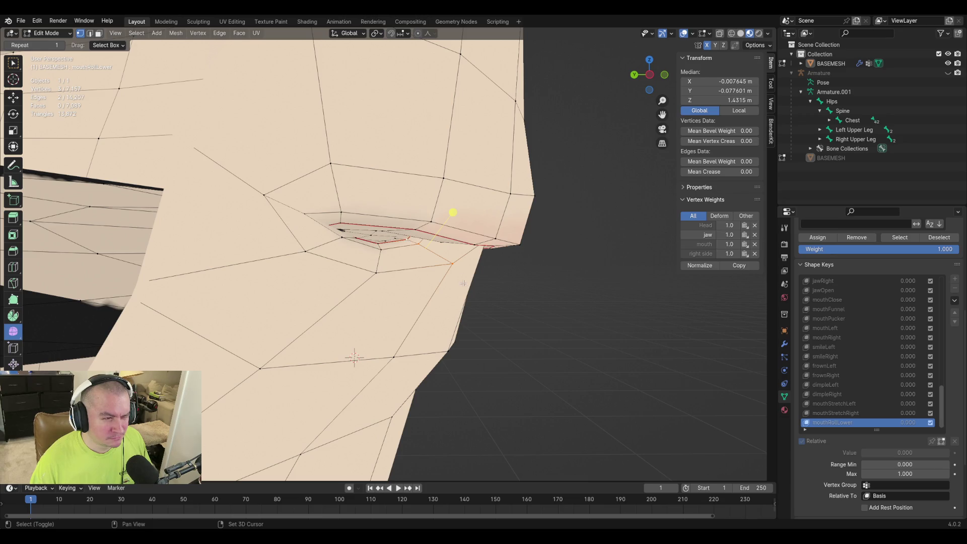
{"action": "key", "text": "g"}
{"action": "left_click", "coordinate": [453, 268]}
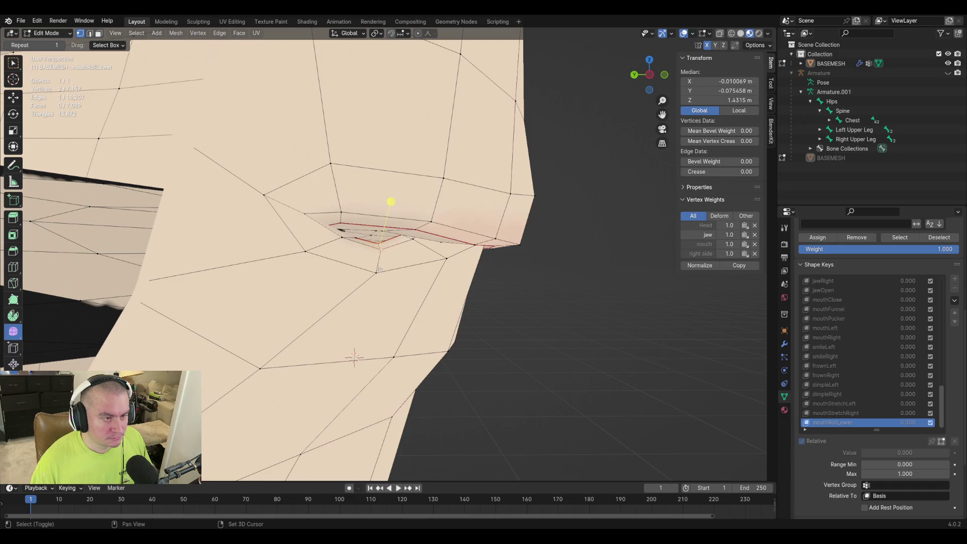
{"action": "key", "text": "g"}
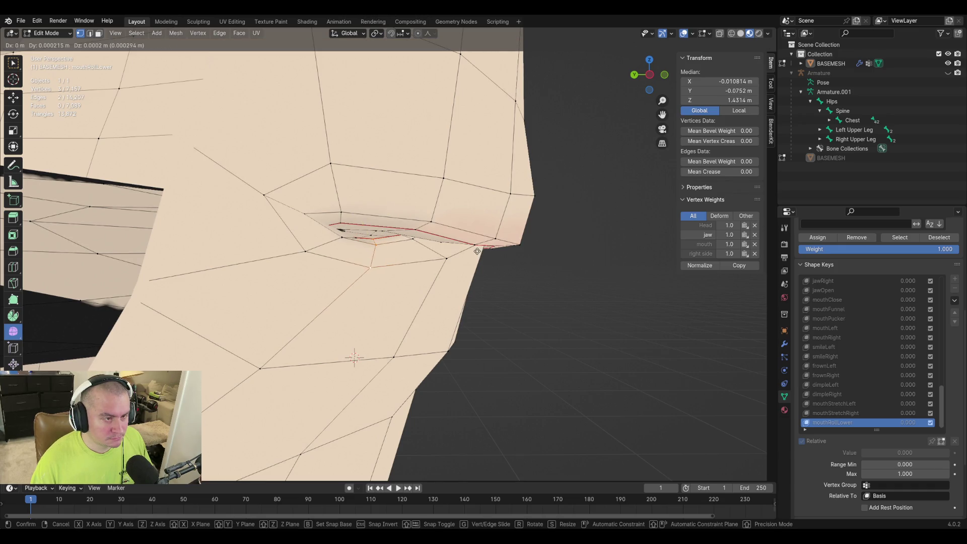
{"action": "left_click", "coordinate": [479, 252]}
{"action": "mouse_move", "coordinate": [479, 252]}
{"action": "middle_mouse_down"}
{"action": "mouse_move", "coordinate": [509, 265]}
{"action": "mouse_move", "coordinate": [489, 266]}
{"action": "middle_mouse_up"}
{"action": "key", "text": "shift+grave"}
{"action": "key", "text": "s"}
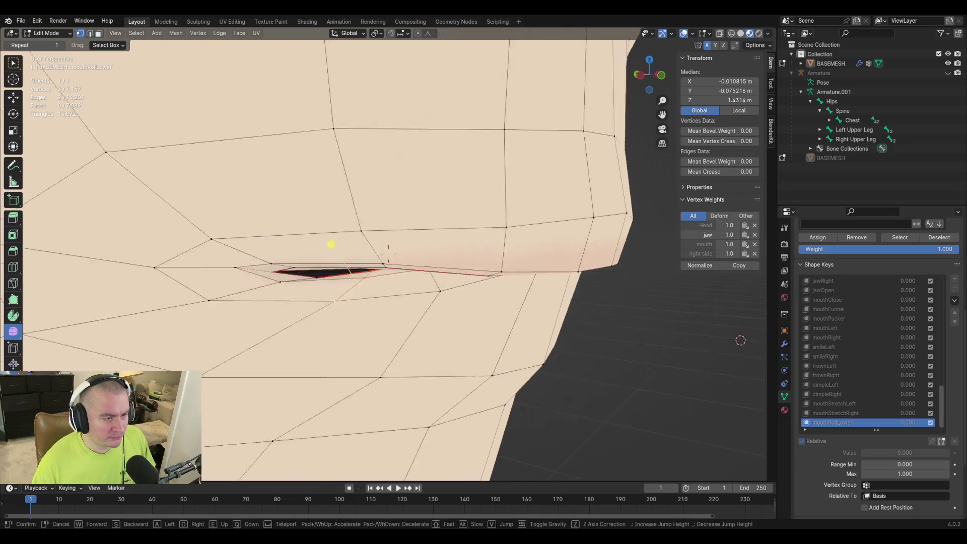
{"action": "key", "text": "w"}
{"action": "key", "text": "w"}
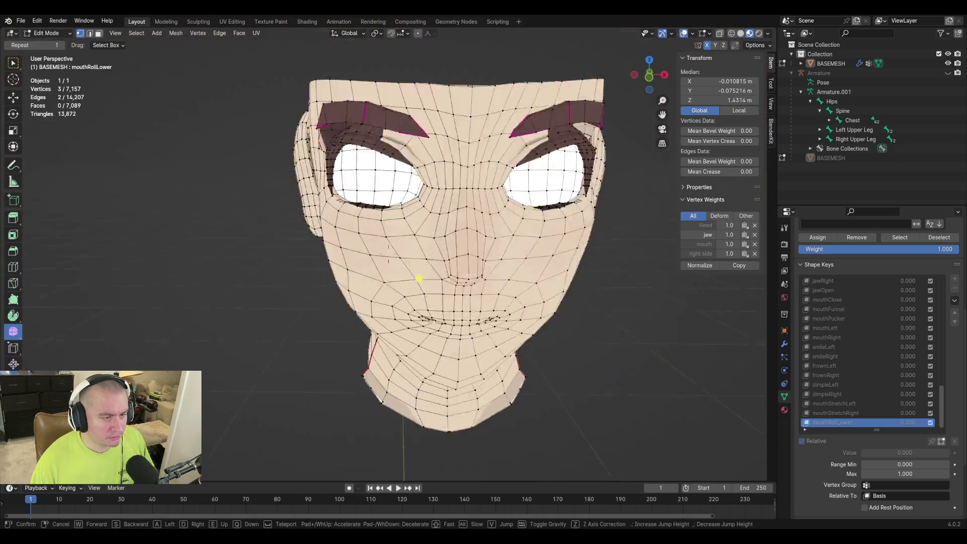
{"action": "key", "text": "s"}
{"action": "key", "text": "w"}
{"action": "key", "text": "w"}
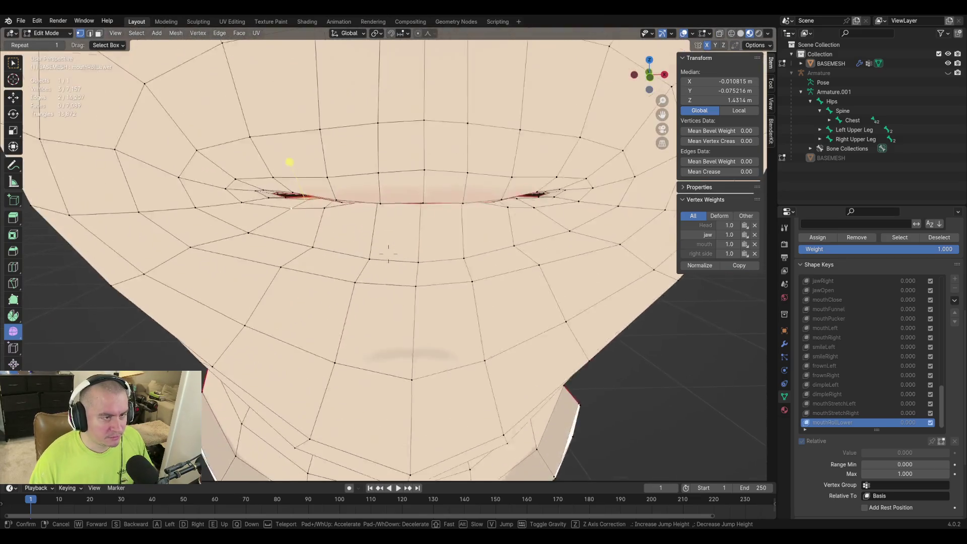
{"action": "key", "text": "s"}
{"action": "key", "text": "w"}
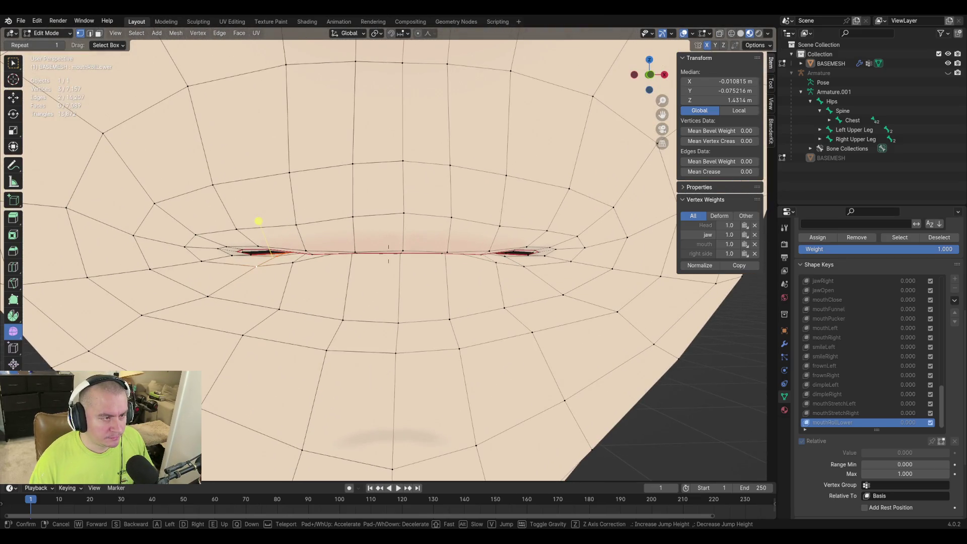
{"action": "left_click", "coordinate": [425, 291]}
Move a vertex below the lower lip upward and slide it along its edge
{"action": "left_click", "coordinate": [399, 317]}
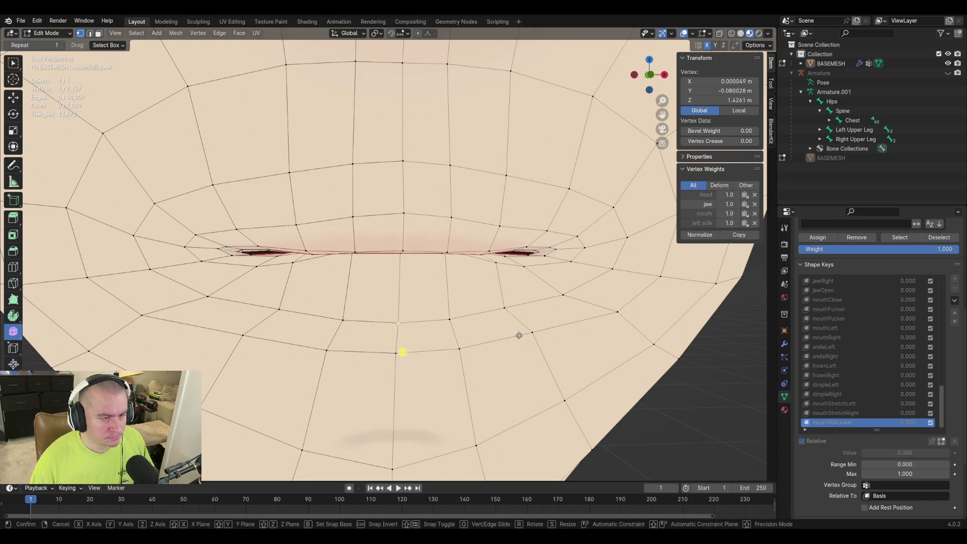
{"action": "key", "text": "g"}
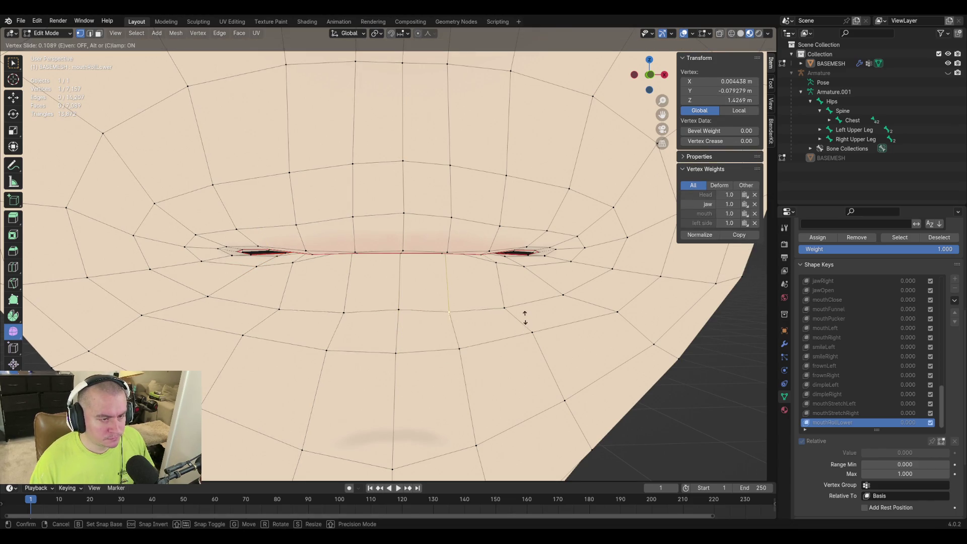
{"action": "left_click", "coordinate": [524, 314]}
{"action": "key", "text": "g"}
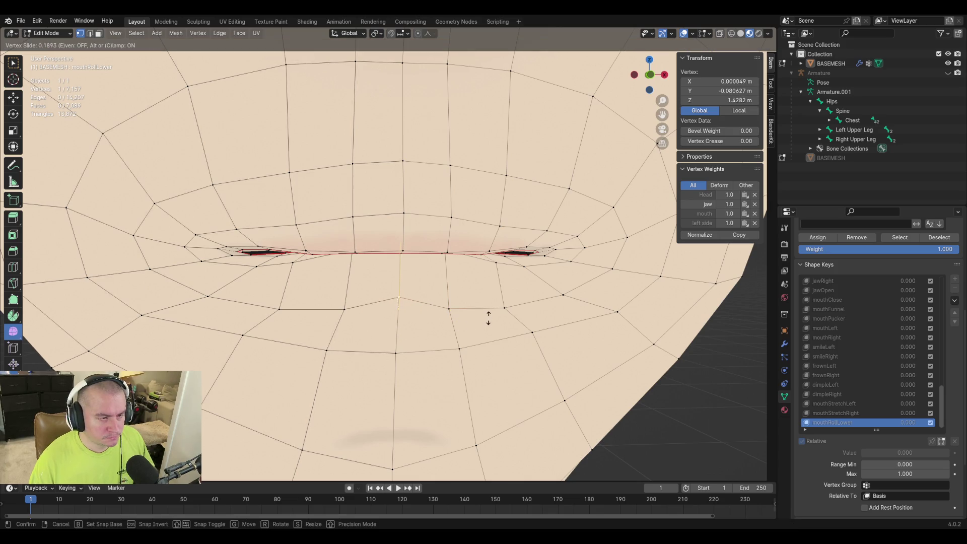
{"action": "left_click", "coordinate": [403, 318]}
{"action": "key", "text": "g"}
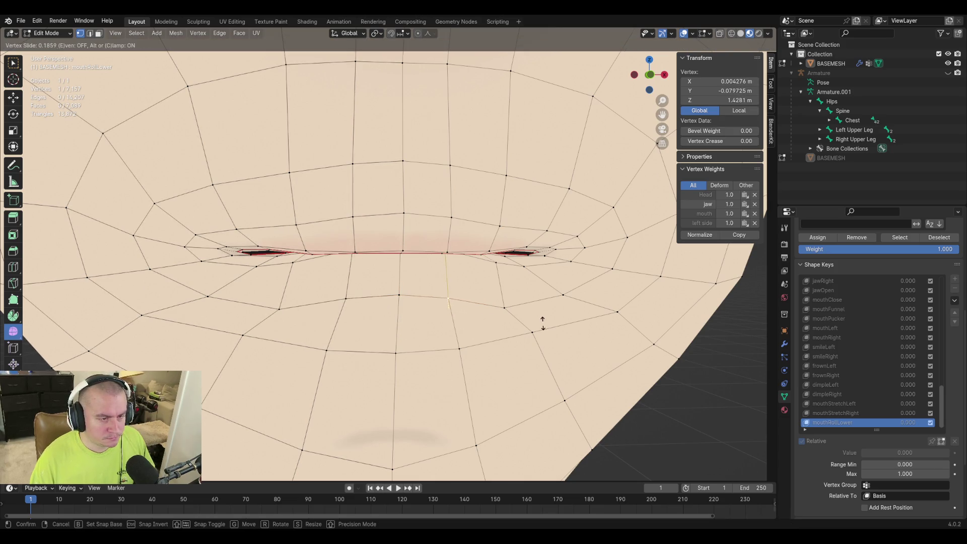
{"action": "left_click", "coordinate": [472, 322]}
{"action": "key", "text": "g"}
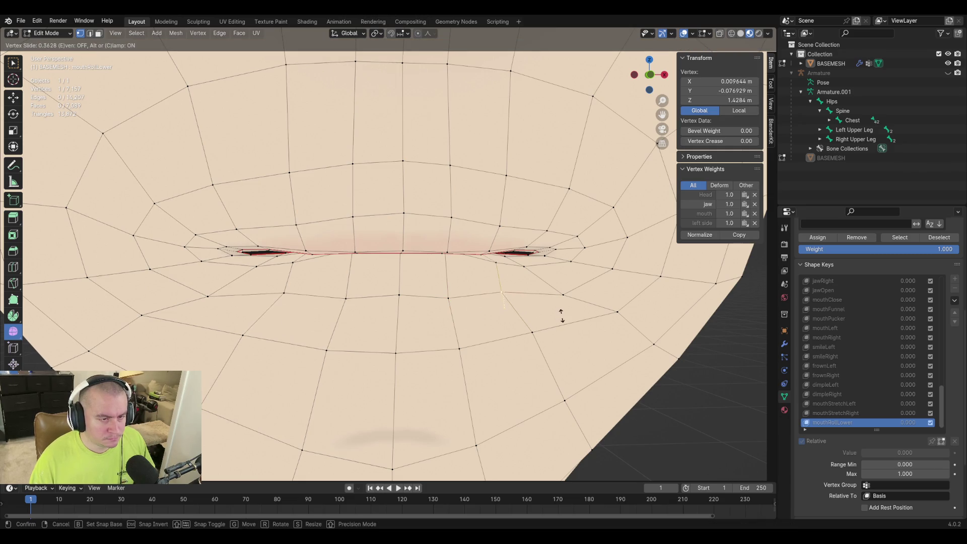
{"action": "left_click", "coordinate": [522, 316]}
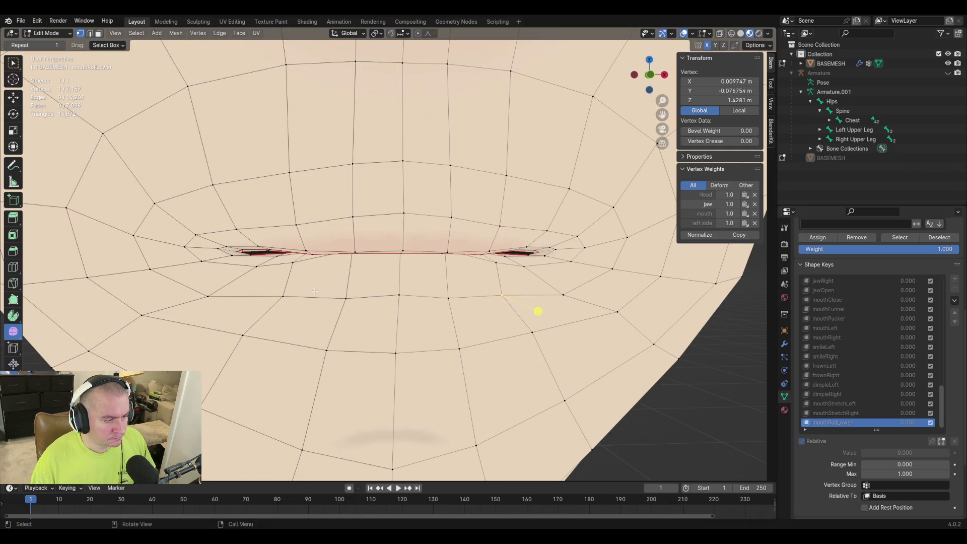
{"action": "key", "text": "shift+v"}
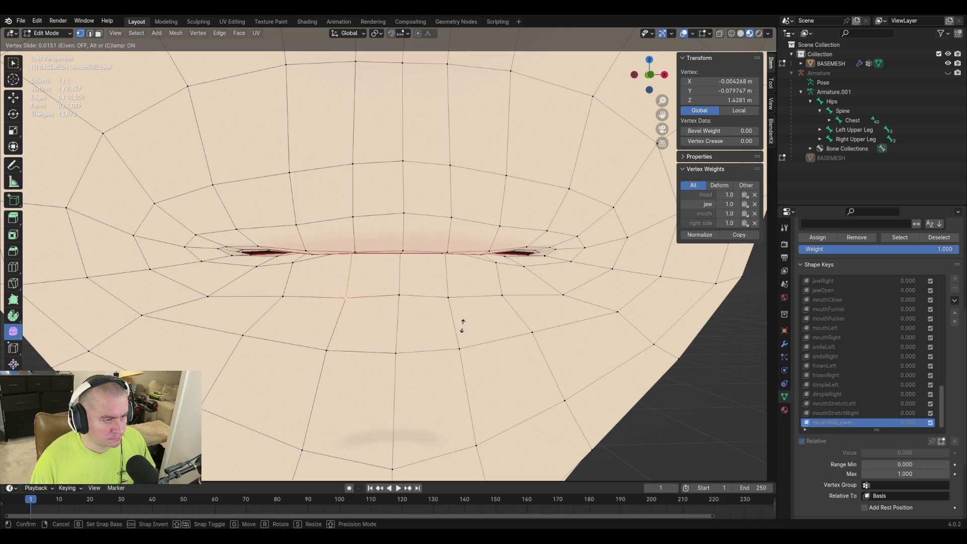
{"action": "left_click", "coordinate": [457, 325]}
{"action": "mouse_move", "coordinate": [324, 319]}
{"action": "middle_mouse_down"}
{"action": "mouse_move", "coordinate": [356, 311]}
{"action": "mouse_move", "coordinate": [337, 302]}
{"action": "middle_mouse_up"}
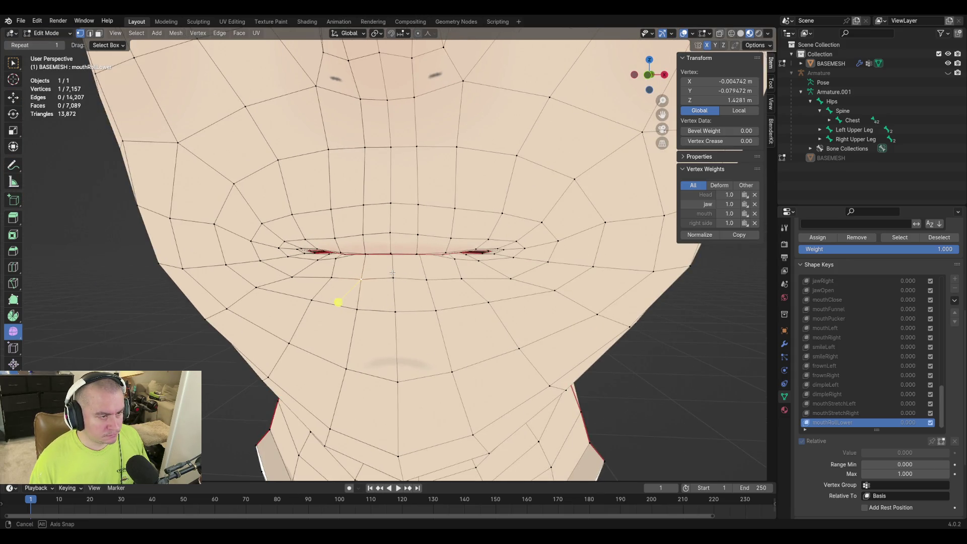
Save the file, slide one more lip vertex, and preview mouthRollLower at full strength in Object Mode
{"action": "middle_click_drag", "start_coordinate": [338, 302], "coordinate": [337, 302]}
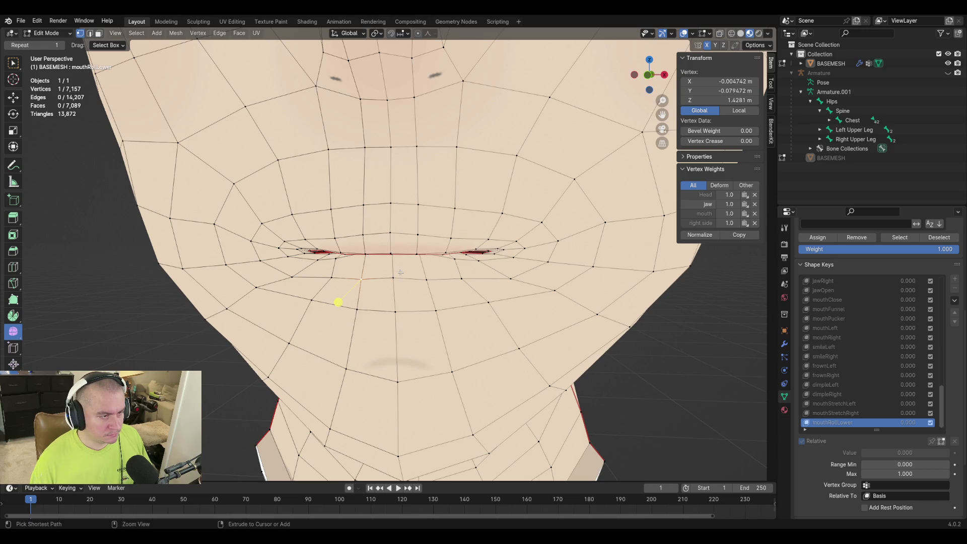
{"action": "key", "text": "ctrl+s"}
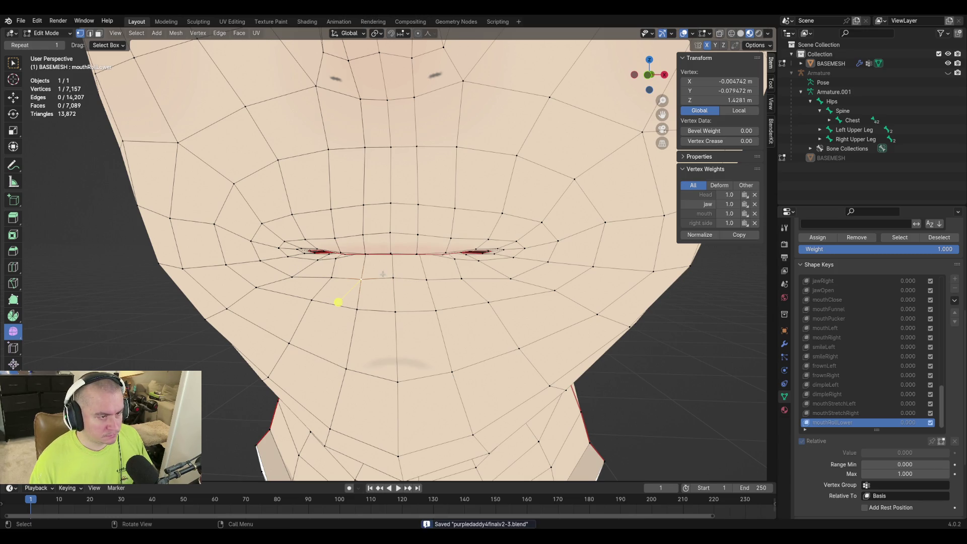
{"action": "key", "text": "shift+v"}
{"action": "left_click", "coordinate": [385, 271]}
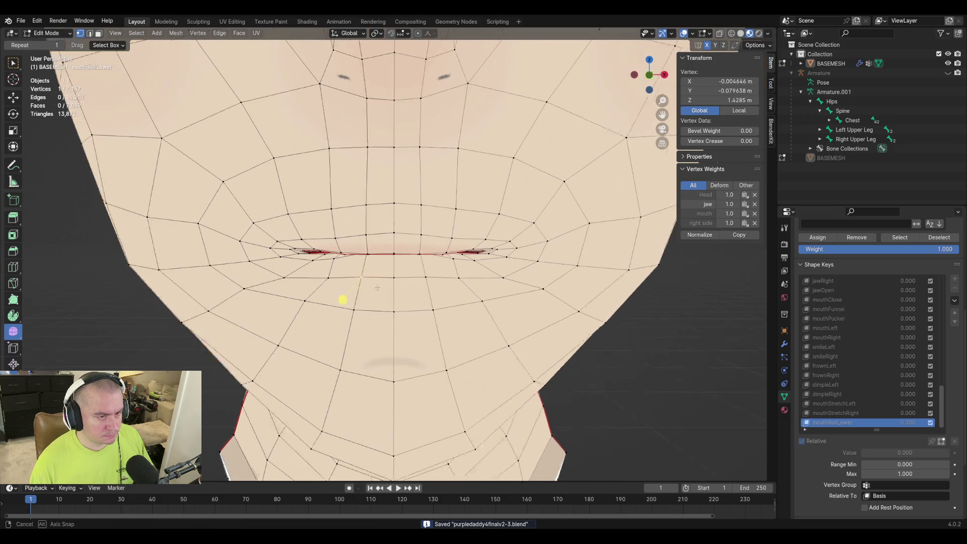
{"action": "mouse_move", "coordinate": [340, 297]}
{"action": "middle_mouse_down"}
{"action": "mouse_move", "coordinate": [488, 279]}
{"action": "mouse_move", "coordinate": [340, 287]}
{"action": "middle_mouse_up"}
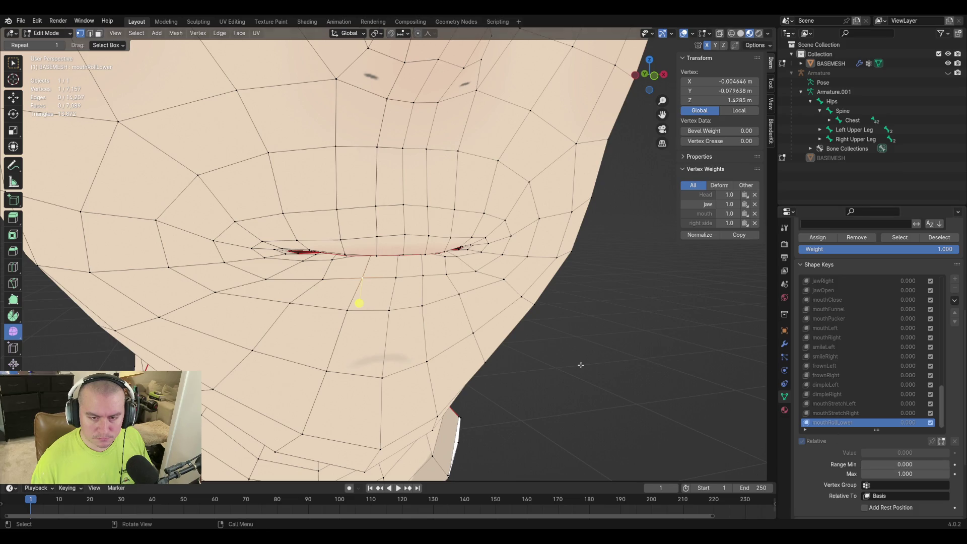
{"action": "key", "text": "Tab"}
{"action": "left_click_drag", "start_coordinate": [884, 433], "coordinate": [948, 429]}
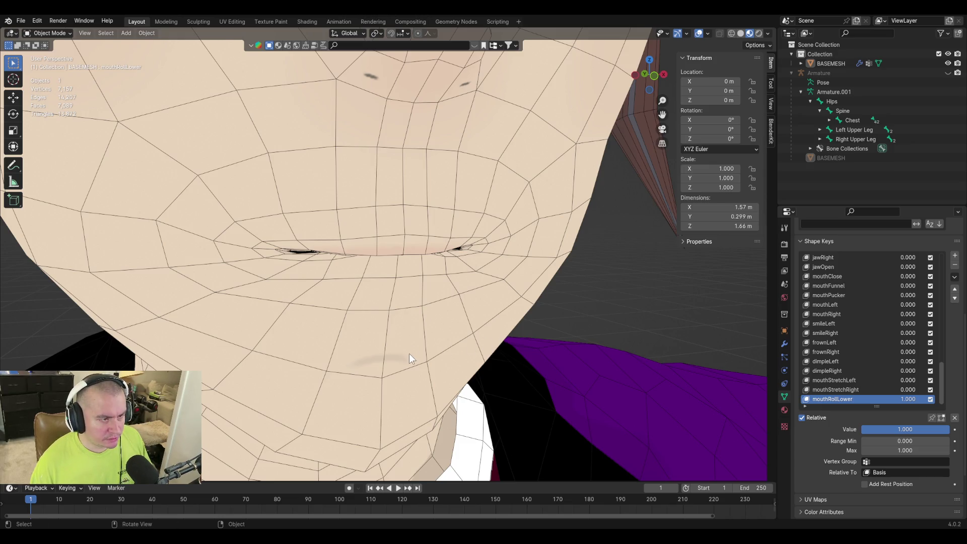
Back in vertex editing, move a pair of lip vertices to refine the roll
{"action": "key", "text": "Tab"}
{"action": "middle_click_drag", "start_coordinate": [358, 302], "coordinate": [408, 311]}
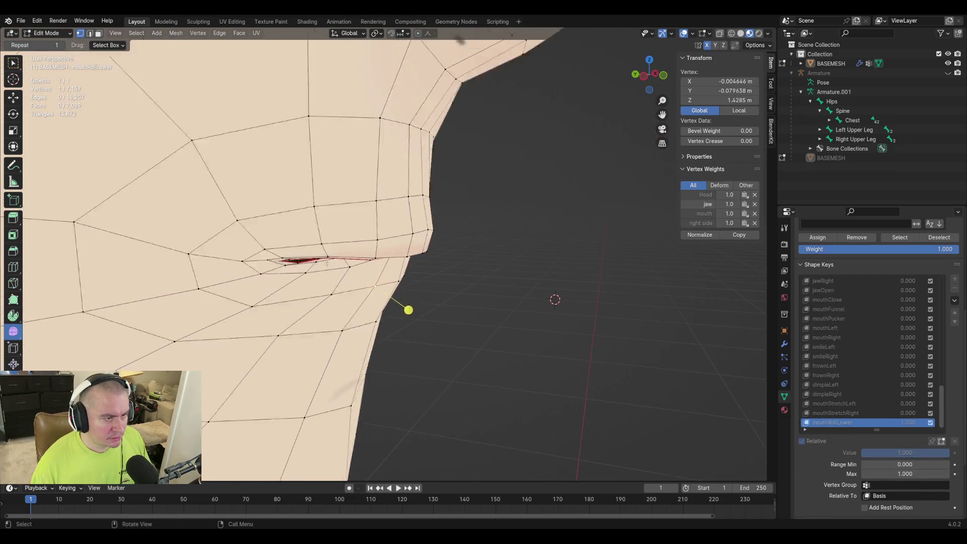
{"action": "middle_click_drag", "start_coordinate": [327, 264], "coordinate": [353, 268]}
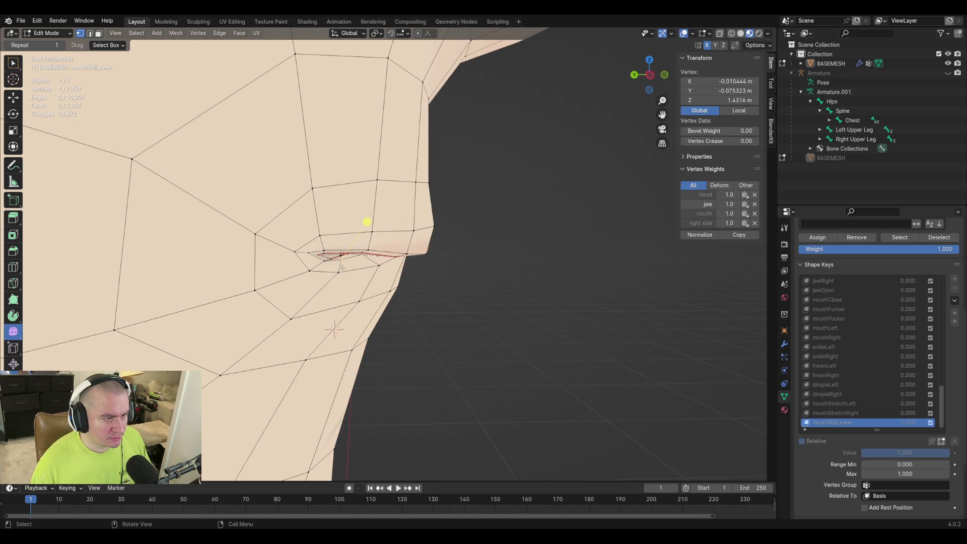
{"action": "left_click", "coordinate": [339, 273], "text": "shift"}
{"action": "middle_click_drag", "start_coordinate": [386, 274], "coordinate": [489, 309]}
{"action": "key", "text": "g"}
{"action": "key", "text": "Escape"}
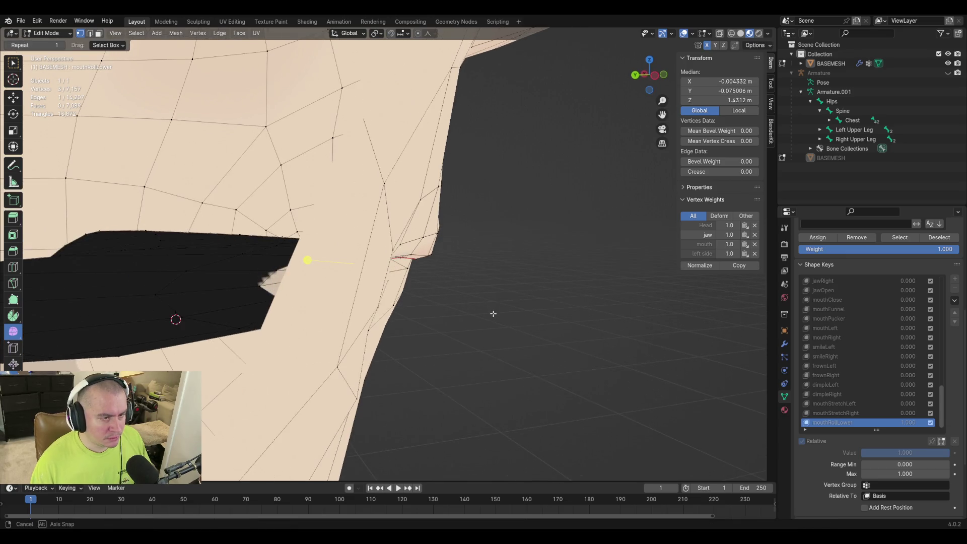
{"action": "key", "text": "g"}
{"action": "left_click", "coordinate": [491, 306]}
{"action": "mouse_move", "coordinate": [414, 288]}
{"action": "middle_mouse_down"}
{"action": "mouse_move", "coordinate": [449, 287]}
{"action": "mouse_move", "coordinate": [344, 270]}
{"action": "middle_mouse_up"}
{"action": "middle_click_drag", "start_coordinate": [438, 287], "coordinate": [423, 282]}
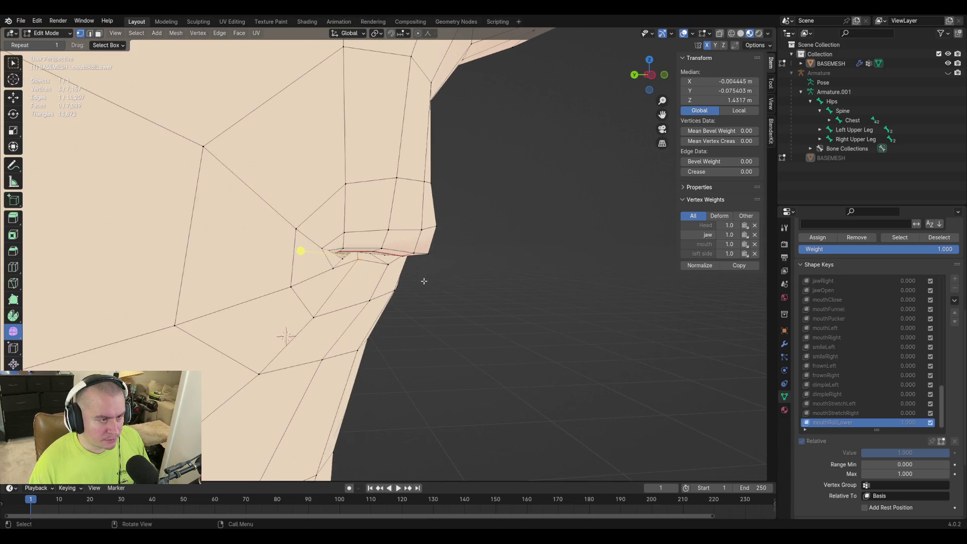
Nudge a lip-corner vertex with small moves, including a vertical-only adjustment
{"action": "left_click", "coordinate": [383, 252]}
{"action": "key", "text": "g"}
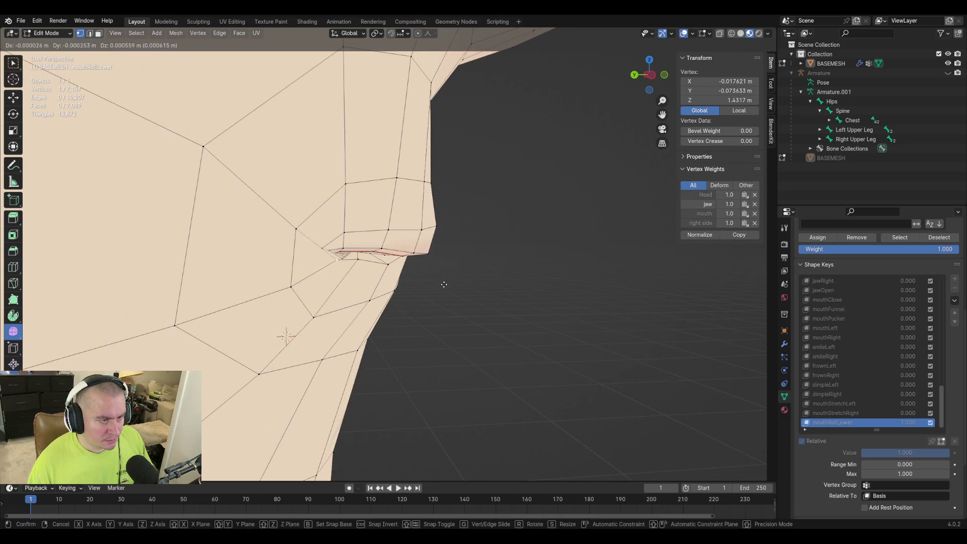
{"action": "left_click", "coordinate": [384, 253]}
{"action": "key", "text": "g"}
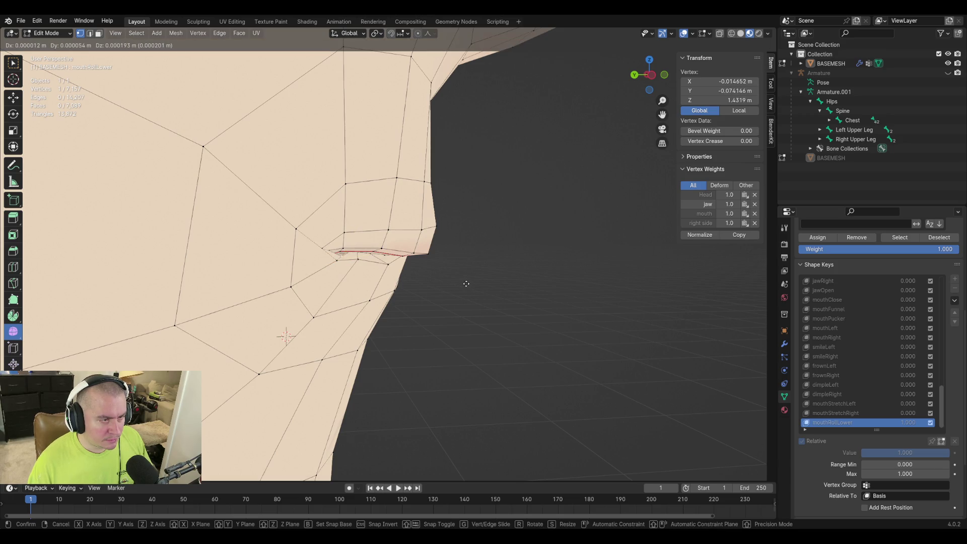
{"action": "left_click", "coordinate": [463, 282]}
{"action": "mouse_move", "coordinate": [463, 281]}
{"action": "middle_mouse_down"}
{"action": "mouse_move", "coordinate": [494, 310]}
{"action": "mouse_move", "coordinate": [415, 300]}
{"action": "middle_mouse_up"}
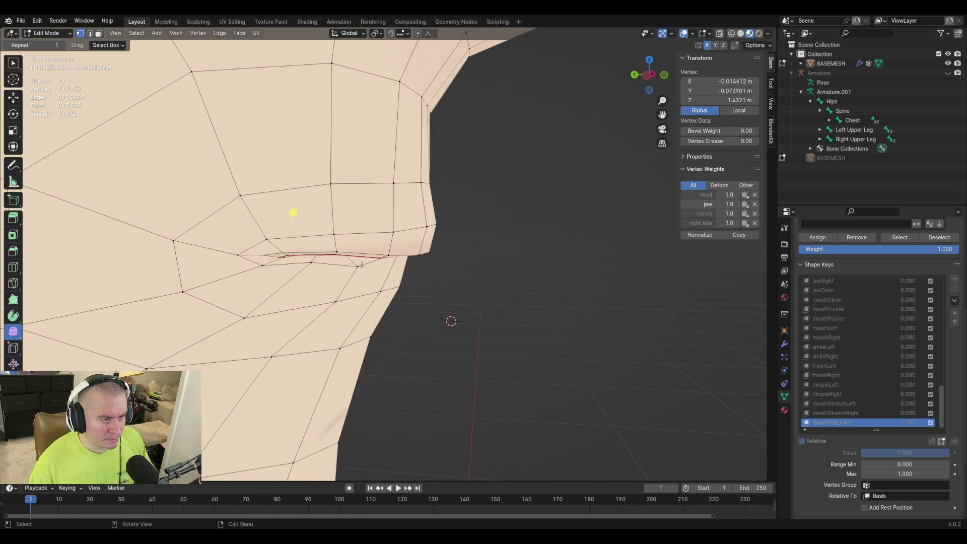
{"action": "key", "text": "g"}
{"action": "left_click", "coordinate": [455, 306]}
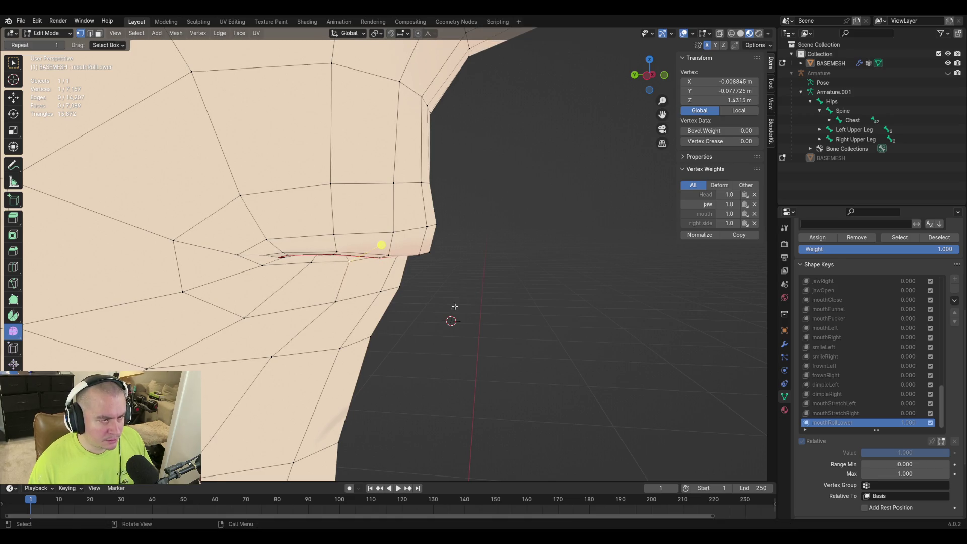
{"action": "middle_click_drag", "start_coordinate": [456, 306], "coordinate": [432, 287]}
{"action": "key", "text": "g"}
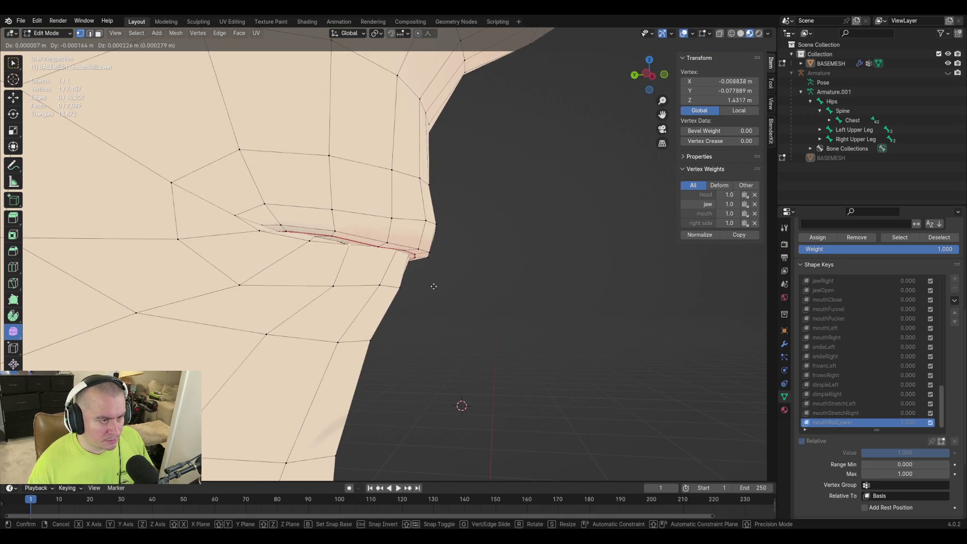
{"action": "key", "text": "z"}
{"action": "left_click", "coordinate": [433, 286]}
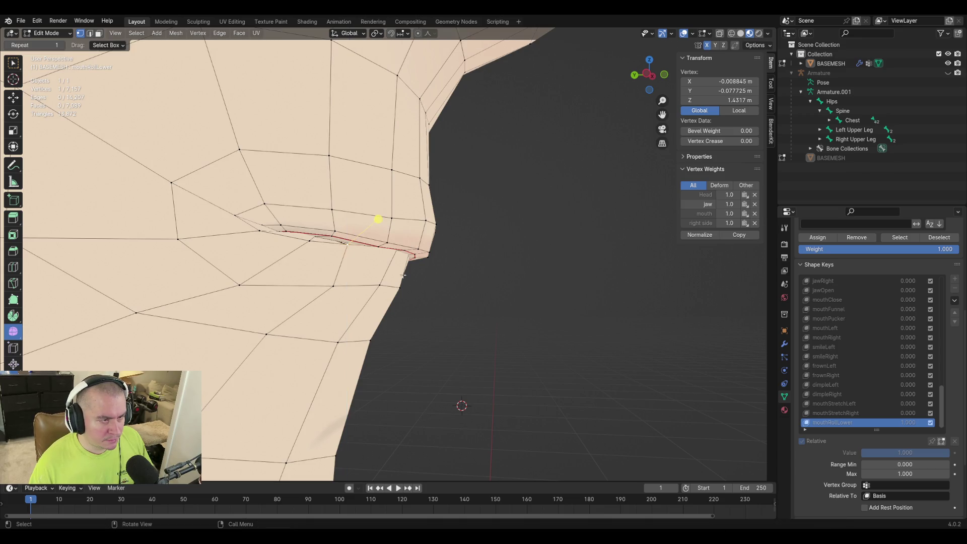
{"action": "middle_click_drag", "start_coordinate": [433, 287], "coordinate": [201, 252]}
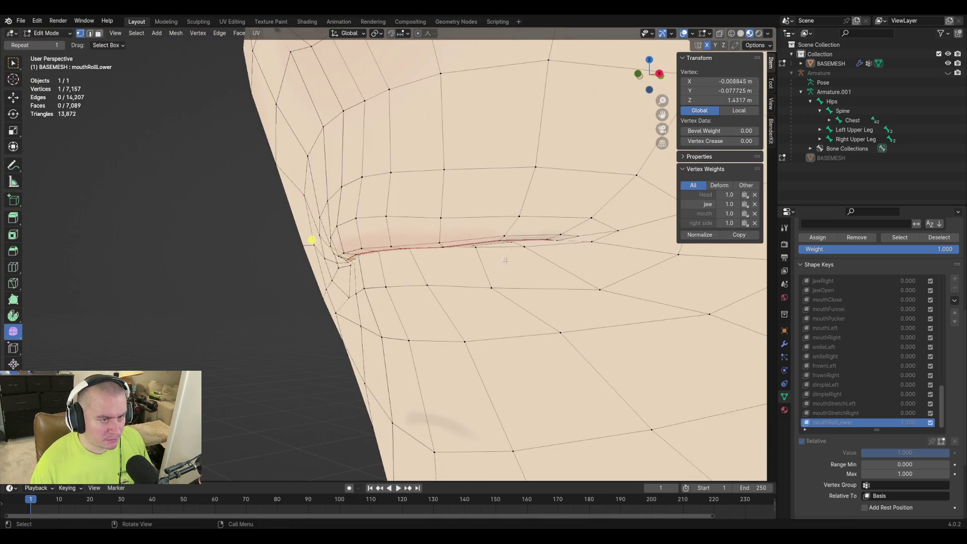
{"action": "scroll", "coordinate": [494, 323], "scroll_direction": "down", "scroll_amount": 3}
{"action": "middle_click_drag", "start_coordinate": [493, 323], "coordinate": [551, 321]}
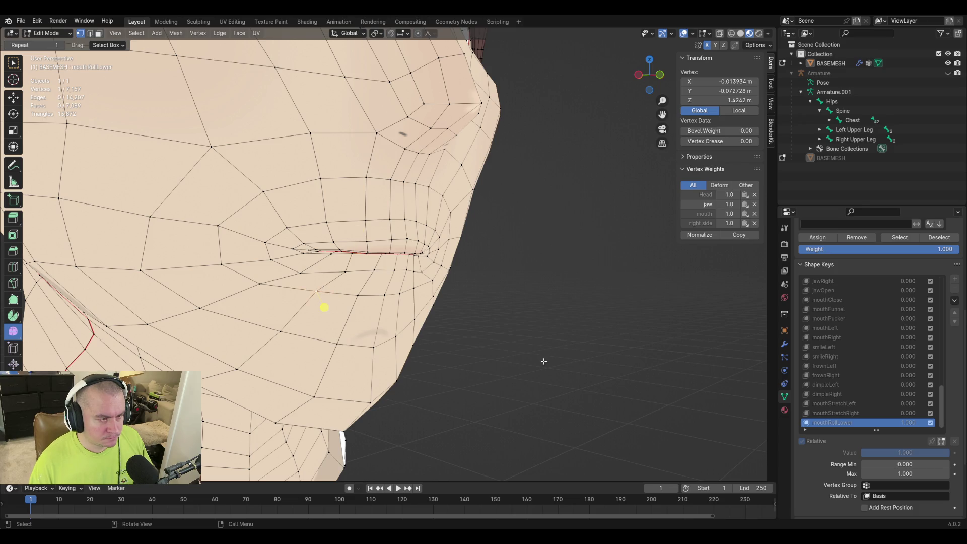
Test mouthRollLower at partial strength on the mesh and return to vertex editing
{"action": "key", "text": "Tab"}
{"action": "mouse_move", "coordinate": [904, 430]}
{"action": "left_mouse_down"}
{"action": "mouse_move", "coordinate": [896, 429]}
{"action": "mouse_move", "coordinate": [951, 429]}
{"action": "left_mouse_up"}
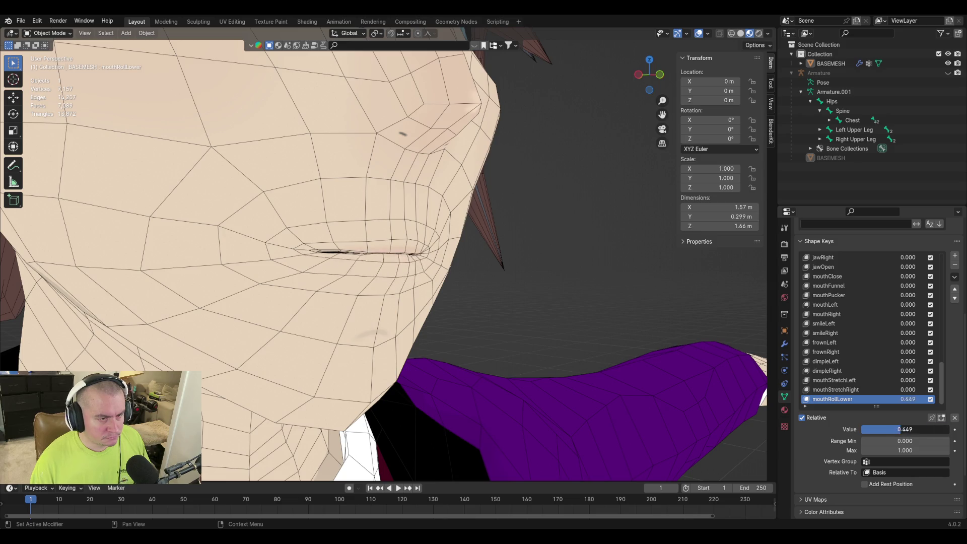
{"action": "key", "text": "Tab"}
Slide the chin and cheek vertices below the mouth along their edges, one after another
{"action": "middle_click_drag", "start_coordinate": [324, 306], "coordinate": [300, 302]}
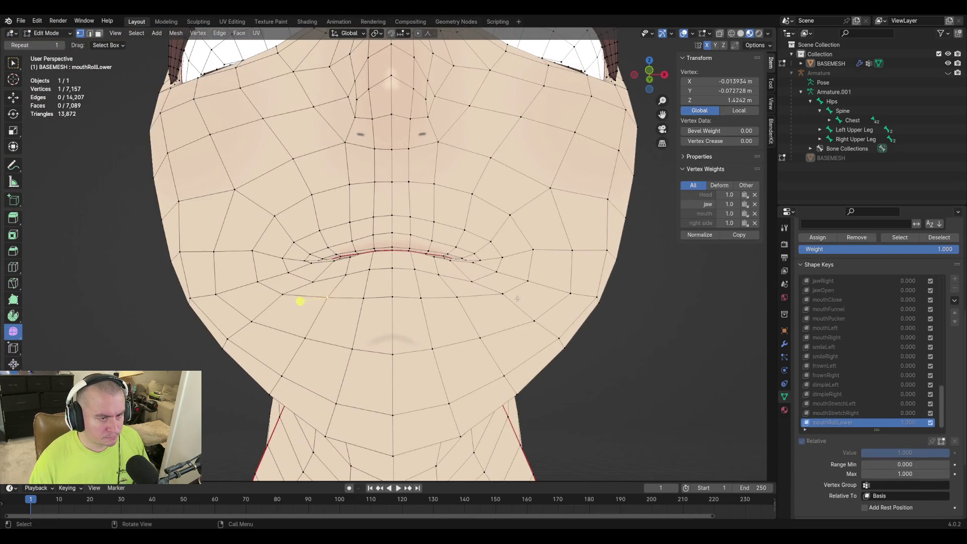
{"action": "key", "text": "g"}
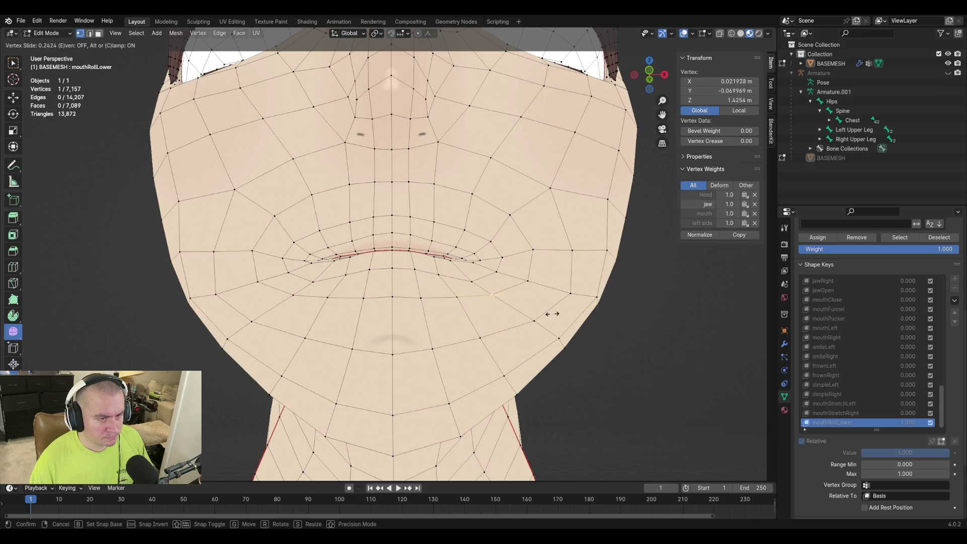
{"action": "left_click", "coordinate": [546, 311]}
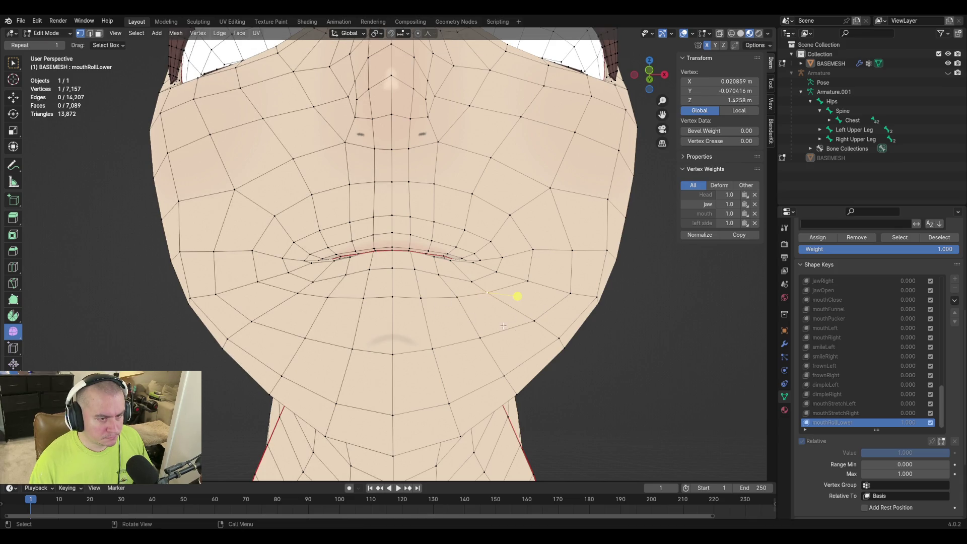
{"action": "left_click", "coordinate": [517, 296]}
{"action": "key", "text": "g"}
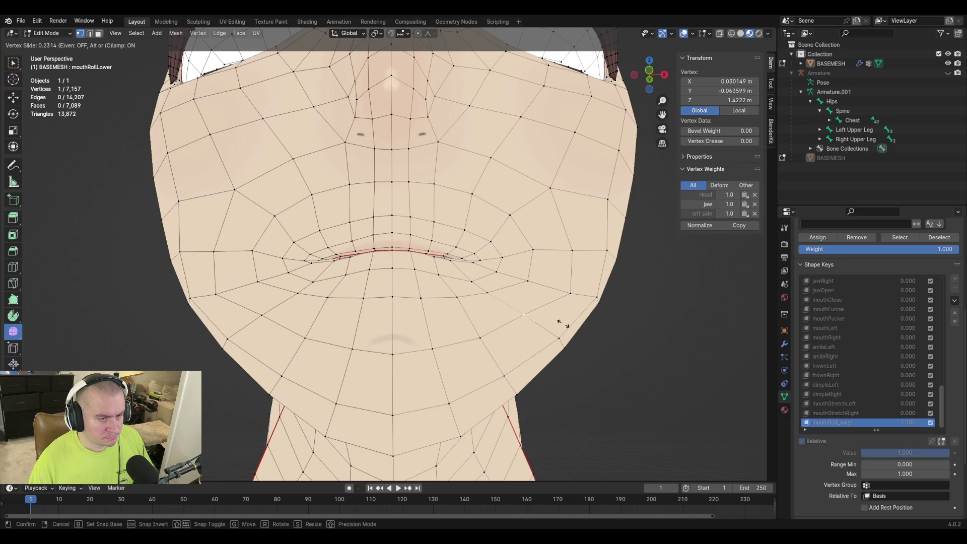
{"action": "left_click", "coordinate": [552, 327]}
{"action": "key", "text": "g"}
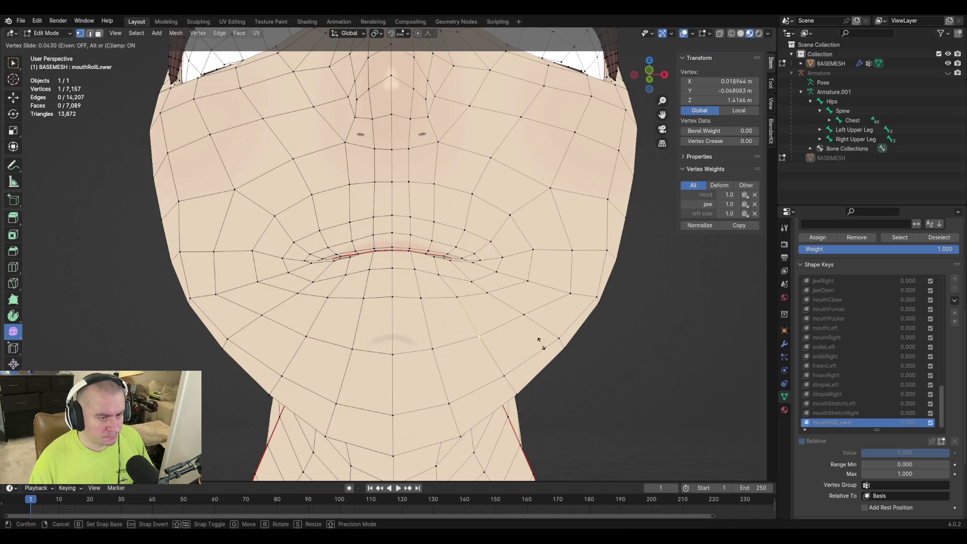
{"action": "left_click", "coordinate": [507, 338]}
{"action": "key", "text": "g"}
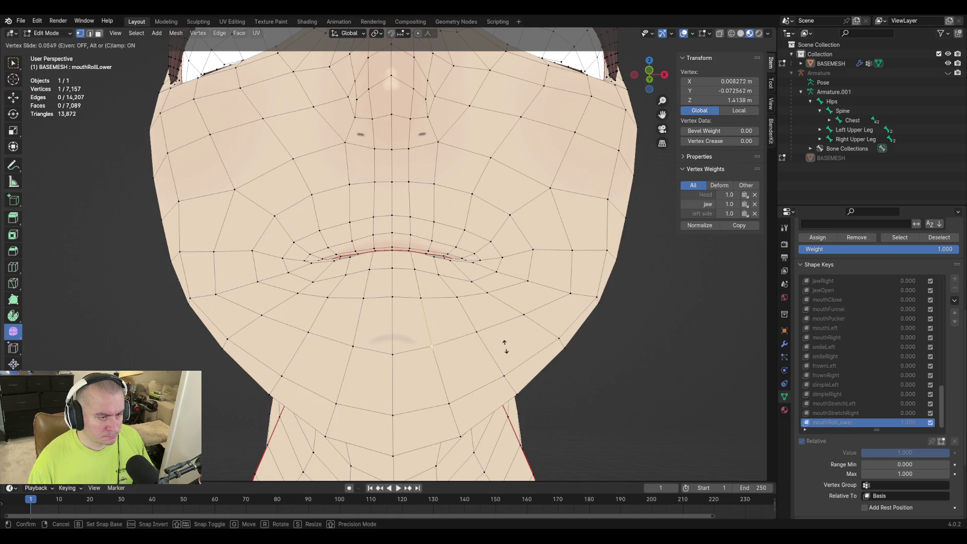
{"action": "left_click", "coordinate": [451, 341]}
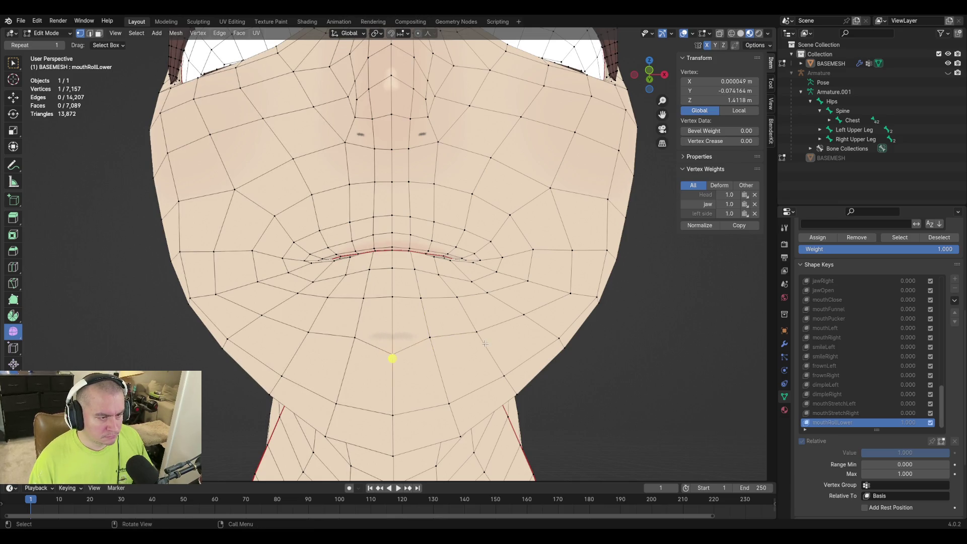
{"action": "key", "text": "g"}
{"action": "key", "text": "g"}
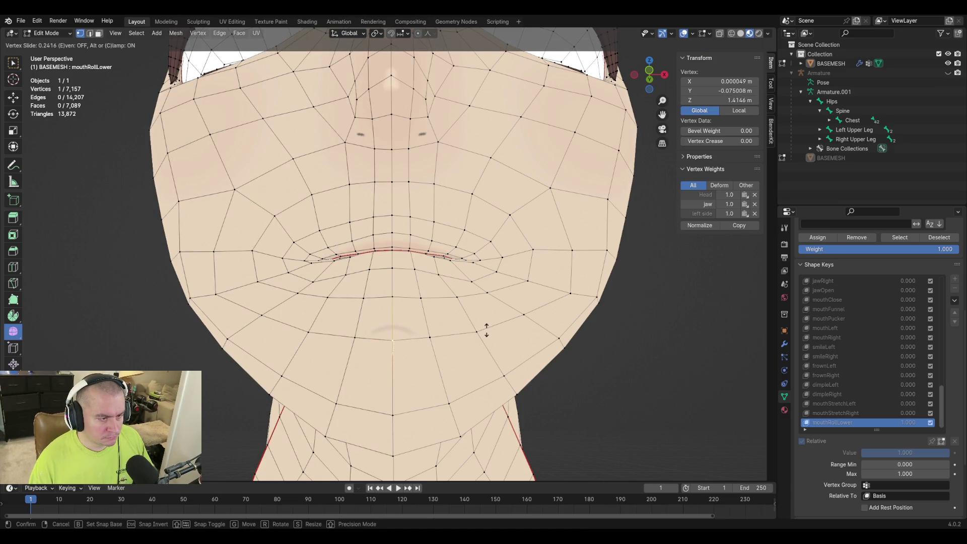
{"action": "left_click", "coordinate": [485, 330]}
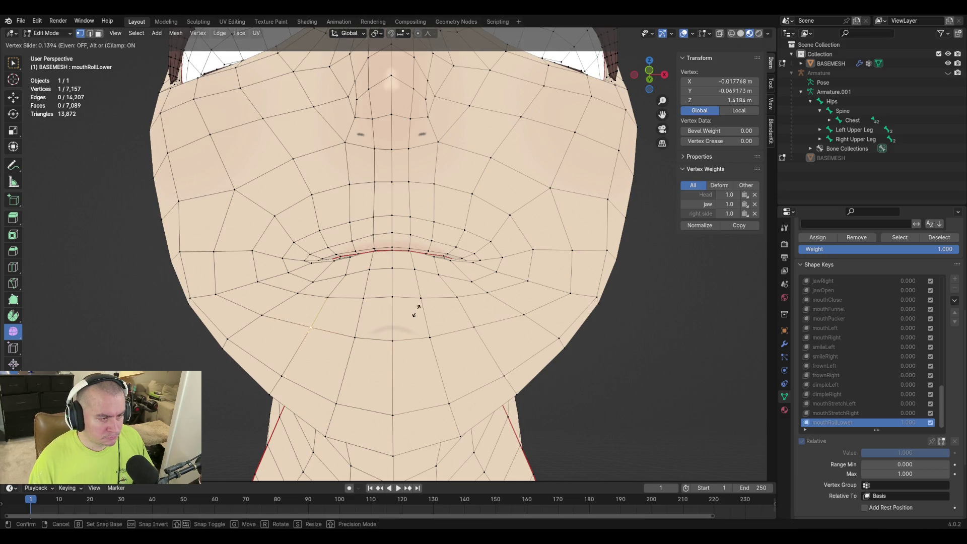
Try slides on the cheek vertices either side, then return to Object Mode at full strength
{"action": "left_click", "coordinate": [280, 332]}
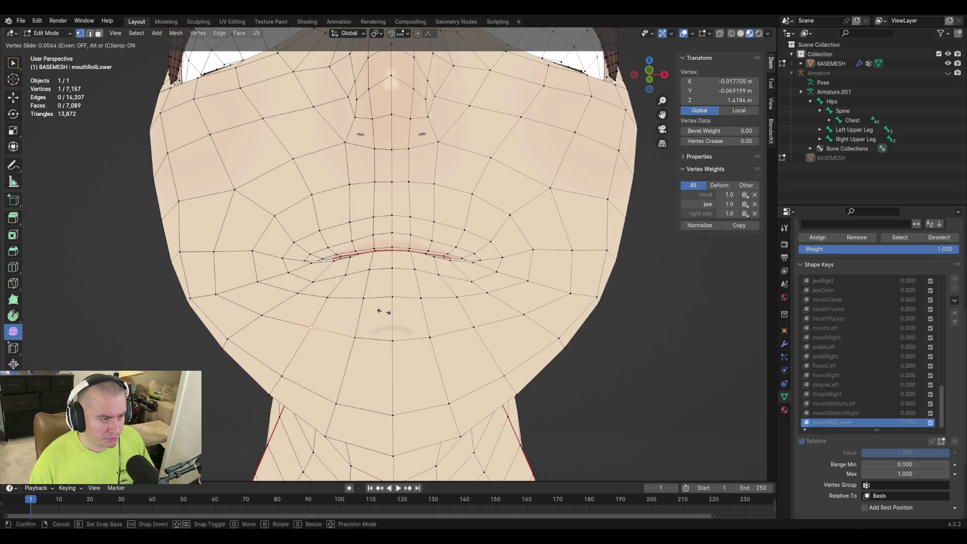
{"action": "key", "text": "g"}
{"action": "key", "text": "g"}
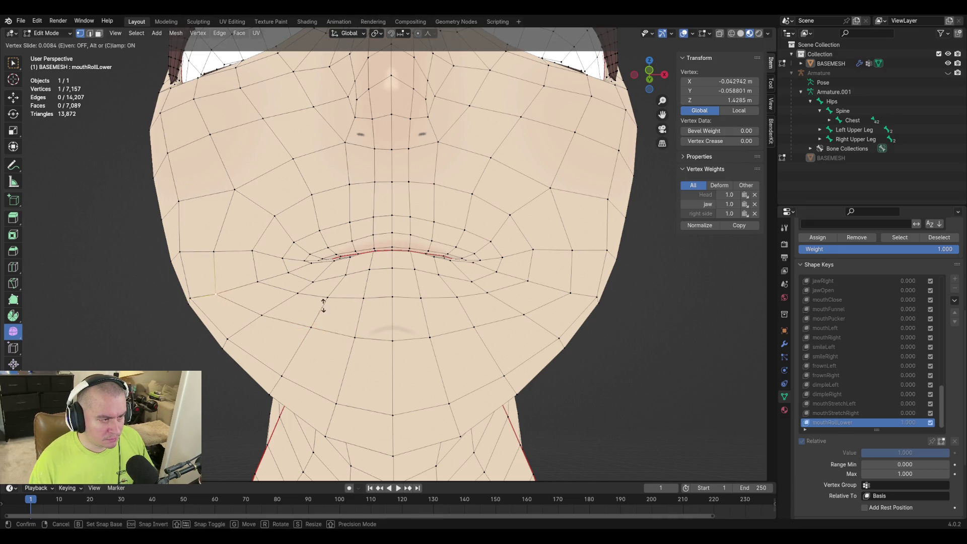
{"action": "key", "text": "Escape"}
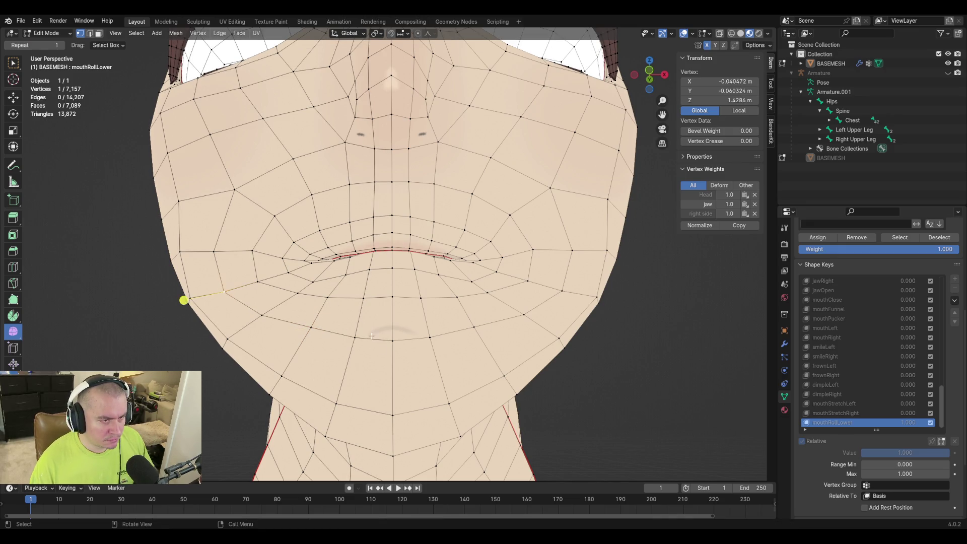
{"action": "left_click", "coordinate": [550, 317]}
{"action": "key", "text": "g"}
{"action": "key", "text": "g"}
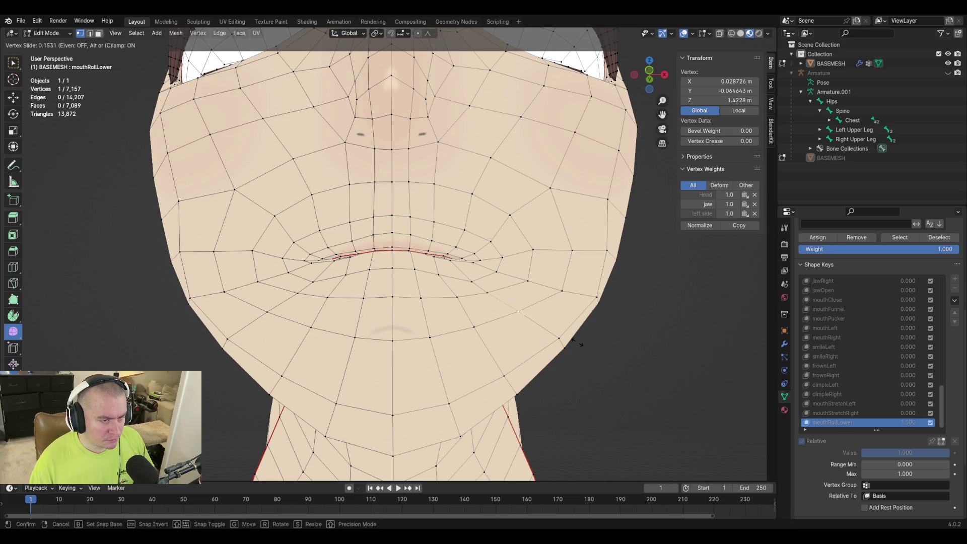
{"action": "key", "text": "Escape"}
{"action": "key", "text": "Tab"}
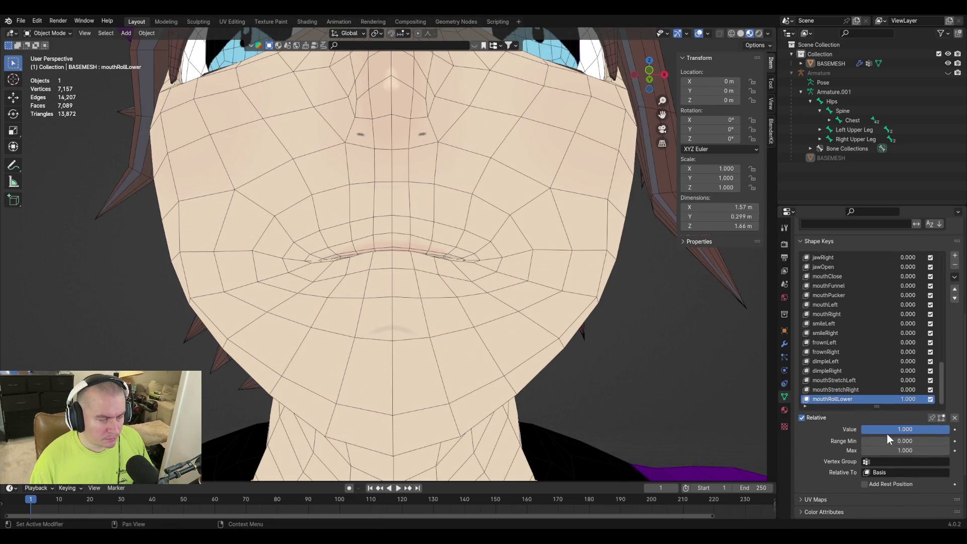
With mouthRollLower off, slide the centre vertices below the lips along their edges
{"action": "mouse_move", "coordinate": [888, 435]}
{"action": "left_mouse_down"}
{"action": "mouse_move", "coordinate": [831, 434]}
{"action": "mouse_move", "coordinate": [944, 429]}
{"action": "mouse_move", "coordinate": [831, 429]}
{"action": "left_mouse_up"}
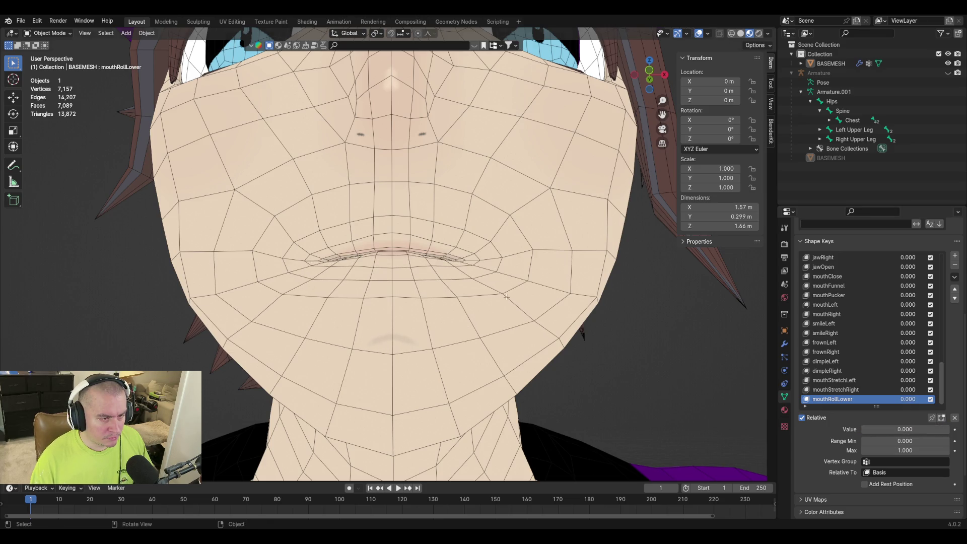
{"action": "key", "text": "Tab"}
{"action": "left_click", "coordinate": [418, 294]}
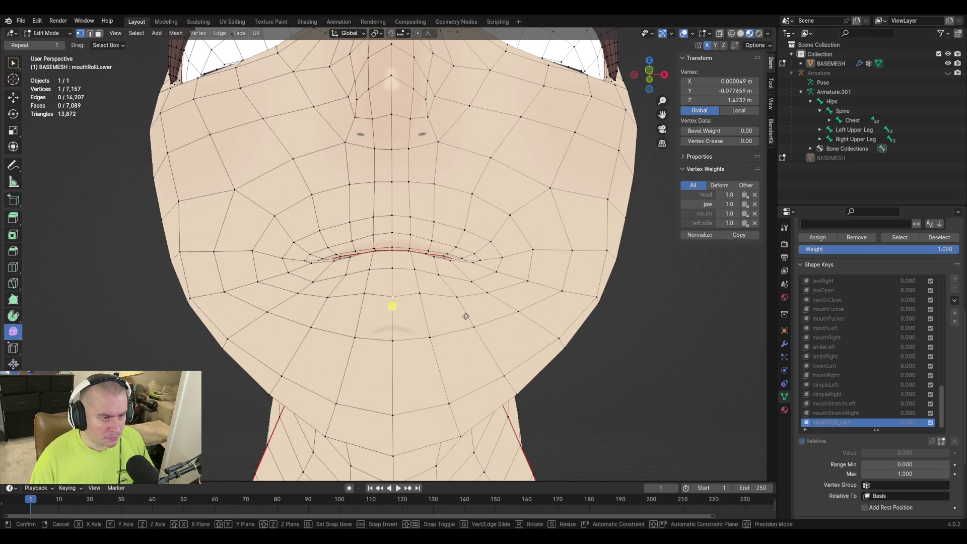
{"action": "left_click", "coordinate": [393, 296]}
{"action": "key", "text": "shift+v"}
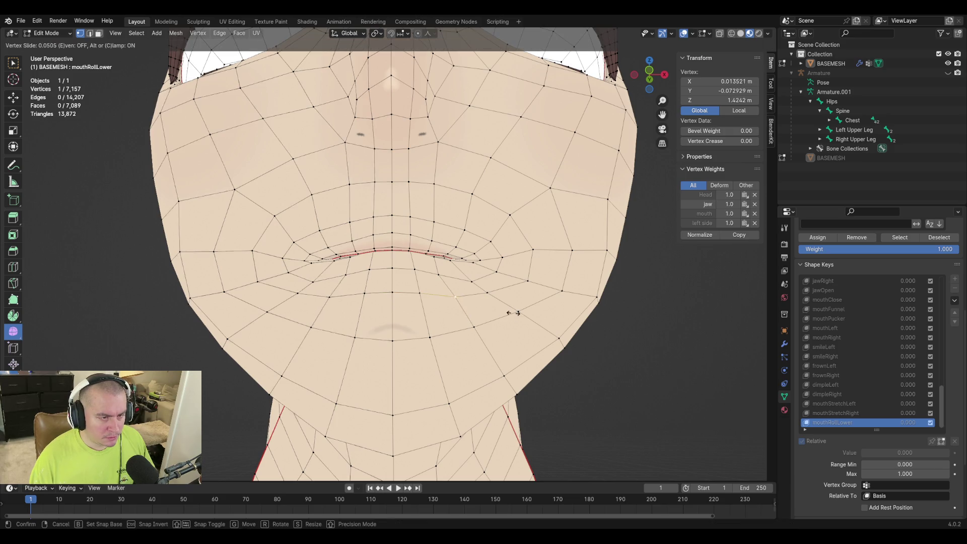
{"action": "left_click", "coordinate": [479, 303]}
{"action": "key", "text": "shift+v"}
{"action": "left_click", "coordinate": [479, 299]}
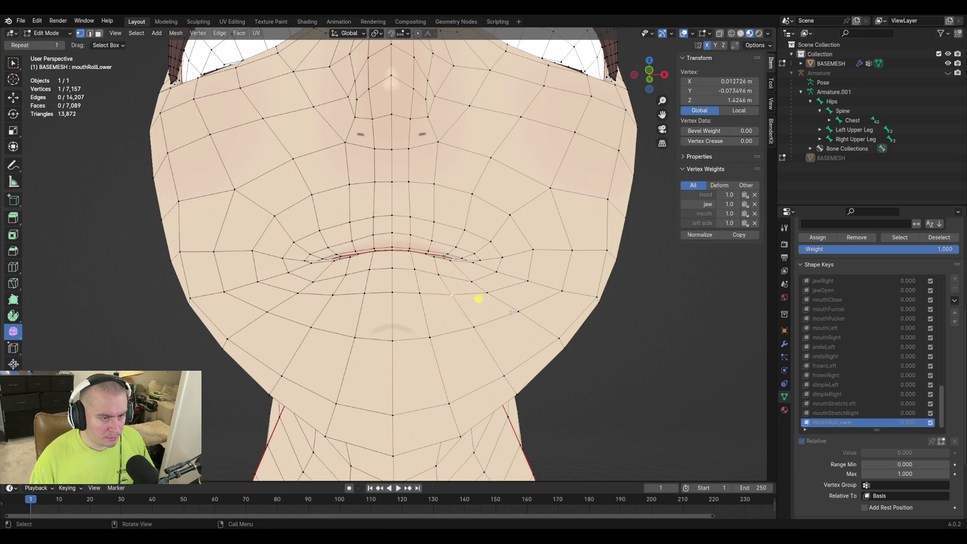
Scrub mouthRollLower from full strength back to zero, save the project, and select BASEMESH
{"action": "key", "text": "Tab"}
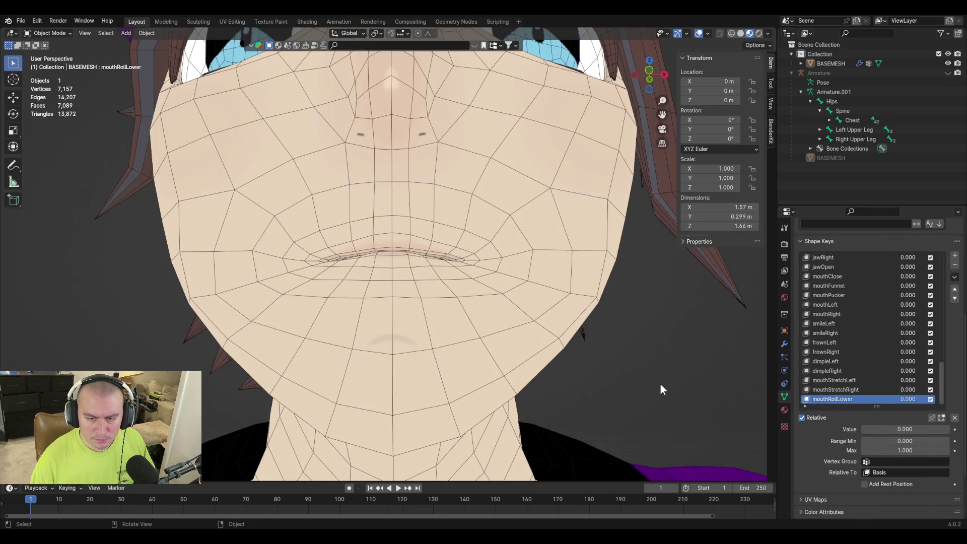
{"action": "left_click_drag", "start_coordinate": [898, 428], "coordinate": [950, 428]}
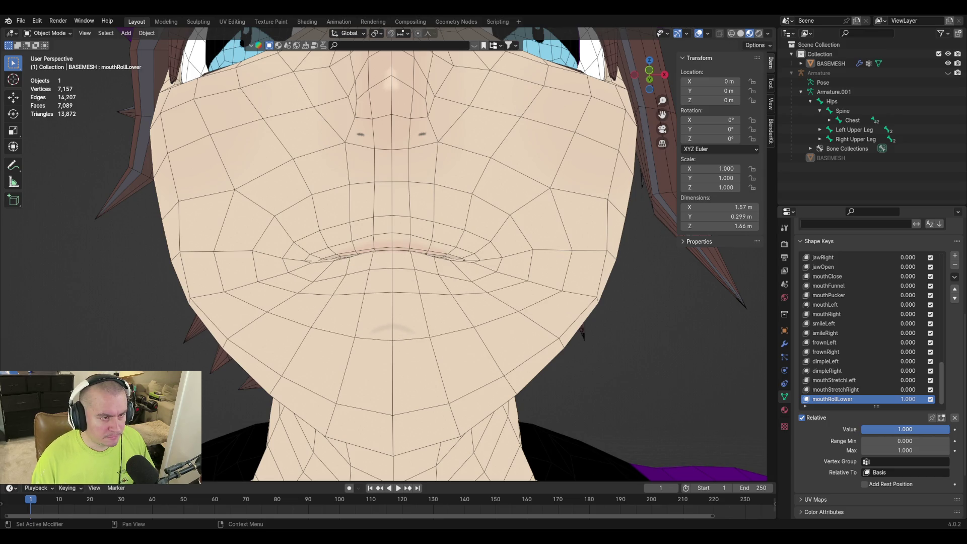
{"action": "left_click_drag", "start_coordinate": [949, 429], "coordinate": [619, 349]}
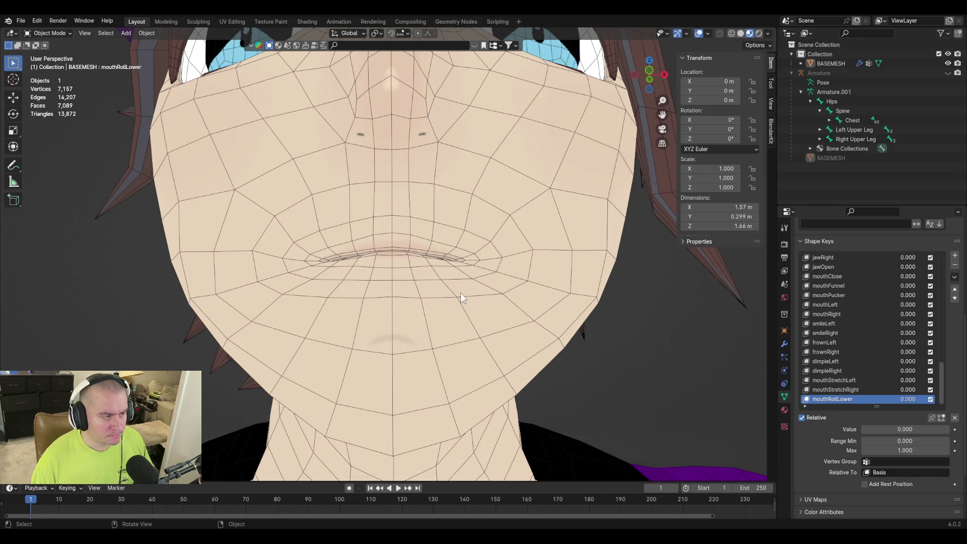
{"action": "middle_click_drag", "start_coordinate": [460, 297], "coordinate": [492, 334]}
{"action": "key", "text": "ctrl+s"}
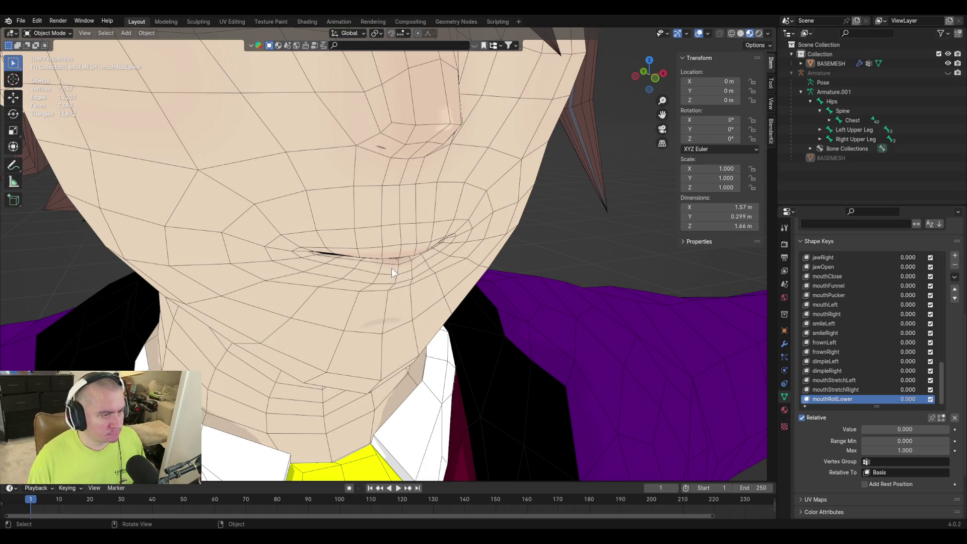
{"action": "mouse_move", "coordinate": [391, 268]}
{"action": "middle_mouse_down"}
{"action": "mouse_move", "coordinate": [420, 247]}
{"action": "mouse_move", "coordinate": [336, 208]}
{"action": "mouse_move", "coordinate": [391, 248]}
{"action": "middle_mouse_up"}
{"action": "left_click", "coordinate": [386, 246]}
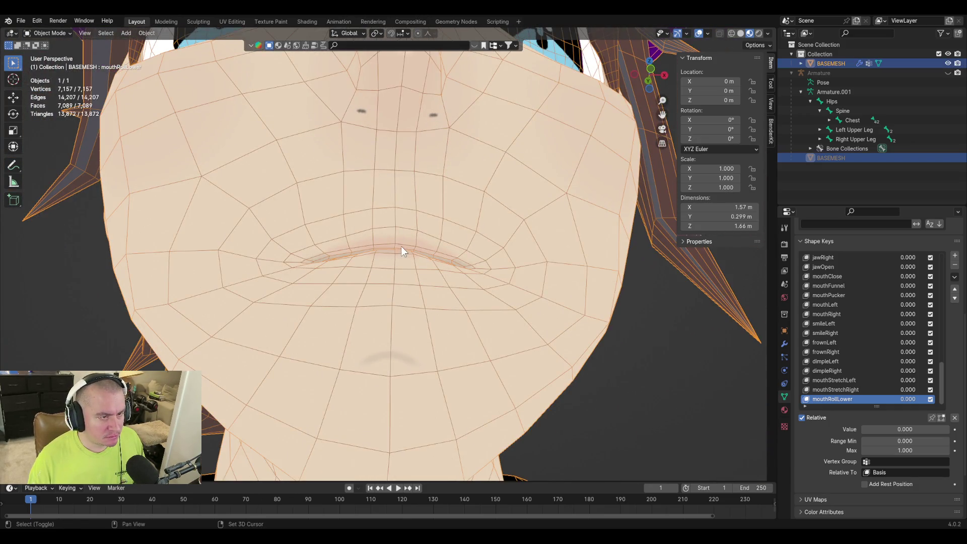
Add a shape key renamed mouthRollUpper on BASEMESH and enter Edit Mode facing the mouth from the side
{"action": "key", "text": "Tab"}
{"action": "key", "text": "Tab"}
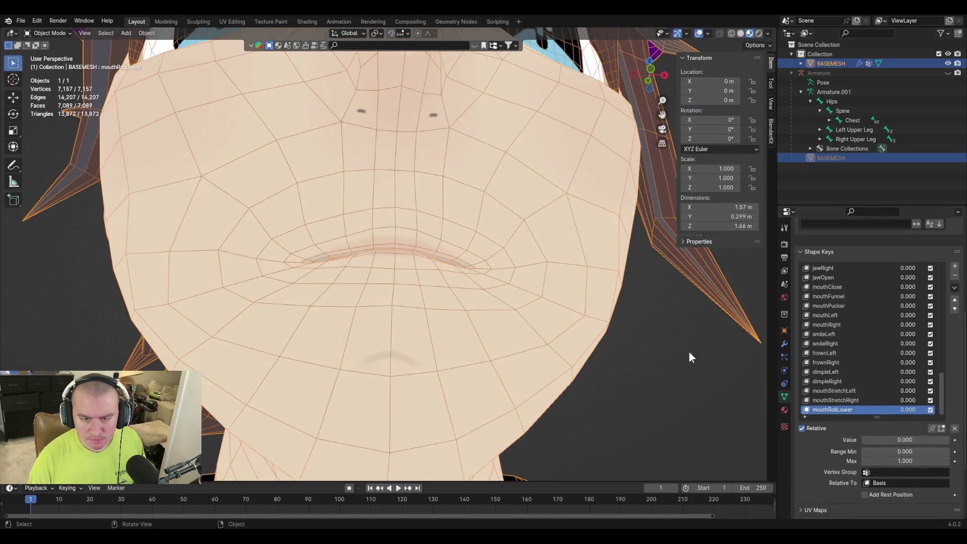
{"action": "left_click", "coordinate": [954, 258]}
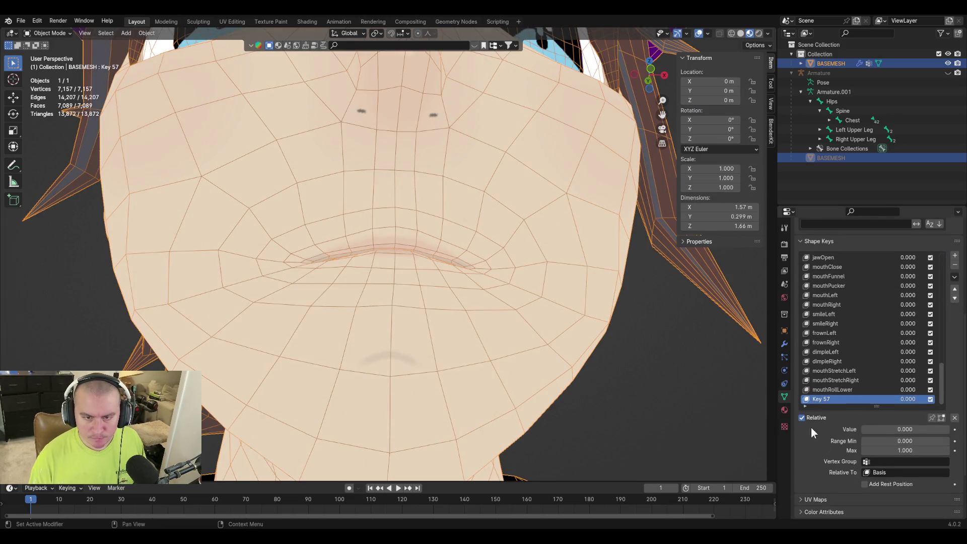
{"action": "double_click", "coordinate": [824, 401]}
{"action": "type", "text": "hRo"}
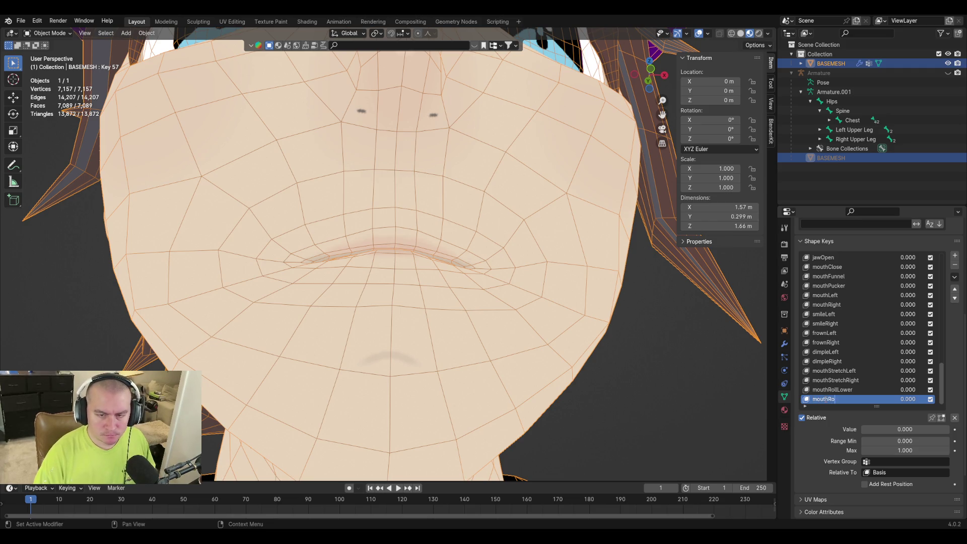
{"action": "type", "text": "llUpper"}
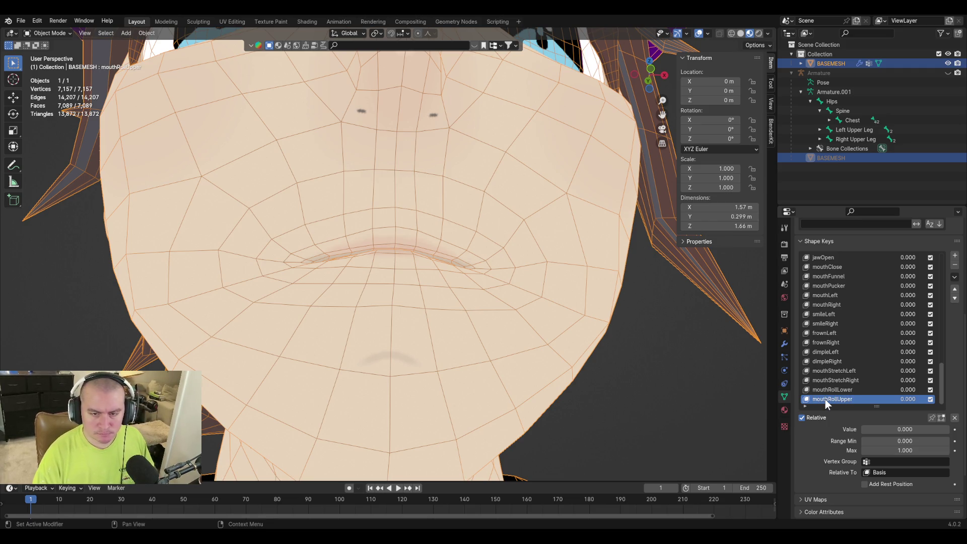
{"action": "key", "text": "Tab"}
{"action": "mouse_move", "coordinate": [469, 286]}
{"action": "middle_mouse_down"}
{"action": "mouse_move", "coordinate": [477, 327]}
{"action": "mouse_move", "coordinate": [607, 363]}
{"action": "middle_mouse_up"}
{"action": "scroll", "coordinate": [518, 380], "scroll_direction": "up", "scroll_amount": 3}
{"action": "key", "text": "3"}
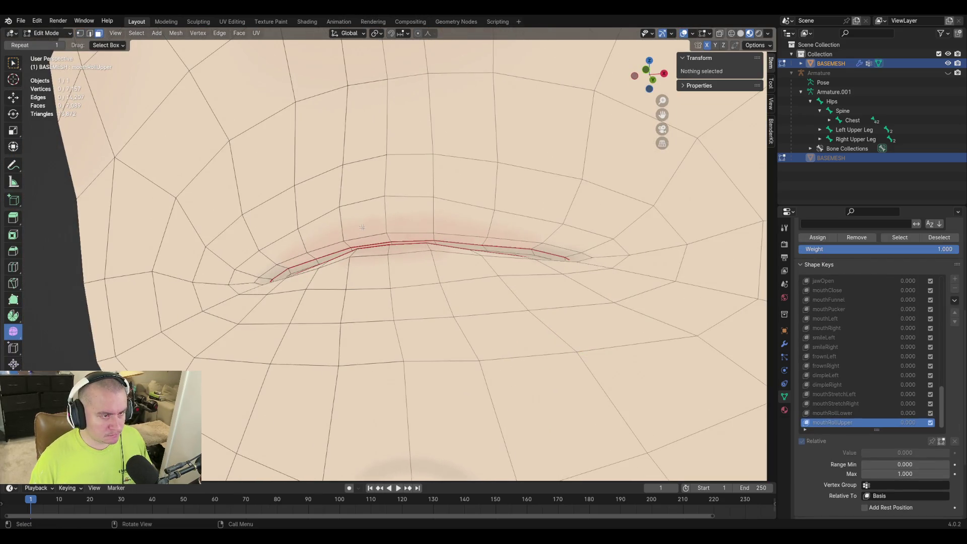
Select the faces just above the upper lip and move the lip-corner vertices down and inward
{"action": "middle_click_drag", "start_coordinate": [362, 226], "coordinate": [363, 204]}
{"action": "left_click", "coordinate": [363, 200]}
{"action": "left_click", "coordinate": [416, 227], "text": "shift"}
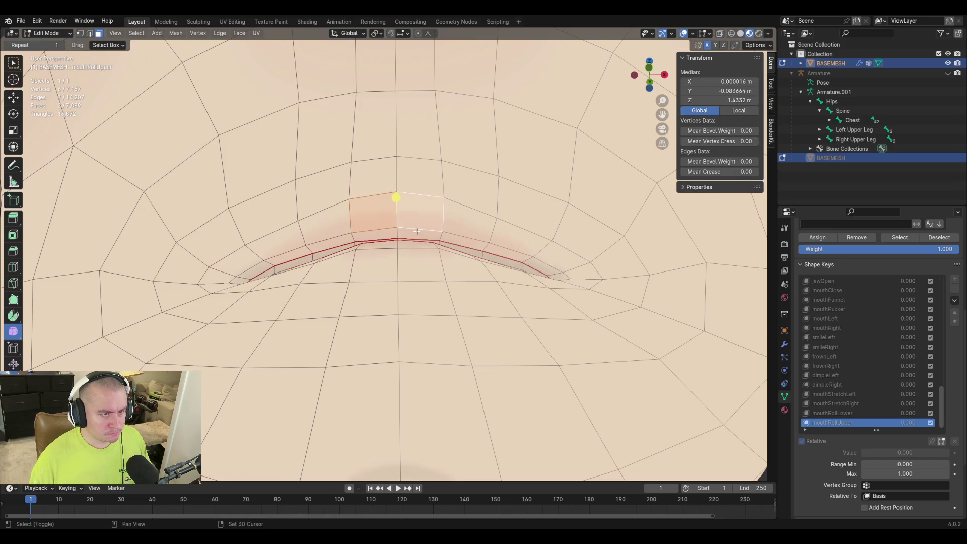
{"action": "left_click", "coordinate": [400, 236], "text": "shift"}
{"action": "mouse_move", "coordinate": [400, 236]}
{"action": "middle_mouse_down"}
{"action": "mouse_move", "coordinate": [435, 274]}
{"action": "mouse_move", "coordinate": [529, 214]}
{"action": "mouse_move", "coordinate": [476, 213]}
{"action": "middle_mouse_up"}
{"action": "scroll", "coordinate": [534, 214], "scroll_direction": "up", "scroll_amount": 2}
{"action": "scroll", "coordinate": [481, 214], "scroll_direction": "up", "scroll_amount": 2}
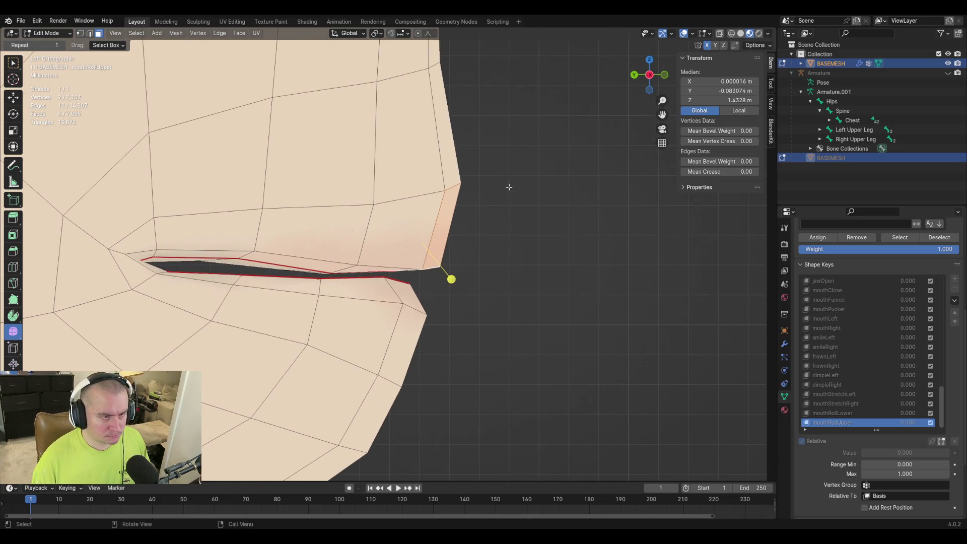
{"action": "key", "text": "r"}
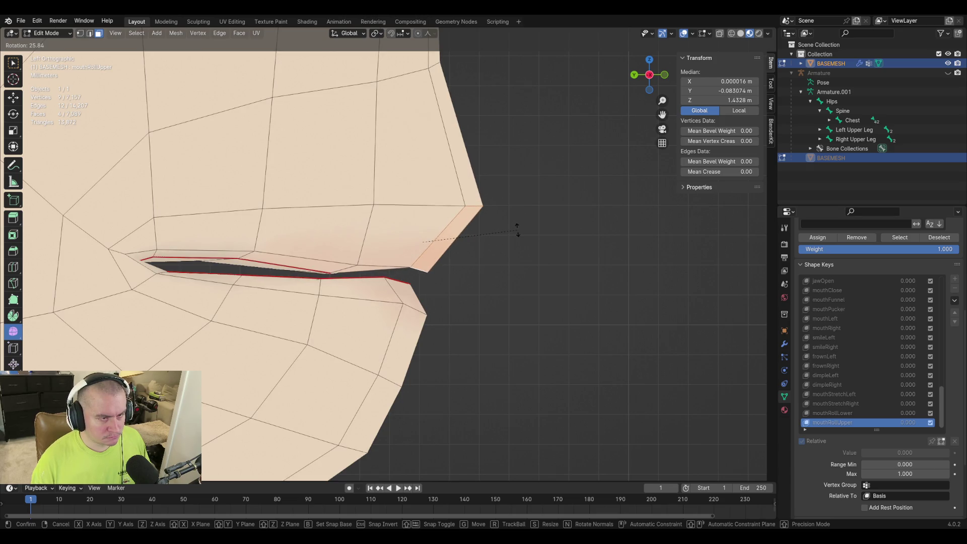
{"action": "left_click", "coordinate": [517, 229]}
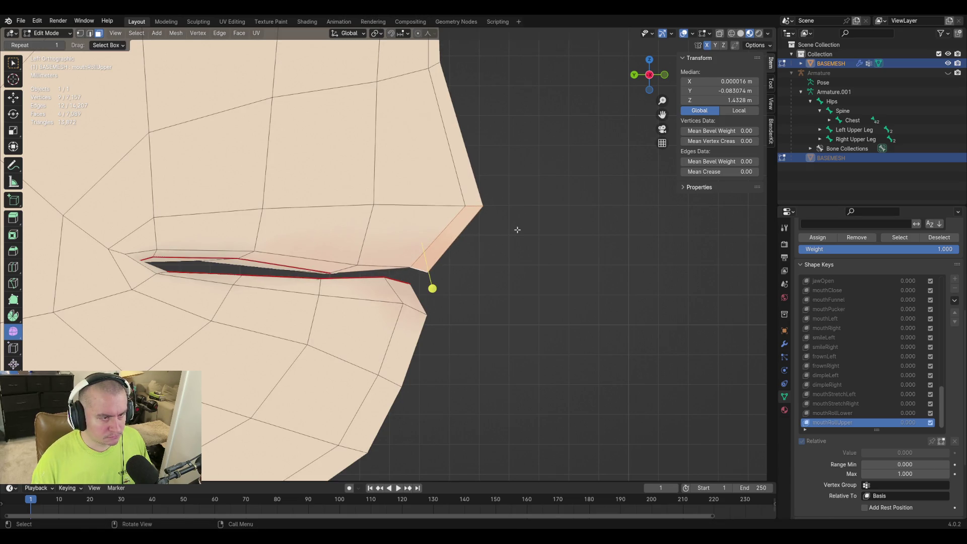
{"action": "key", "text": "g"}
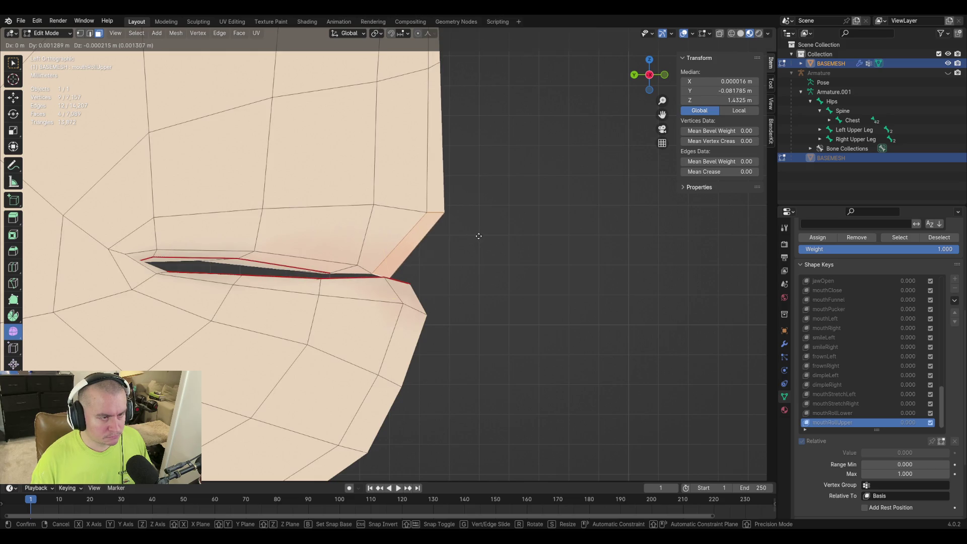
{"action": "left_click", "coordinate": [479, 235]}
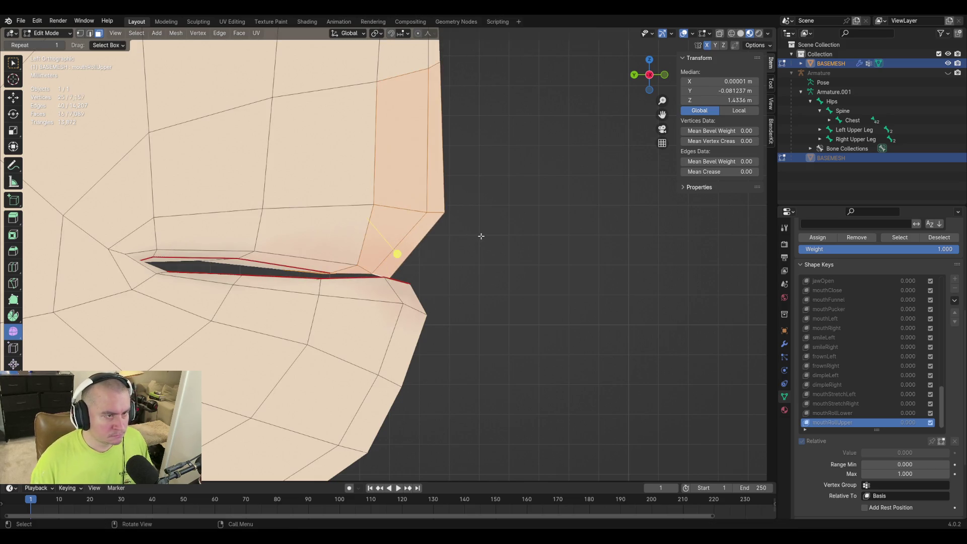
{"action": "key", "text": "r"}
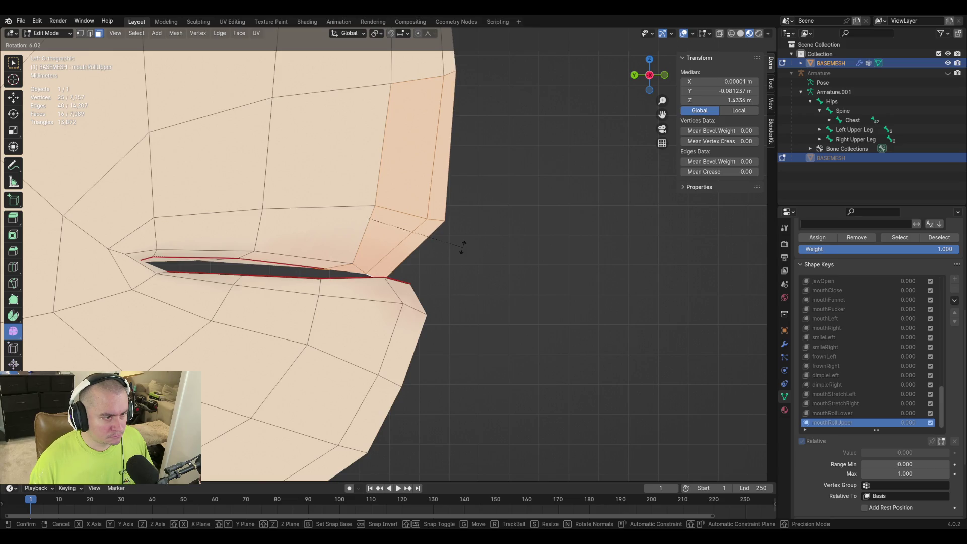
{"action": "key", "text": "g"}
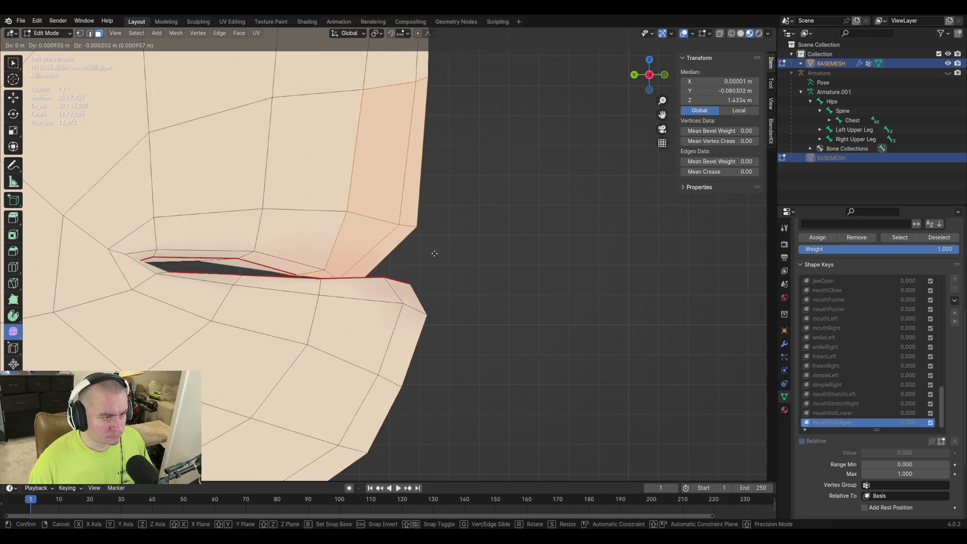
{"action": "left_click", "coordinate": [436, 254]}
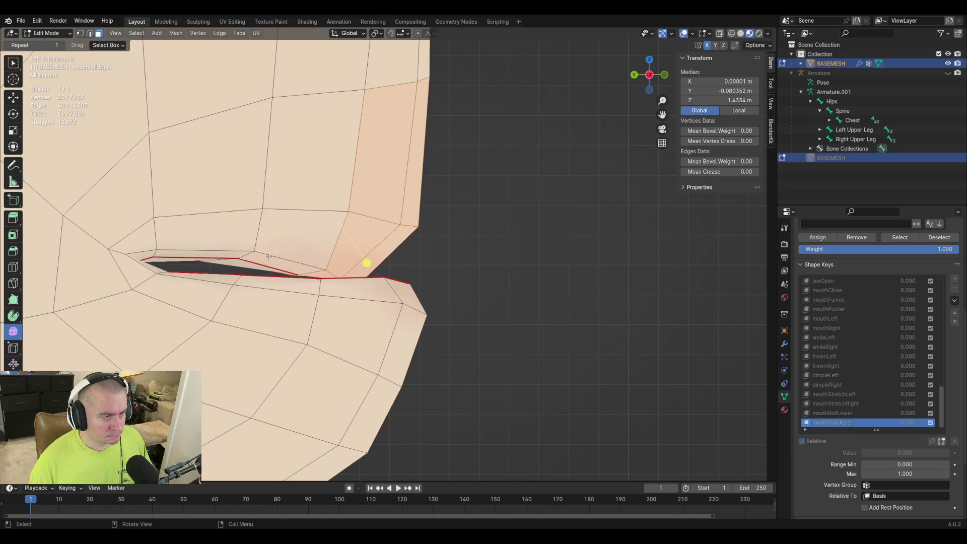
Nudge the vertices and face above the lip corner to follow the rolled upper lip
{"action": "left_click", "coordinate": [331, 260]}
{"action": "left_click", "coordinate": [318, 280], "text": "shift"}
{"action": "key", "text": "g"}
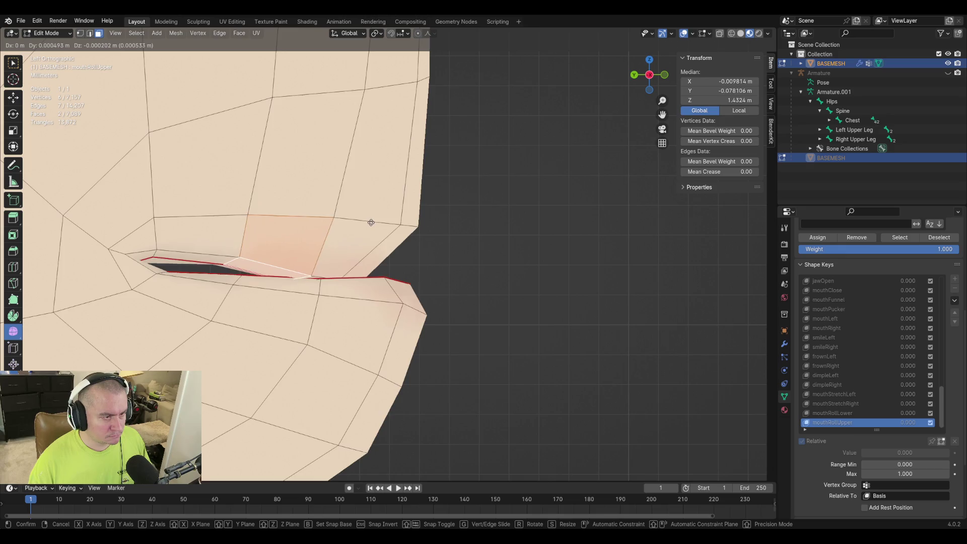
{"action": "left_click", "coordinate": [348, 237]}
{"action": "key", "text": "g"}
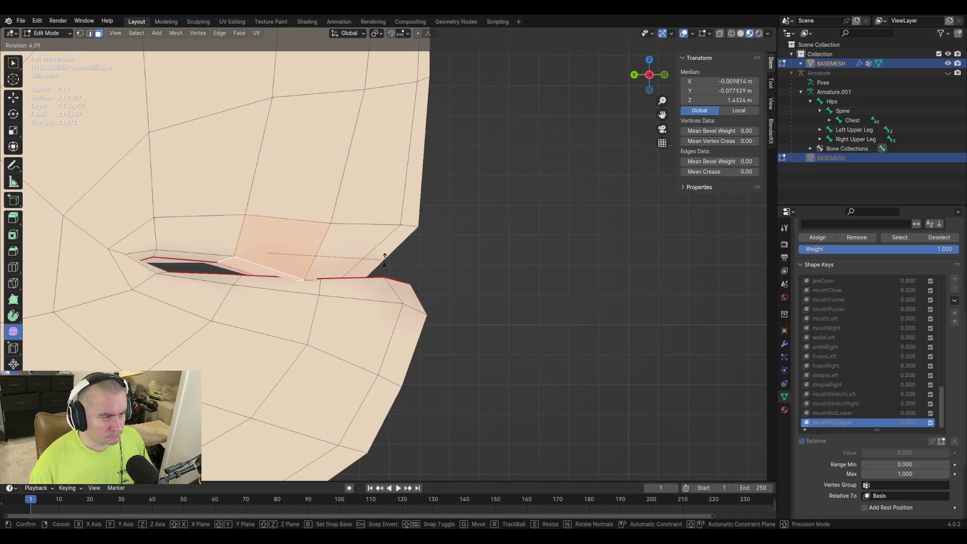
{"action": "left_click", "coordinate": [384, 263]}
{"action": "key", "text": "g"}
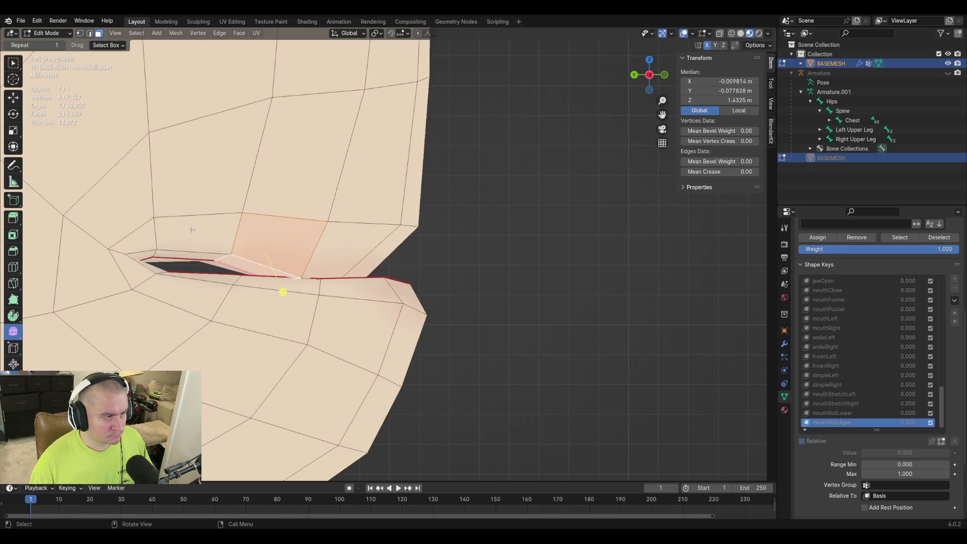
{"action": "left_click", "coordinate": [192, 229]}
{"action": "key", "text": "g"}
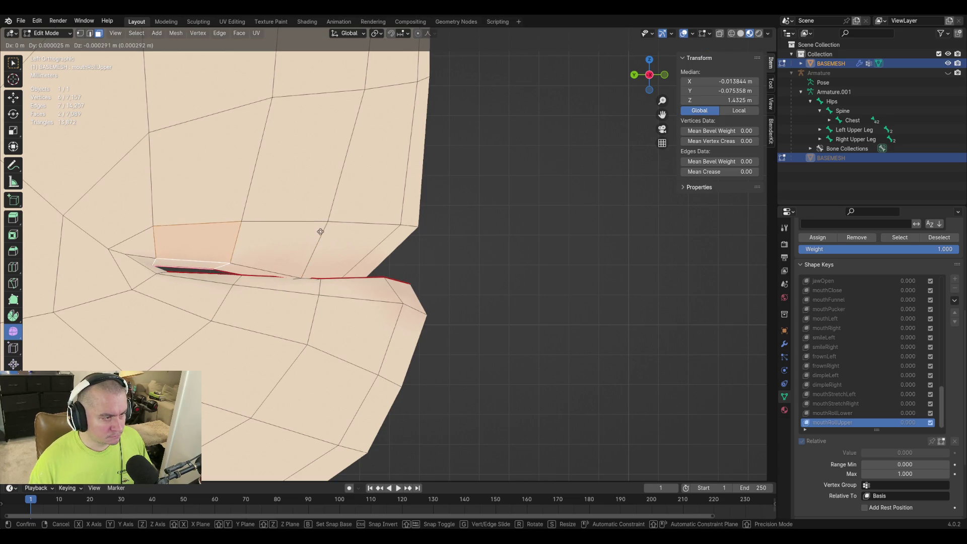
{"action": "left_click", "coordinate": [395, 233]}
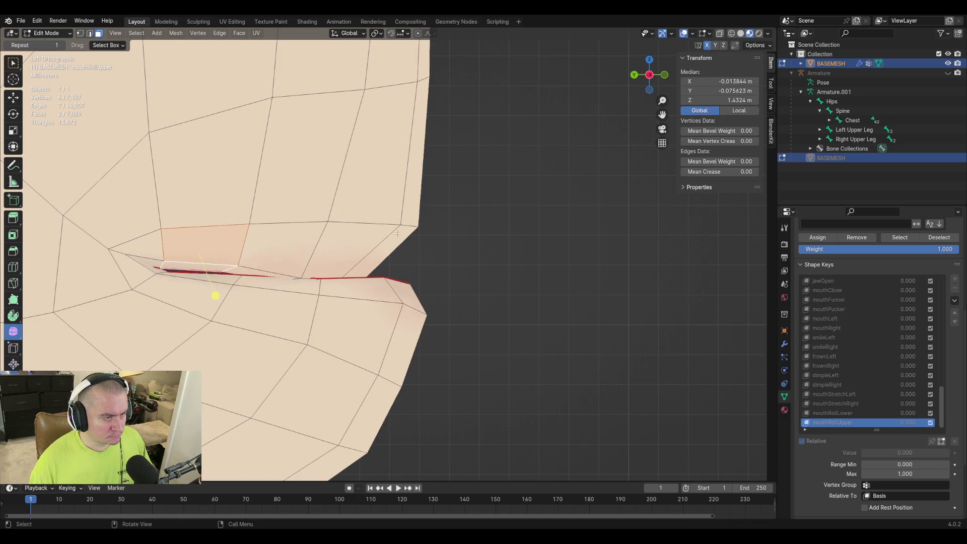
In vertex select, reposition individual upper-lip vertices and check the roll from an angled view
{"action": "key", "text": "1"}
{"action": "left_click", "coordinate": [259, 268]}
{"action": "key", "text": "g"}
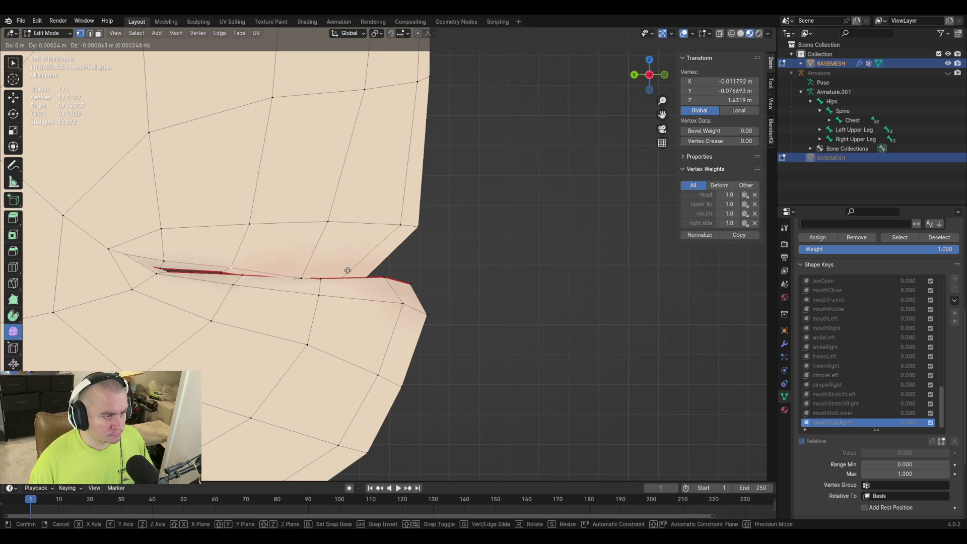
{"action": "left_click", "coordinate": [347, 270]}
{"action": "mouse_move", "coordinate": [346, 270]}
{"action": "middle_mouse_down"}
{"action": "mouse_move", "coordinate": [173, 290]}
{"action": "mouse_move", "coordinate": [326, 293]}
{"action": "middle_mouse_up"}
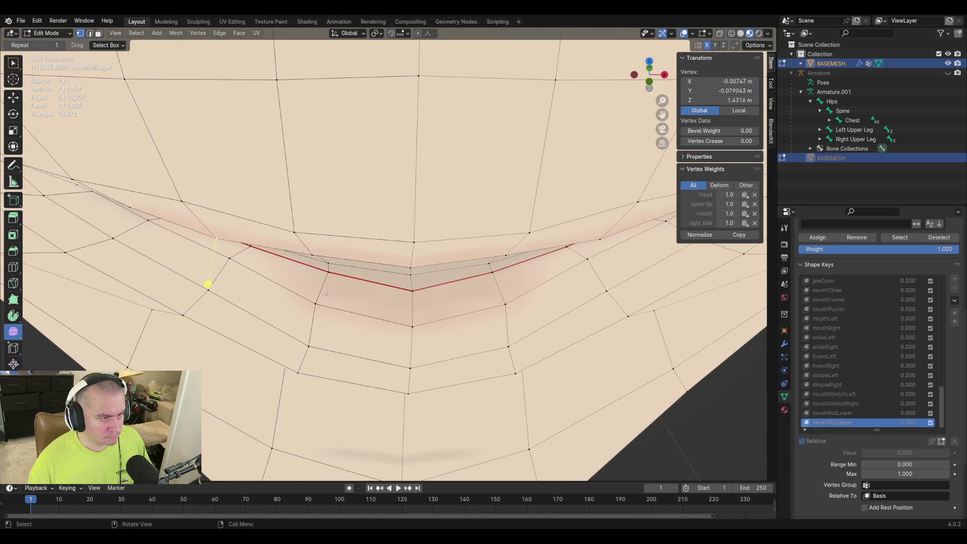
{"action": "key", "text": "g"}
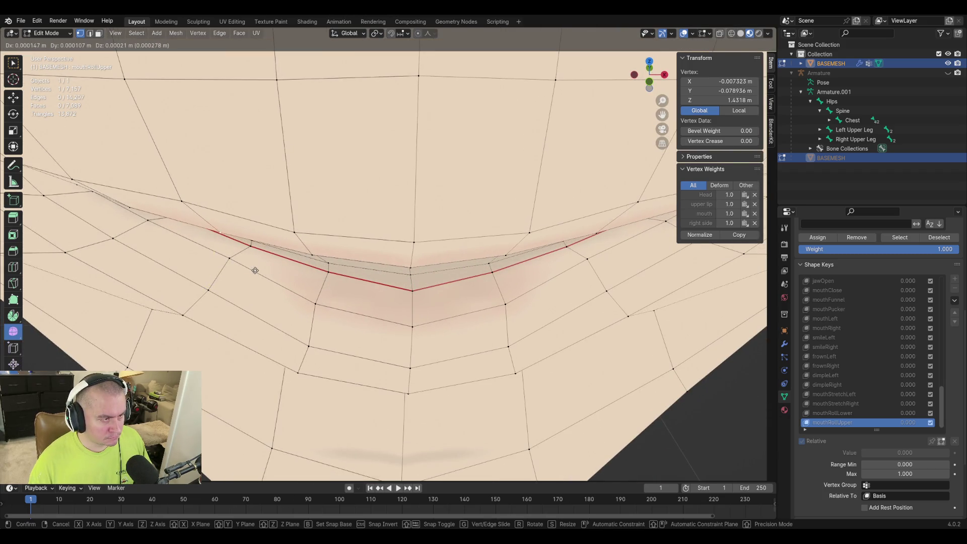
{"action": "left_click", "coordinate": [258, 271]}
{"action": "middle_click_drag", "start_coordinate": [321, 277], "coordinate": [370, 285]}
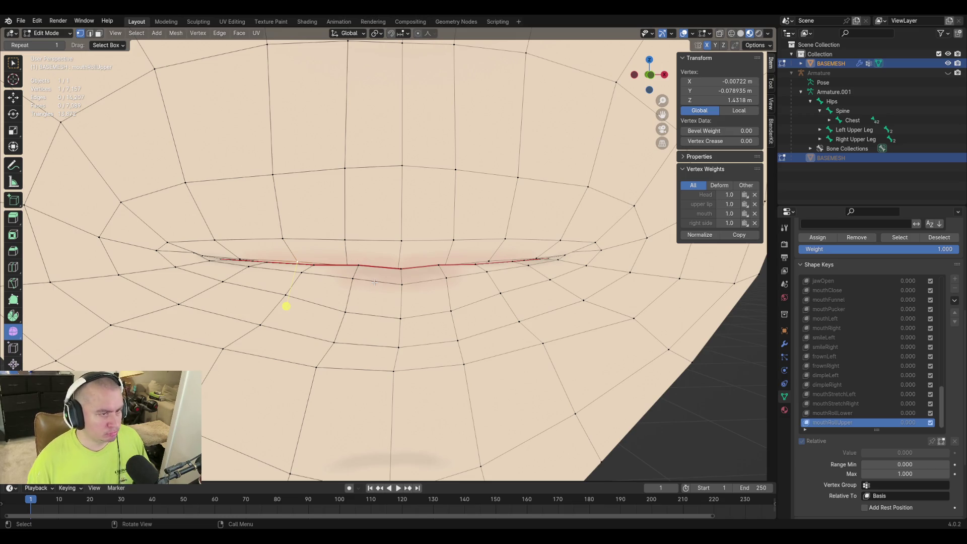
{"action": "key", "text": "Tab"}
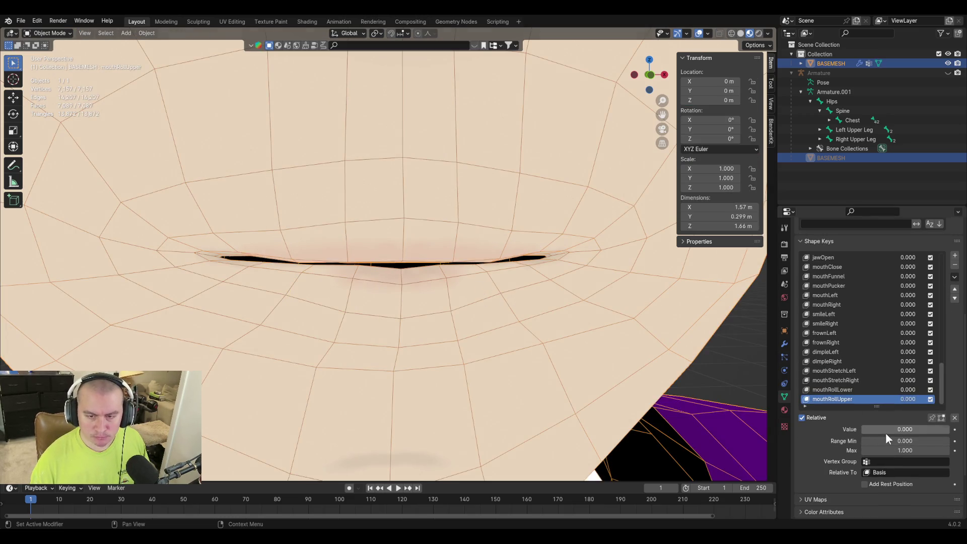
{"action": "mouse_move", "coordinate": [880, 431]}
{"action": "left_mouse_down"}
{"action": "mouse_move", "coordinate": [915, 431]}
{"action": "mouse_move", "coordinate": [864, 430]}
{"action": "mouse_move", "coordinate": [949, 429]}
{"action": "left_mouse_up"}
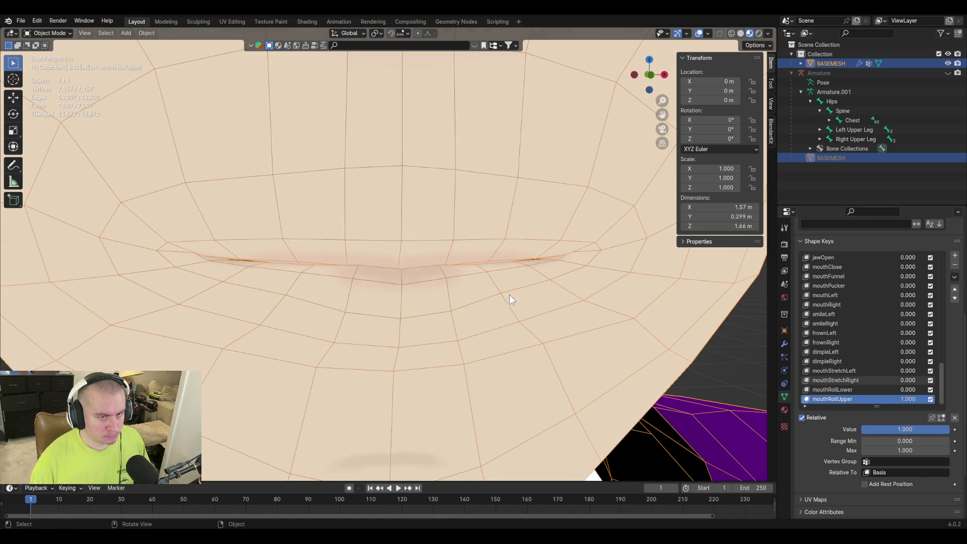
{"action": "mouse_move", "coordinate": [509, 295]}
{"action": "middle_mouse_down"}
{"action": "mouse_move", "coordinate": [555, 291]}
{"action": "mouse_move", "coordinate": [547, 326]}
{"action": "middle_mouse_up"}
{"action": "scroll", "coordinate": [549, 342], "scroll_direction": "down", "scroll_amount": 3}
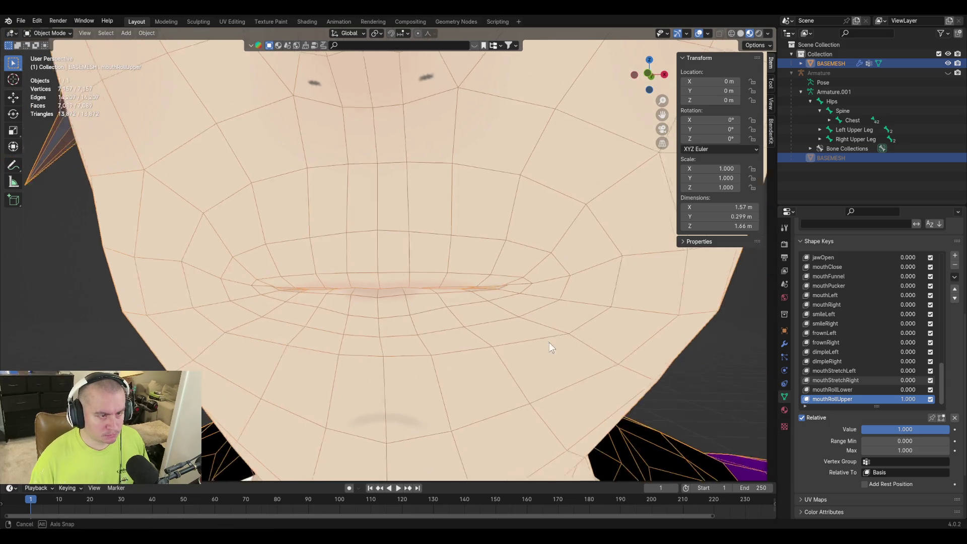
{"action": "key", "text": "Tab"}
{"action": "key", "text": "Tab"}
{"action": "left_click_drag", "start_coordinate": [916, 429], "coordinate": [862, 429]}
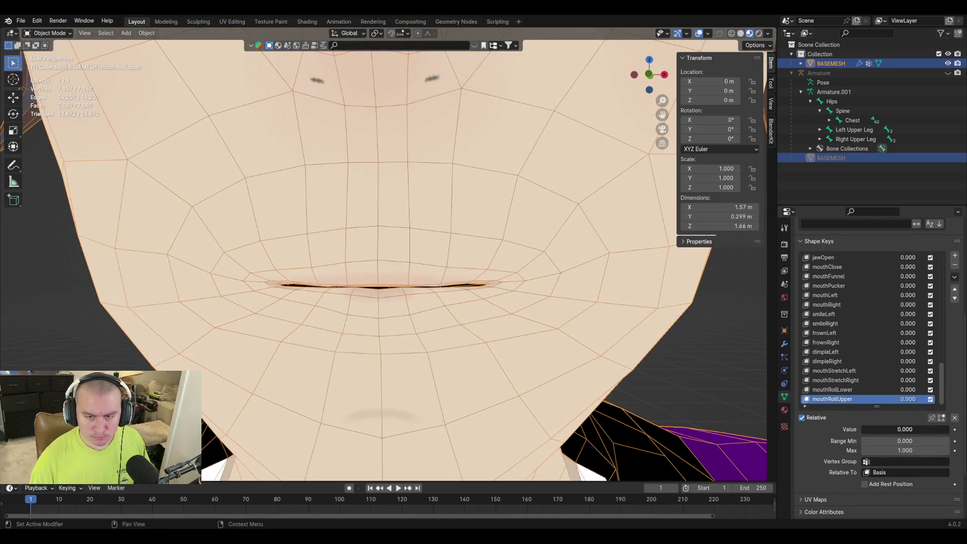
{"action": "key", "text": "Tab"}
{"action": "key", "text": "Tab"}
{"action": "key", "text": "Tab"}
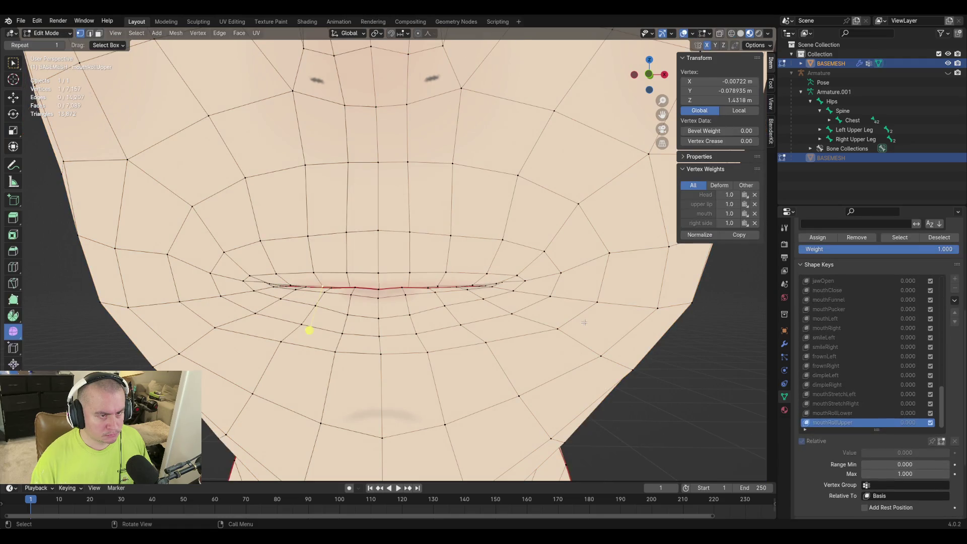
{"action": "key", "text": "Tab"}
{"action": "key", "text": "Tab"}
Slide the centre, right and left vertices above the upper lip and a left-cheek vertex downward
{"action": "left_click", "coordinate": [411, 164]}
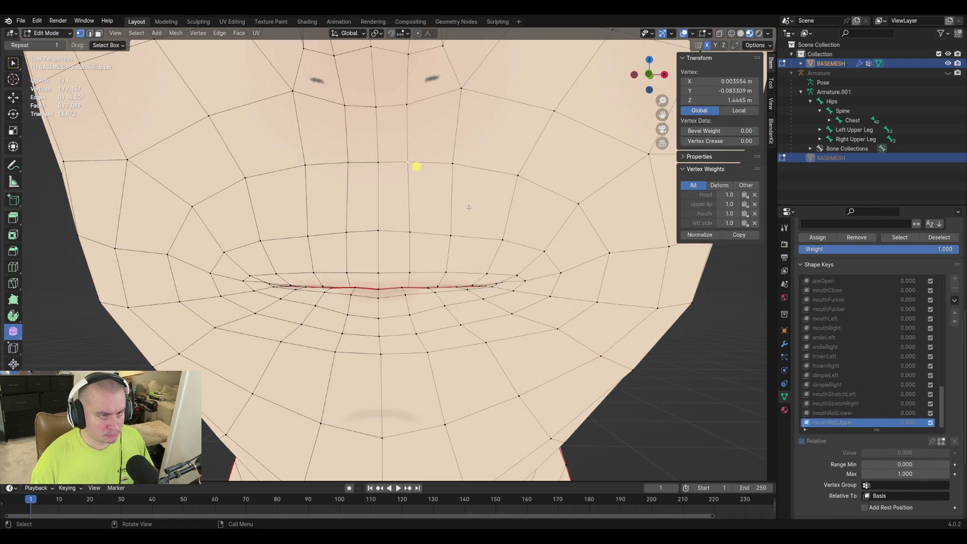
{"action": "key", "text": "g"}
{"action": "key", "text": "g"}
{"action": "left_click", "coordinate": [471, 217]}
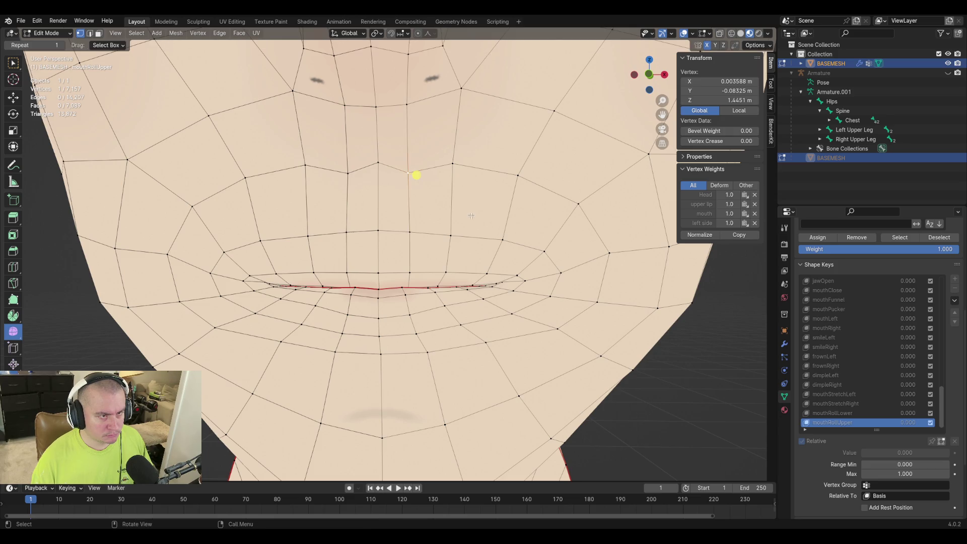
{"action": "left_click", "coordinate": [378, 164]}
{"action": "key", "text": "g"}
{"action": "key", "text": "g"}
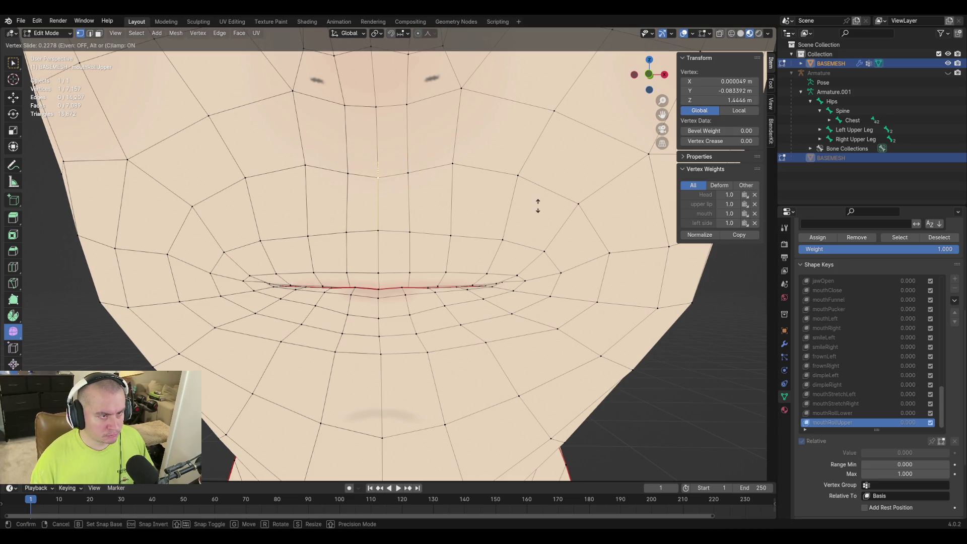
{"action": "left_click", "coordinate": [376, 179]}
{"action": "left_click", "coordinate": [454, 166]}
{"action": "key", "text": "g"}
{"action": "key", "text": "g"}
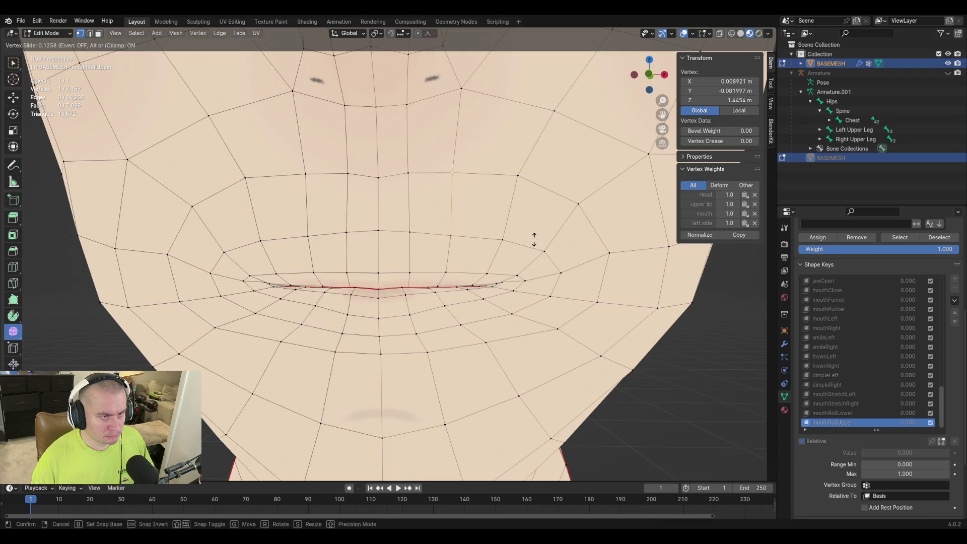
{"action": "left_click", "coordinate": [472, 177]}
{"action": "left_click", "coordinate": [211, 184]}
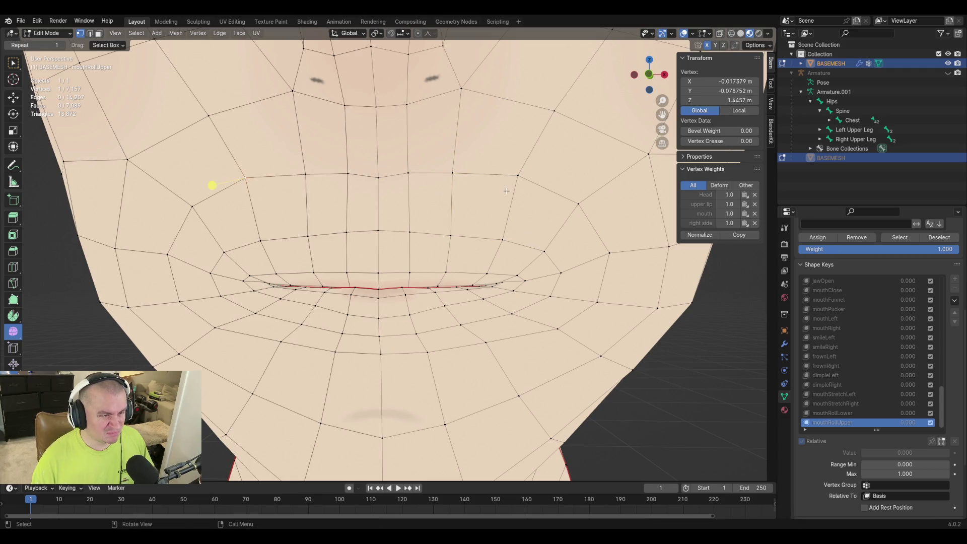
{"action": "key", "text": "g"}
{"action": "key", "text": "g"}
{"action": "left_click", "coordinate": [214, 192]}
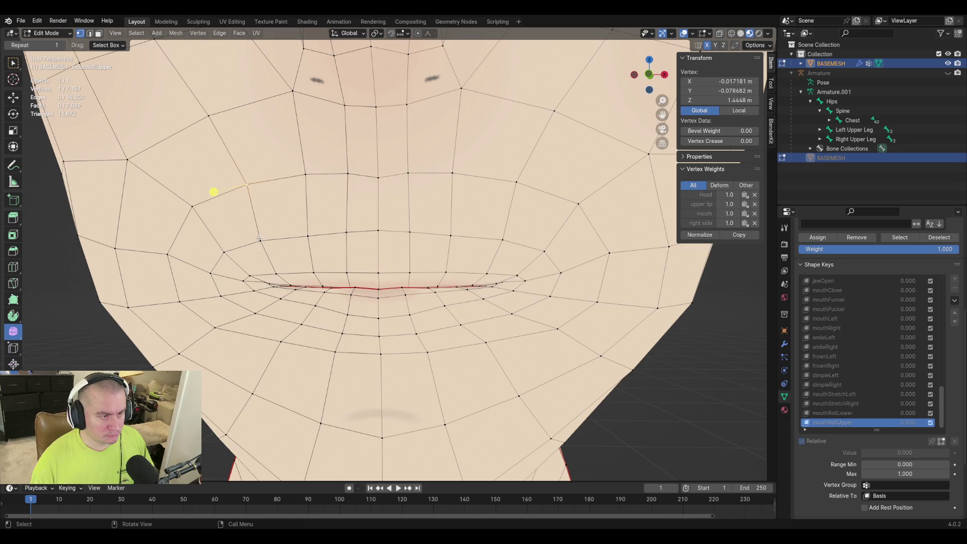
Slide the left and central upper-lip vertices down along their edges to even the lip line
{"action": "left_click", "coordinate": [227, 254]}
{"action": "key", "text": "g"}
{"action": "key", "text": "g"}
{"action": "left_click", "coordinate": [454, 255]}
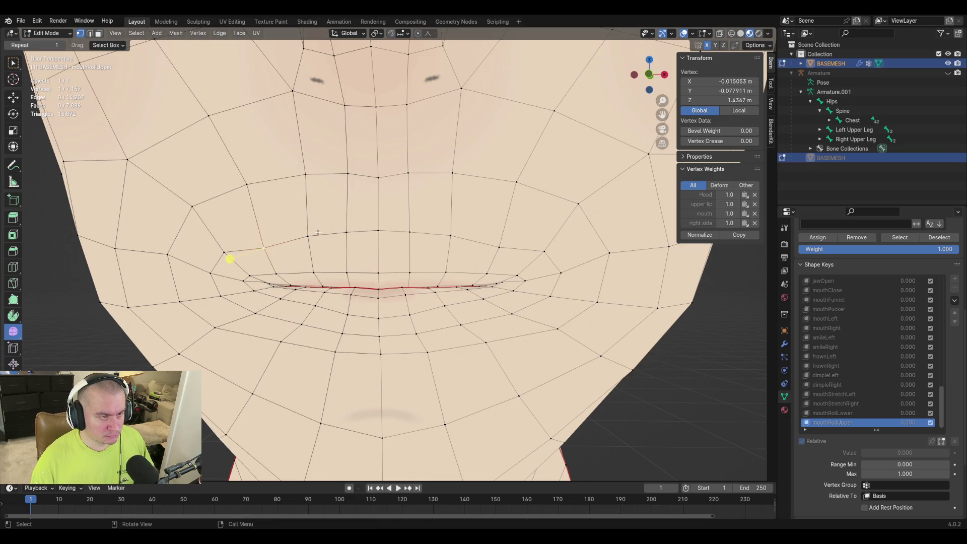
{"action": "left_click", "coordinate": [309, 237]}
{"action": "key", "text": "g"}
{"action": "key", "text": "g"}
{"action": "left_click", "coordinate": [359, 234]}
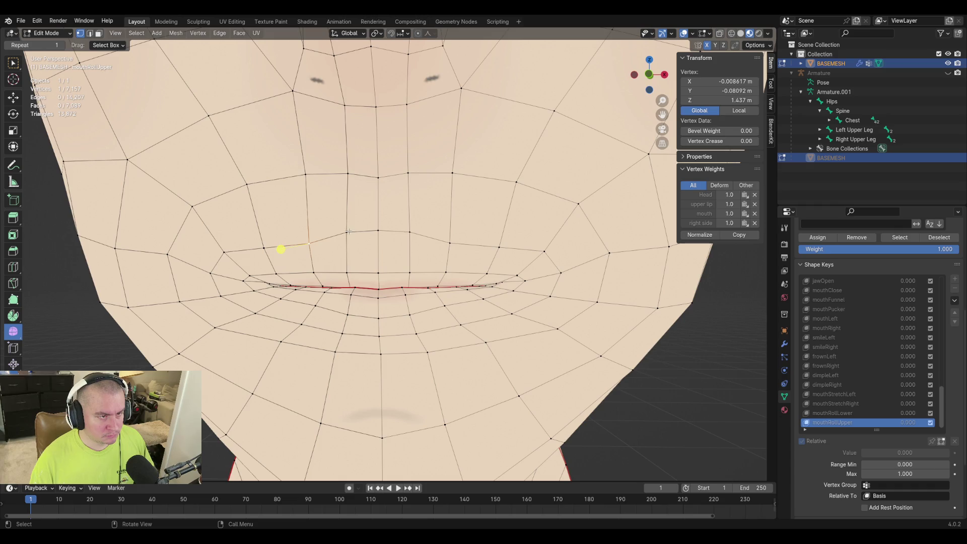
{"action": "left_click", "coordinate": [348, 231]}
{"action": "key", "text": "g"}
{"action": "key", "text": "g"}
{"action": "left_click", "coordinate": [449, 250]}
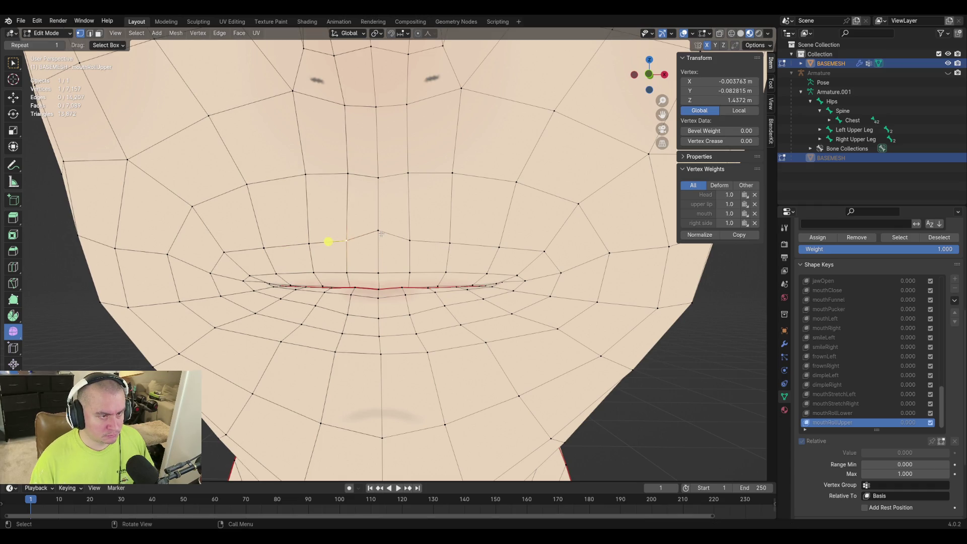
{"action": "key", "text": "g"}
{"action": "key", "text": "g"}
{"action": "left_click", "coordinate": [475, 266]}
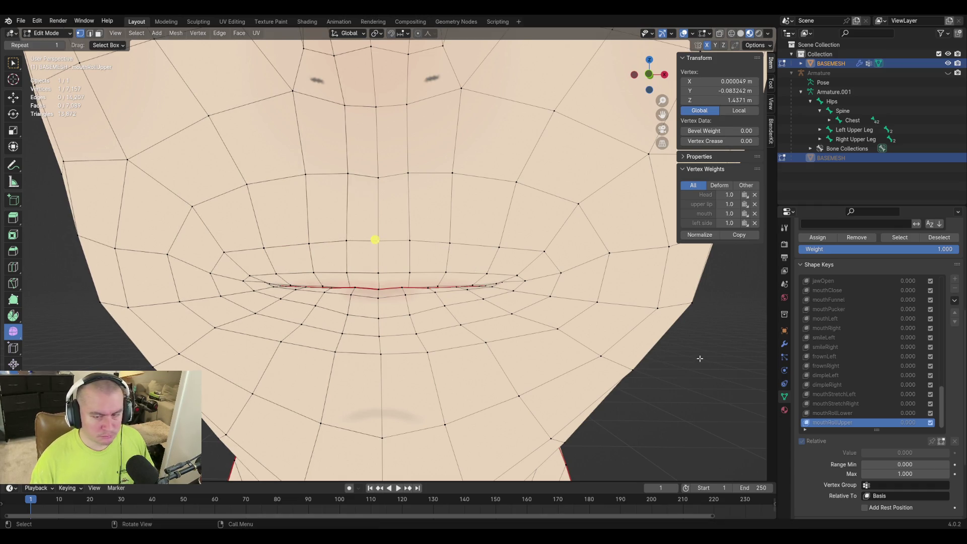
Preview mouthRollUpper at full strength, lower one opposite-side lip vertex, then scrub the value back to 0
{"action": "key", "text": "Tab"}
{"action": "left_click_drag", "start_coordinate": [876, 428], "coordinate": [949, 429]}
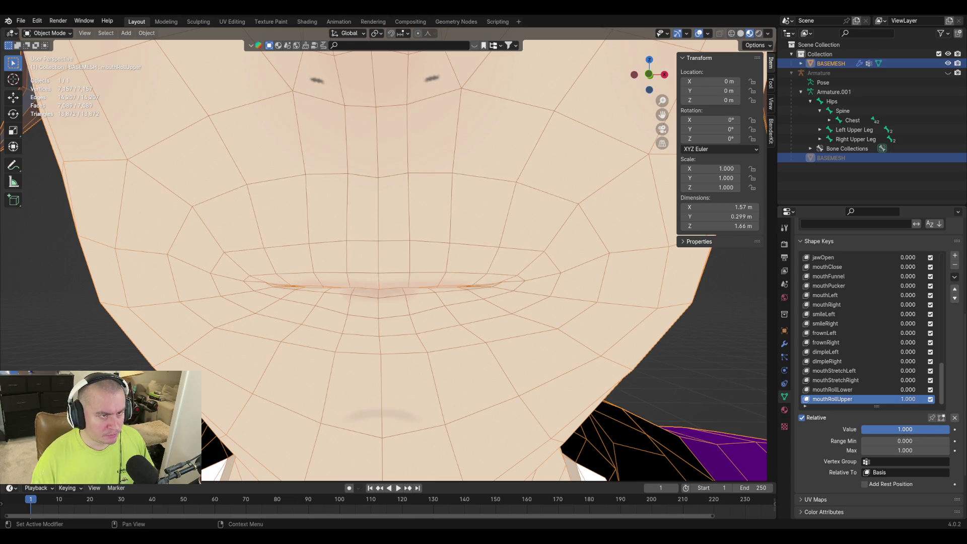
{"action": "key", "text": "Tab"}
{"action": "left_click", "coordinate": [332, 178]}
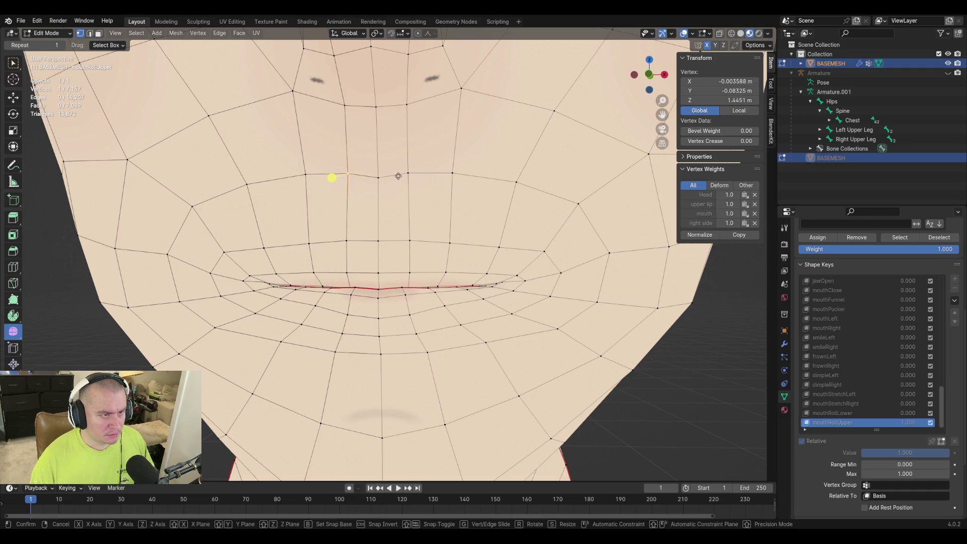
{"action": "key", "text": "g"}
{"action": "left_click", "coordinate": [332, 181]}
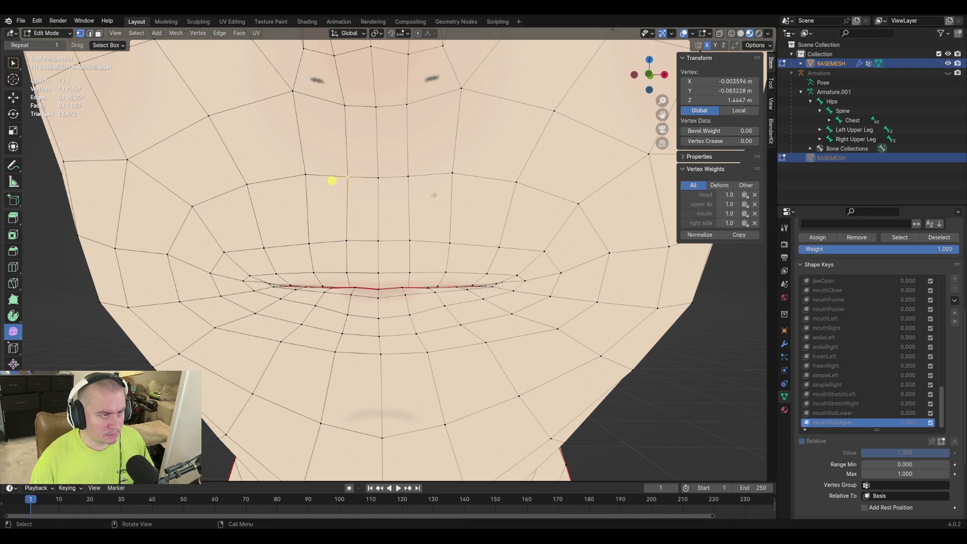
{"action": "key", "text": "Tab"}
{"action": "mouse_move", "coordinate": [903, 428]}
{"action": "left_mouse_down"}
{"action": "mouse_move", "coordinate": [878, 428]}
{"action": "mouse_move", "coordinate": [949, 429]}
{"action": "mouse_move", "coordinate": [861, 428]}
{"action": "left_mouse_up"}
{"action": "scroll", "coordinate": [499, 239], "scroll_direction": "down", "scroll_amount": 1}
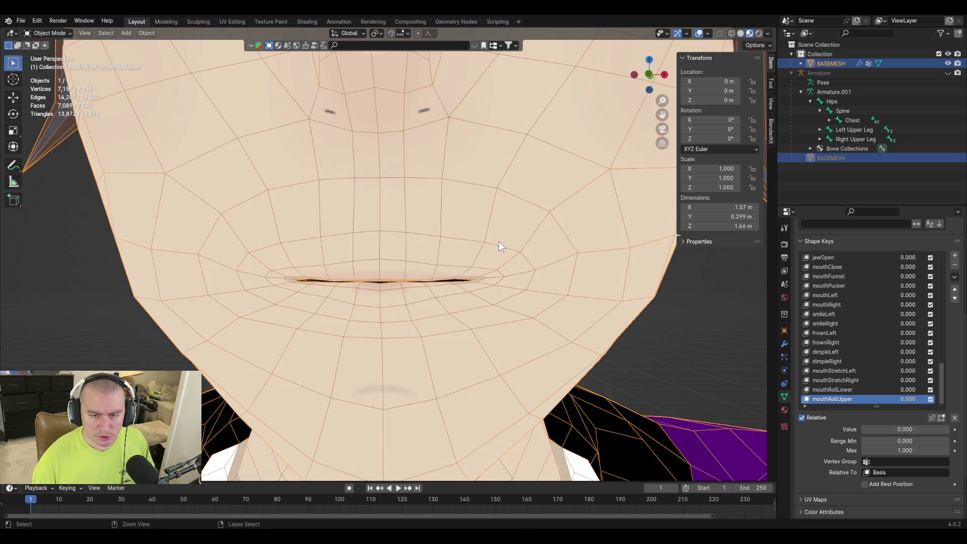
Save the character file, inspect the head, and add a new shape key Key 58
{"action": "key", "text": "ctrl+s"}
{"action": "middle_click_drag", "start_coordinate": [396, 248], "coordinate": [424, 258]}
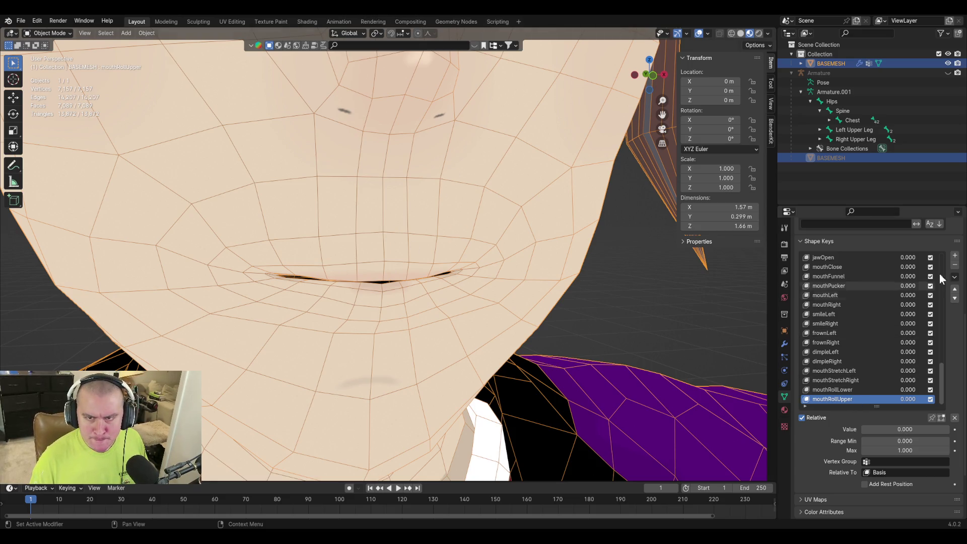
{"action": "left_click", "coordinate": [954, 256]}
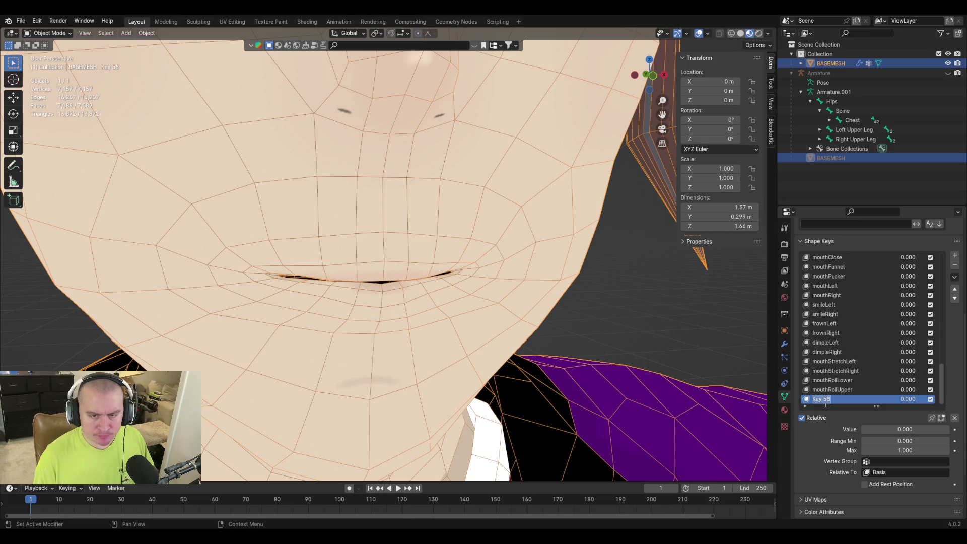
{"action": "type", "text": "mouthShrug"}
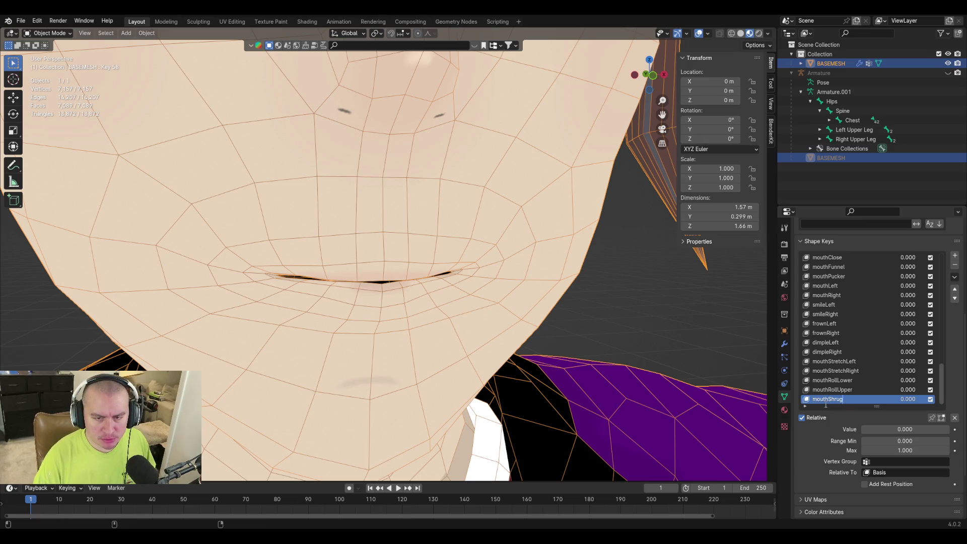
{"action": "type", "text": "Lower"}
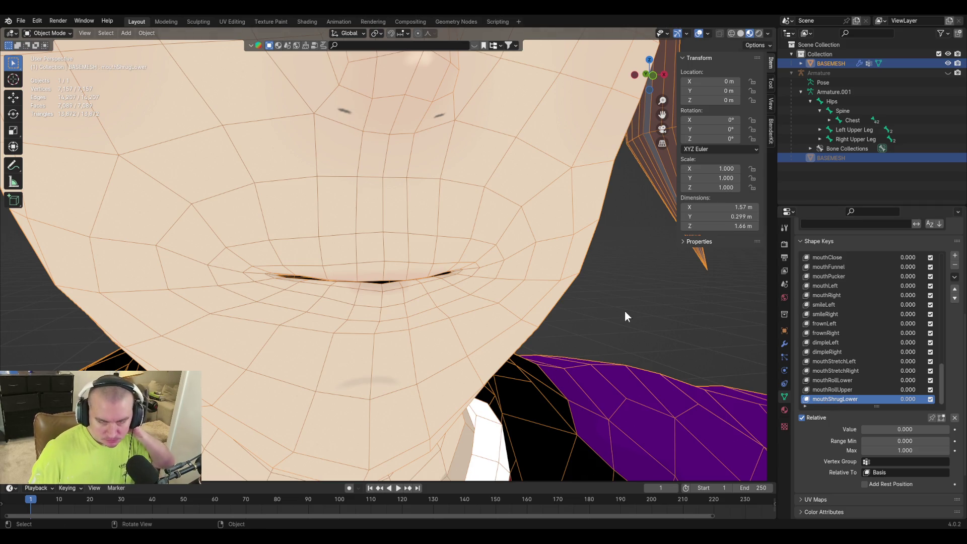
Enter Edit Mode on the renamed mouthShrugLower key and orbit to the mouth
{"action": "key", "text": "Tab"}
{"action": "mouse_move", "coordinate": [367, 183]}
{"action": "middle_mouse_down"}
{"action": "mouse_move", "coordinate": [440, 190]}
{"action": "mouse_move", "coordinate": [363, 183]}
{"action": "middle_mouse_up"}
{"action": "scroll", "coordinate": [338, 117], "scroll_direction": "up", "scroll_amount": 2}
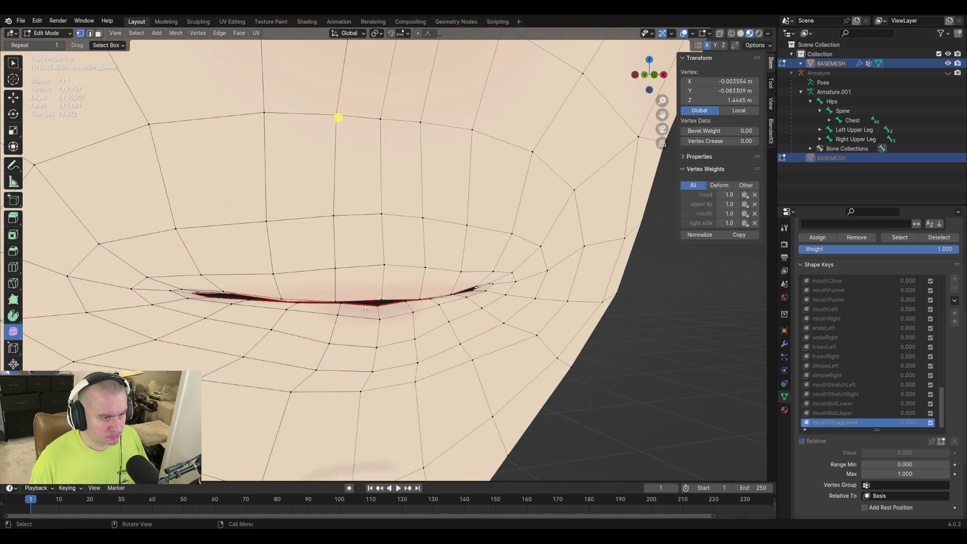
Clear the selection and move a lower-lip vertex forward and up from a side view
{"action": "key", "text": "alt+a"}
{"action": "left_click", "coordinate": [378, 318]}
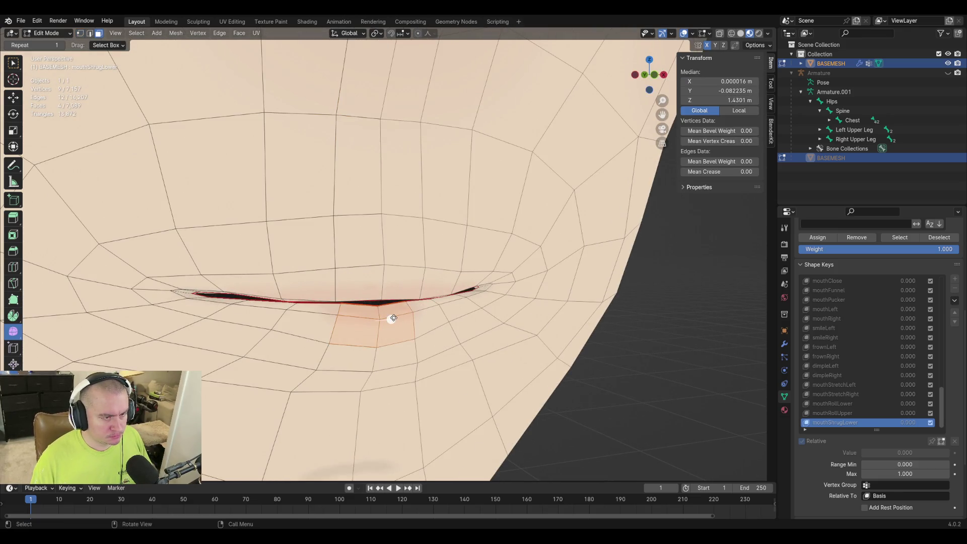
{"action": "mouse_move", "coordinate": [389, 319]}
{"action": "middle_mouse_down"}
{"action": "mouse_move", "coordinate": [475, 324]}
{"action": "mouse_move", "coordinate": [472, 313]}
{"action": "middle_mouse_up"}
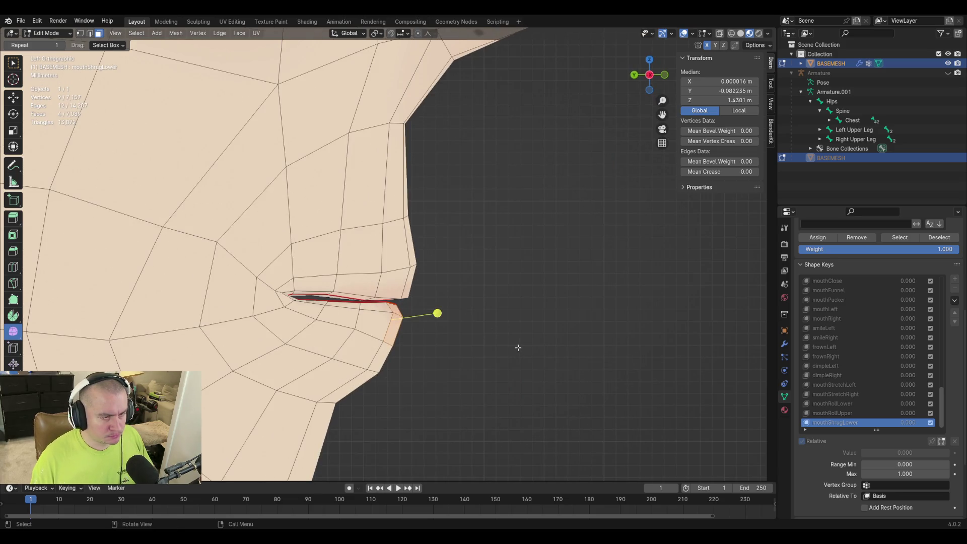
{"action": "key", "text": "g"}
{"action": "key", "text": "Escape"}
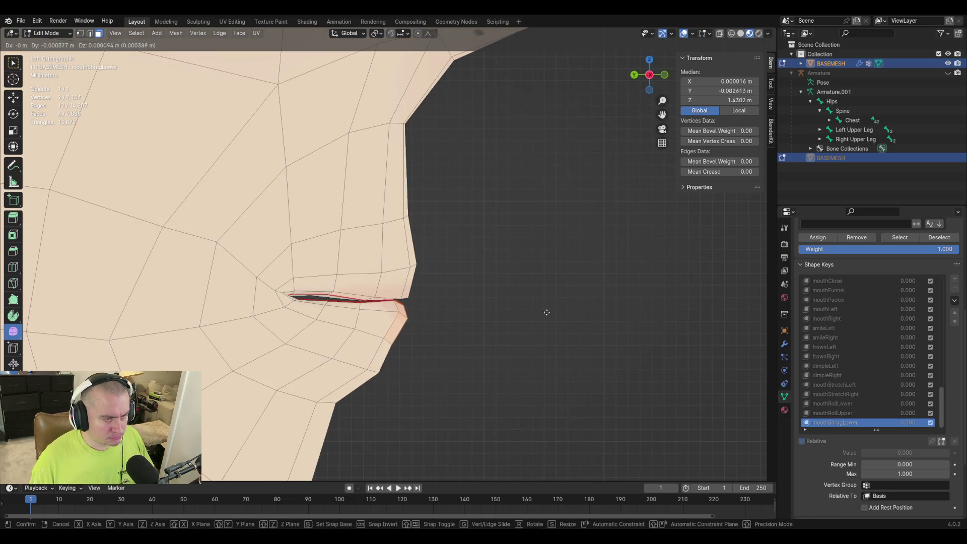
{"action": "key", "text": "g"}
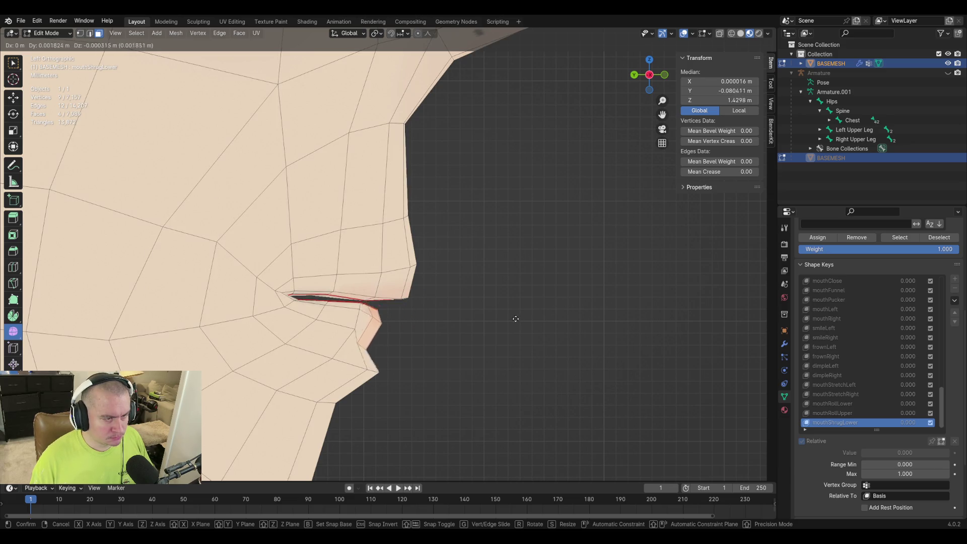
{"action": "left_click", "coordinate": [460, 336]}
{"action": "key", "text": "g"}
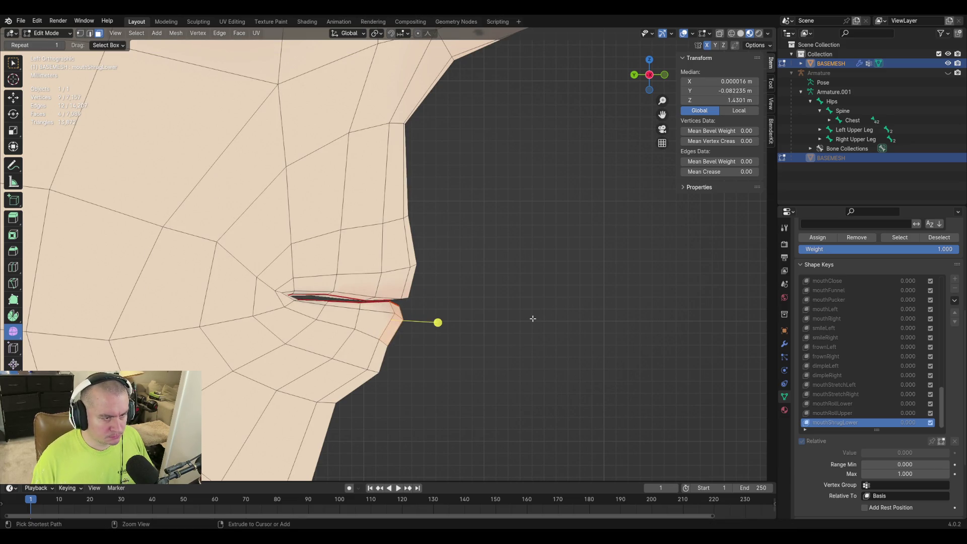
{"action": "left_click", "coordinate": [442, 346]}
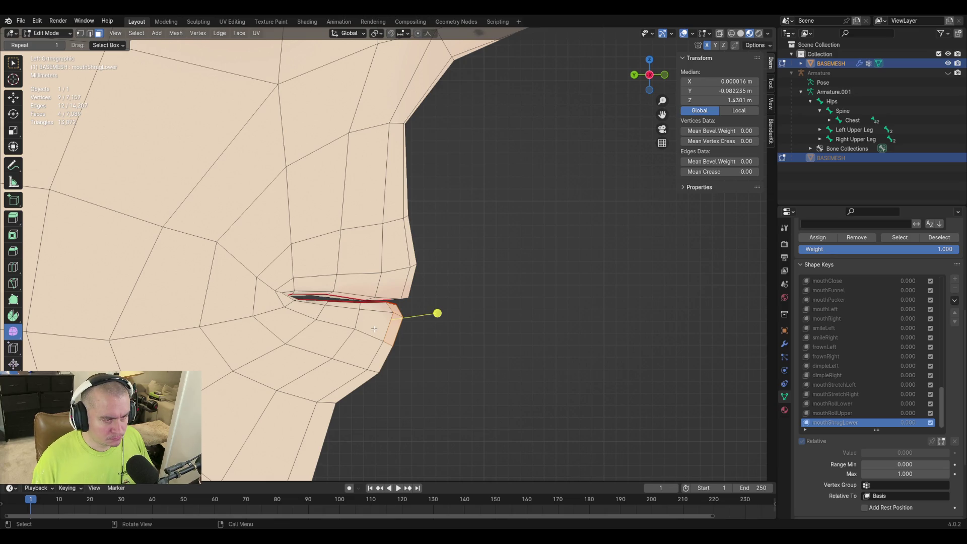
Circle-select the faces below the lower lip and push the lower lip and chin area forward and upward
{"action": "key", "text": "c"}
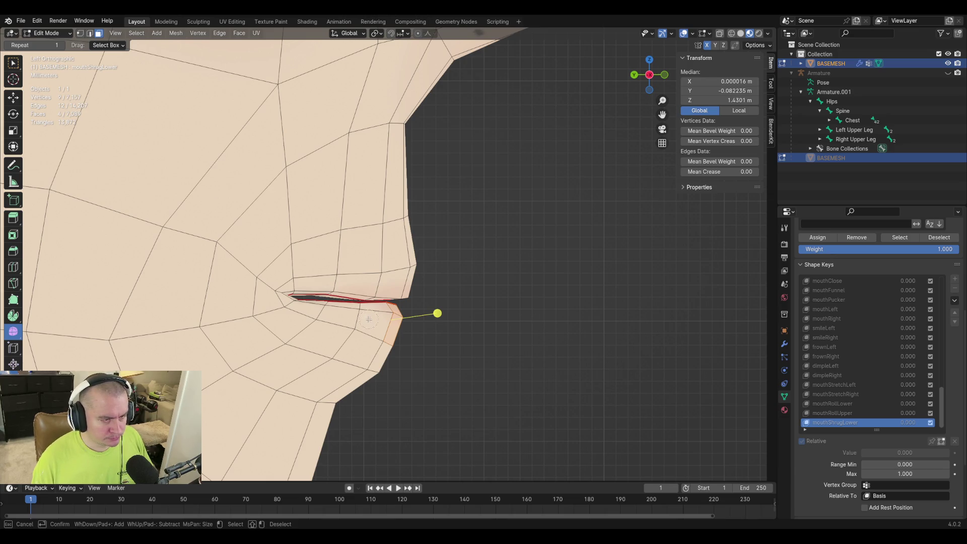
{"action": "left_click_drag", "start_coordinate": [361, 316], "coordinate": [428, 348]}
{"action": "right_click", "coordinate": [366, 349]}
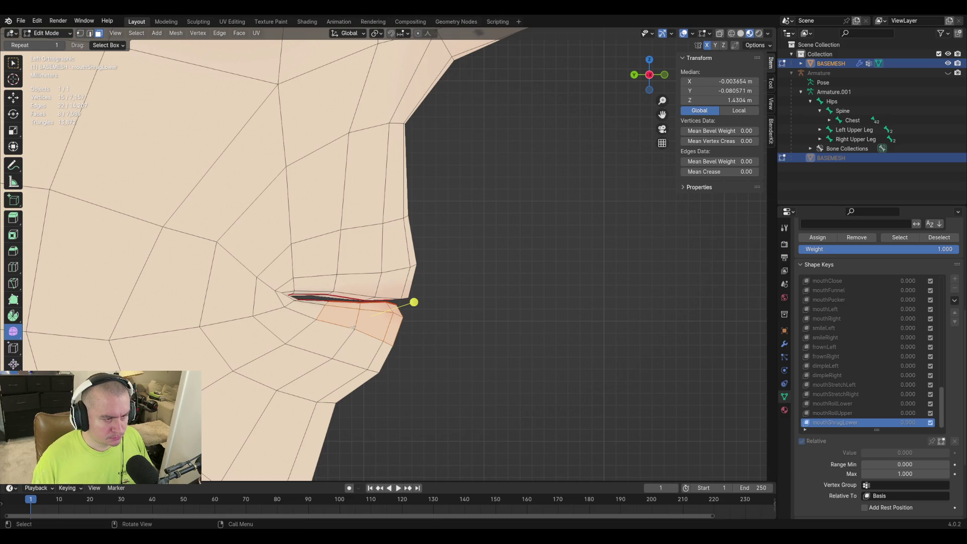
{"action": "key", "text": "g"}
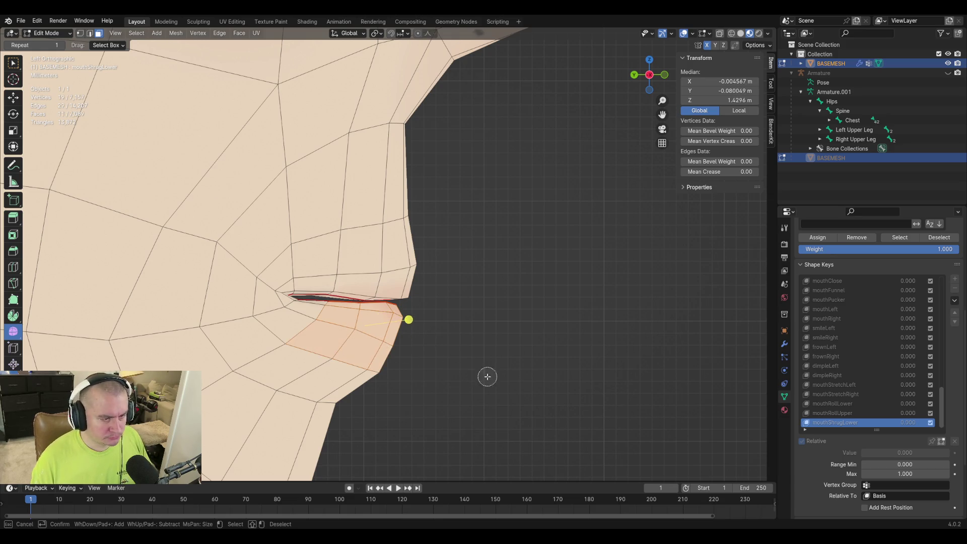
{"action": "left_click", "coordinate": [486, 373]}
{"action": "key", "text": "g"}
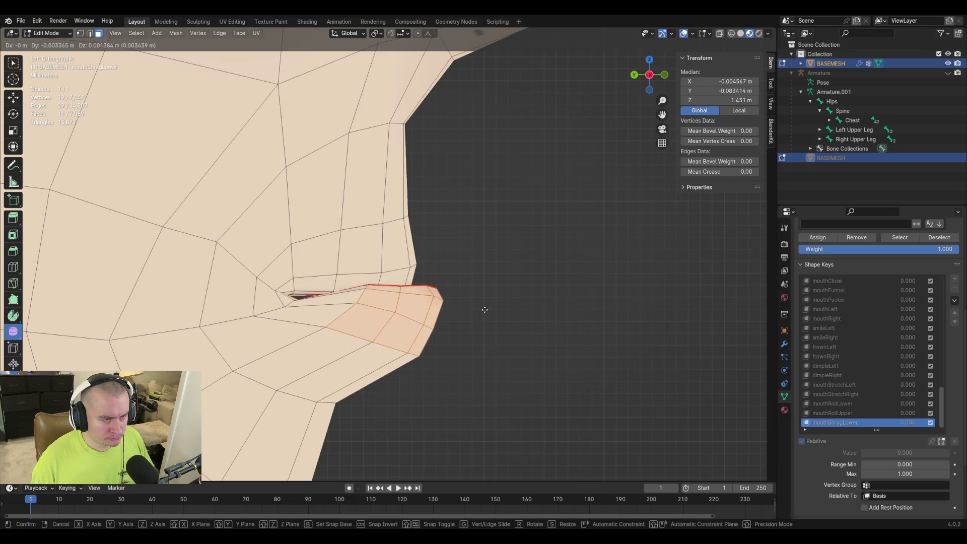
{"action": "left_click", "coordinate": [486, 271]}
{"action": "key", "text": "g"}
{"action": "left_click", "coordinate": [507, 268]}
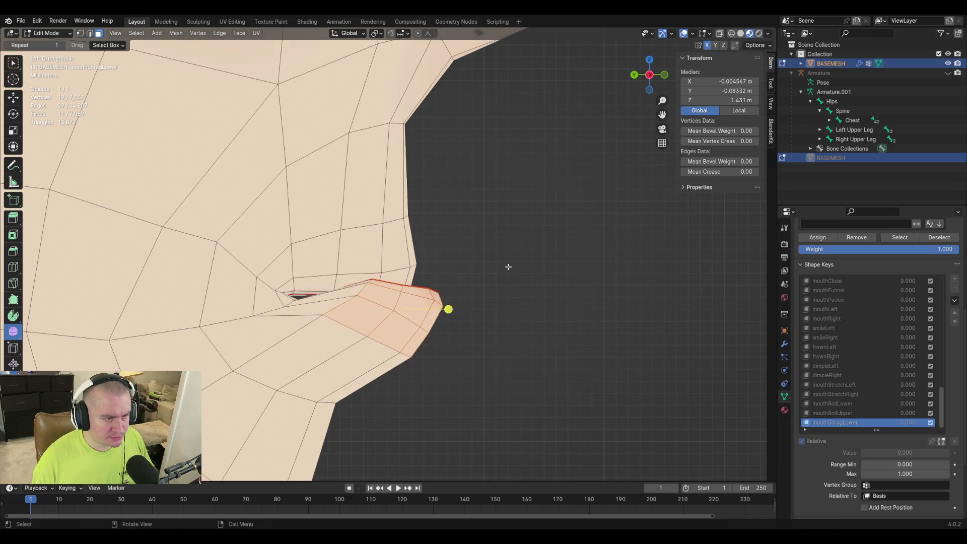
{"action": "key", "text": "g"}
{"action": "left_click", "coordinate": [496, 269]}
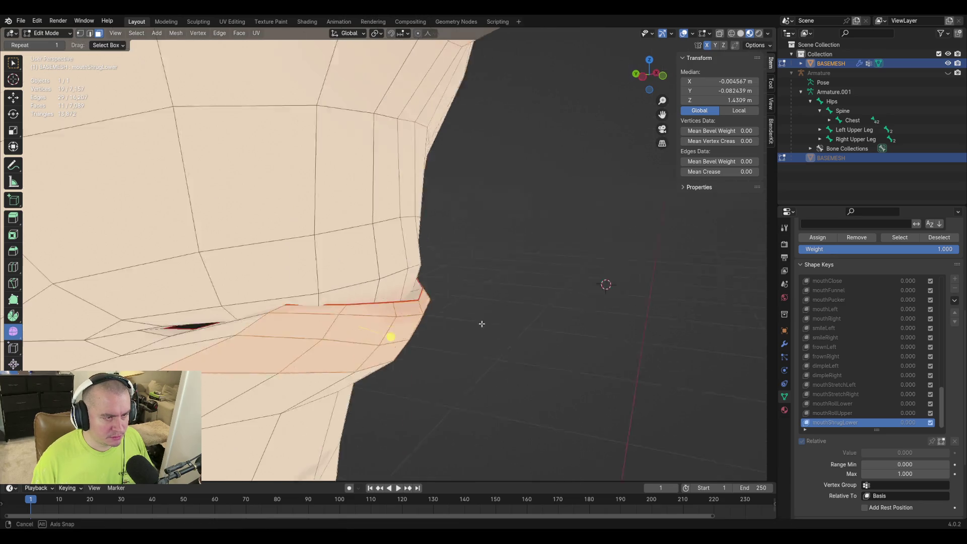
In vertex select, pick two vertices near the lip and shift them after inspecting the mouth from several angles
{"action": "mouse_move", "coordinate": [497, 270]}
{"action": "middle_mouse_down"}
{"action": "mouse_move", "coordinate": [469, 325]}
{"action": "mouse_move", "coordinate": [479, 314]}
{"action": "middle_mouse_up"}
{"action": "key", "text": "1"}
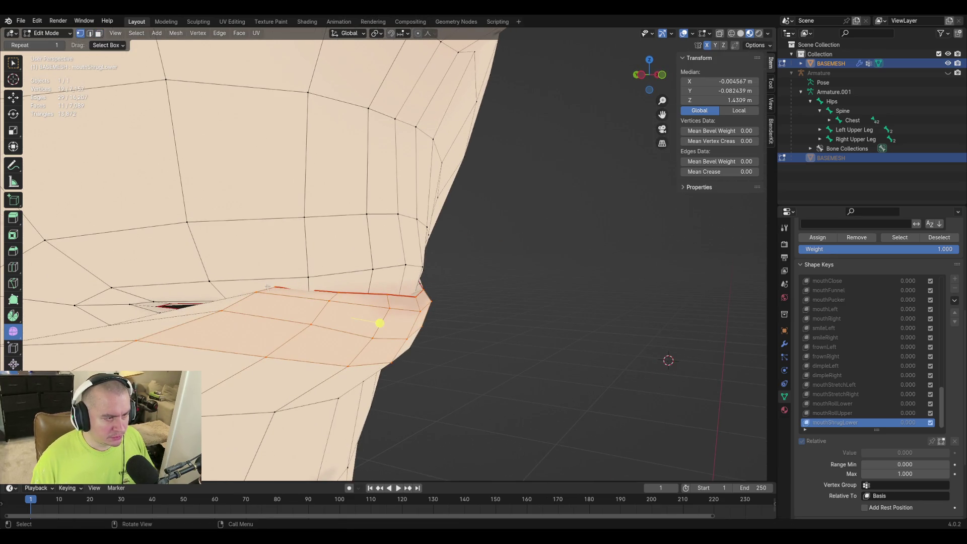
{"action": "left_click", "coordinate": [278, 338]}
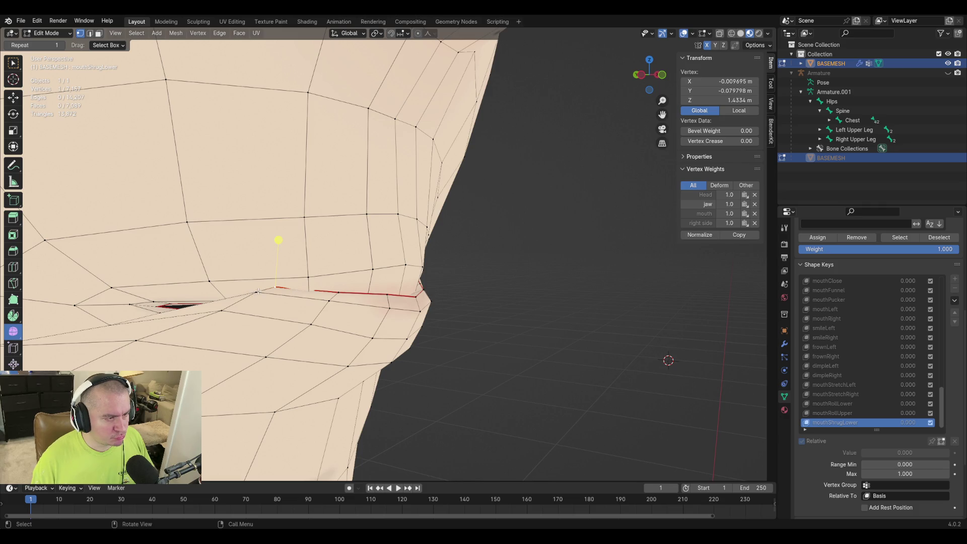
{"action": "left_click_drag", "start_coordinate": [278, 240], "coordinate": [257, 255]}
{"action": "left_click", "coordinate": [246, 265], "text": "shift"}
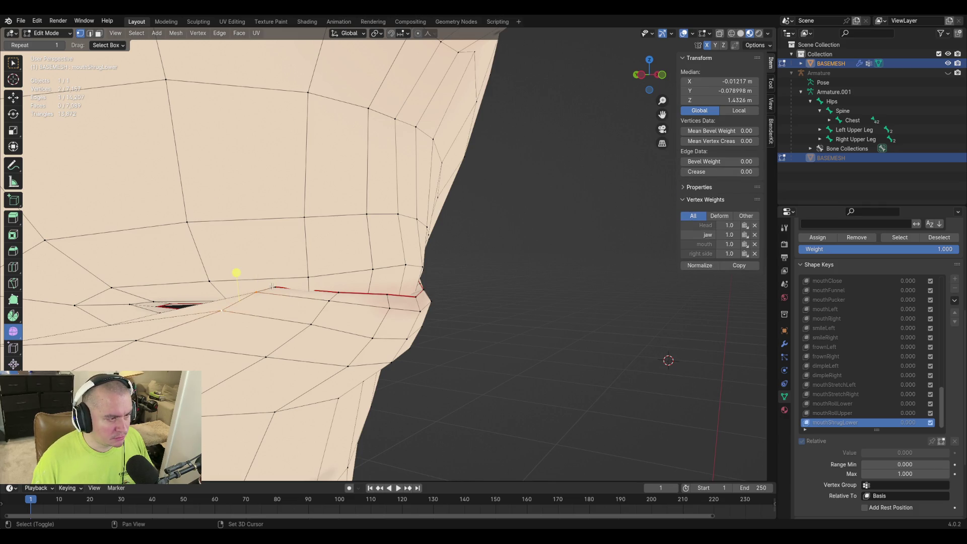
{"action": "mouse_move", "coordinate": [276, 320]}
{"action": "middle_mouse_down"}
{"action": "mouse_move", "coordinate": [332, 394]}
{"action": "mouse_move", "coordinate": [225, 254]}
{"action": "mouse_move", "coordinate": [357, 292]}
{"action": "mouse_move", "coordinate": [449, 291]}
{"action": "middle_mouse_up"}
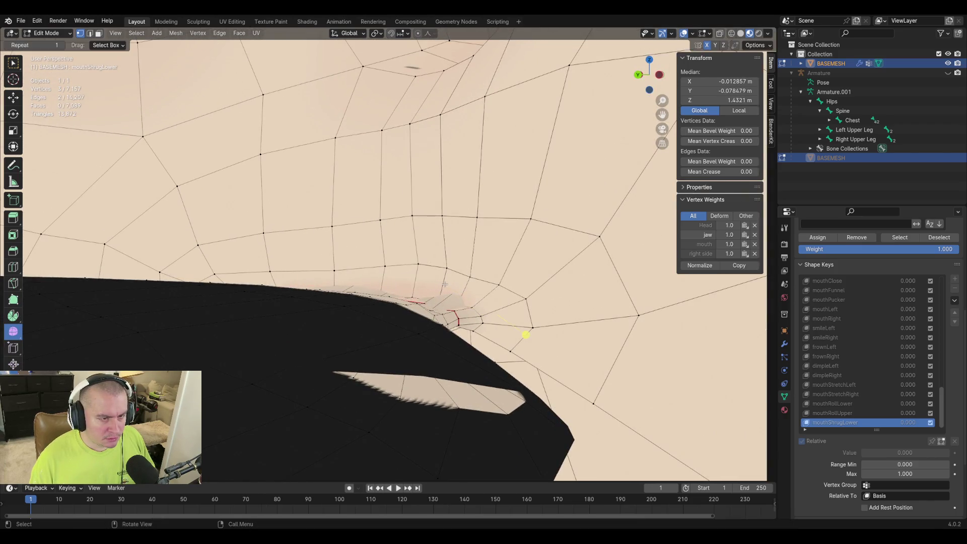
{"action": "mouse_move", "coordinate": [524, 335]}
{"action": "middle_mouse_down"}
{"action": "mouse_move", "coordinate": [304, 308]}
{"action": "mouse_move", "coordinate": [212, 341]}
{"action": "middle_mouse_up"}
{"action": "key", "text": "g"}
{"action": "left_click", "coordinate": [359, 296]}
Move a mouth-corner vertex in two passes, checking it from the side
{"action": "middle_click_drag", "start_coordinate": [359, 295], "coordinate": [542, 277]}
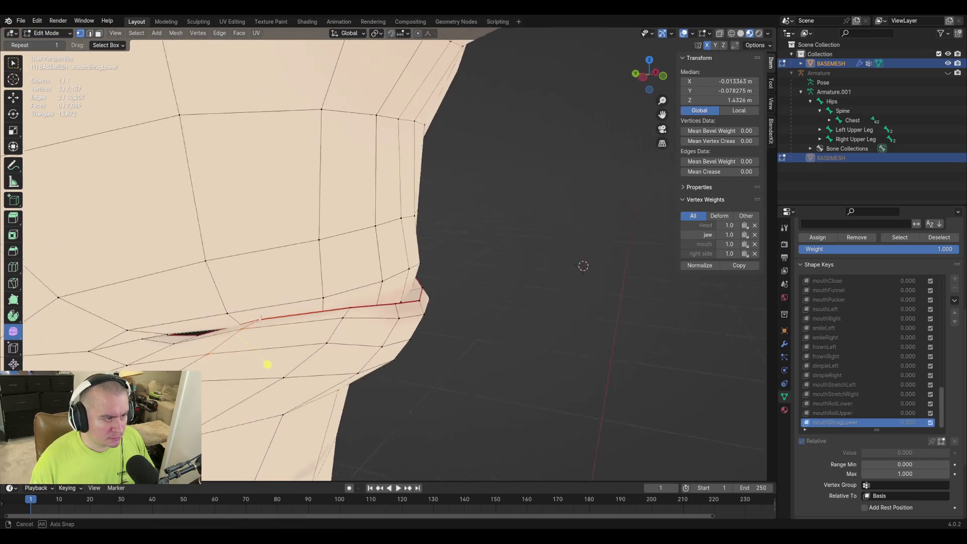
{"action": "mouse_move", "coordinate": [283, 304]}
{"action": "middle_mouse_down"}
{"action": "mouse_move", "coordinate": [339, 302]}
{"action": "mouse_move", "coordinate": [367, 281]}
{"action": "mouse_move", "coordinate": [259, 225]}
{"action": "middle_mouse_up"}
{"action": "left_click", "coordinate": [340, 302]}
{"action": "key", "text": "g"}
{"action": "left_click", "coordinate": [363, 274]}
{"action": "mouse_move", "coordinate": [186, 193]}
{"action": "middle_mouse_down"}
{"action": "mouse_move", "coordinate": [187, 276]}
{"action": "mouse_move", "coordinate": [401, 272]}
{"action": "middle_mouse_up"}
{"action": "key", "text": "g"}
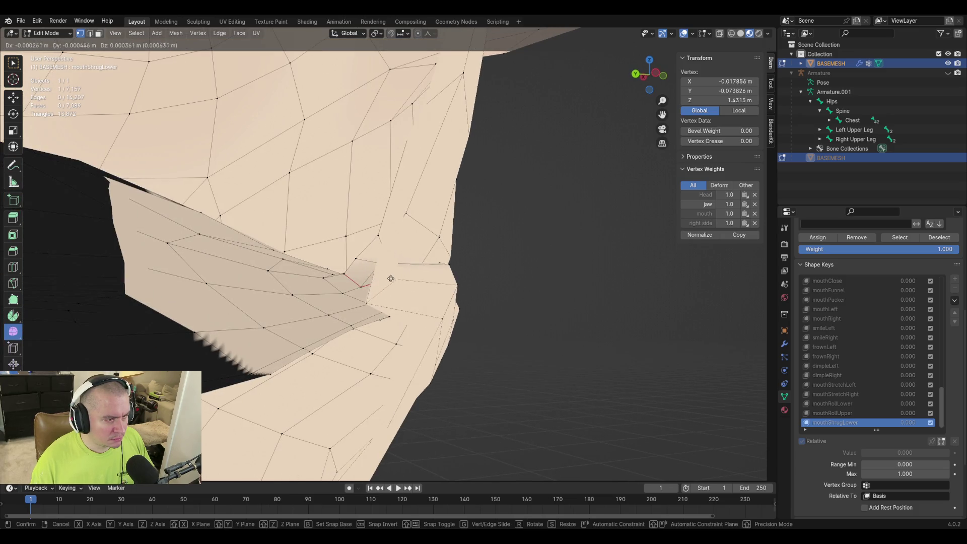
{"action": "left_click", "coordinate": [412, 266]}
{"action": "middle_click_drag", "start_coordinate": [448, 237], "coordinate": [399, 252]}
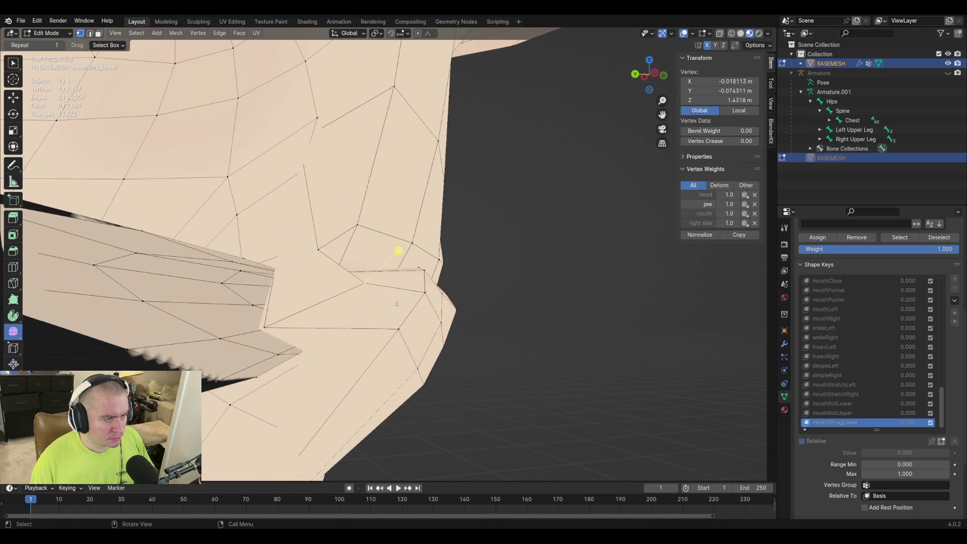
Nudge a vertex beneath the lower lip into a shallow V and select the centre lower-lip vertex from below
{"action": "left_click", "coordinate": [308, 333]}
{"action": "key", "text": "g"}
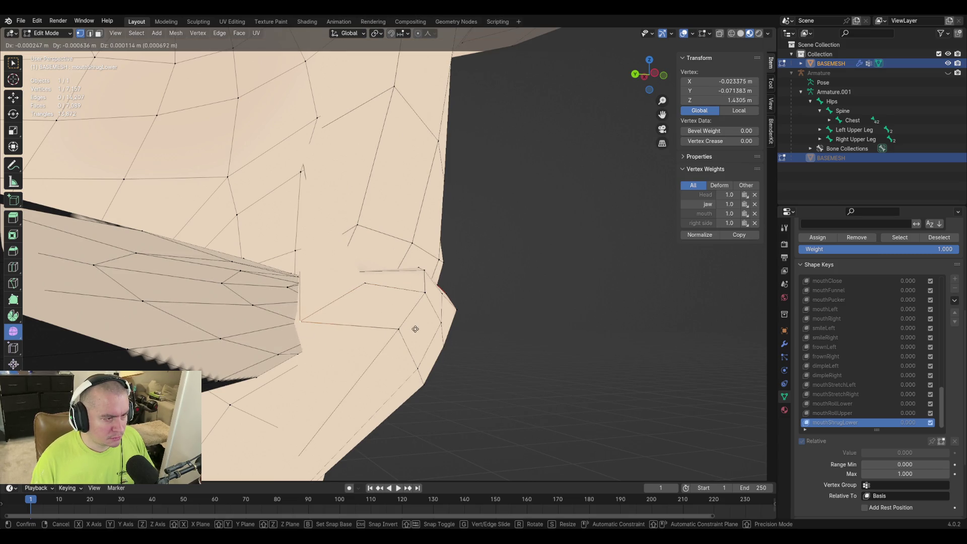
{"action": "left_click", "coordinate": [417, 328]}
{"action": "key", "text": "g"}
{"action": "left_click", "coordinate": [390, 319]}
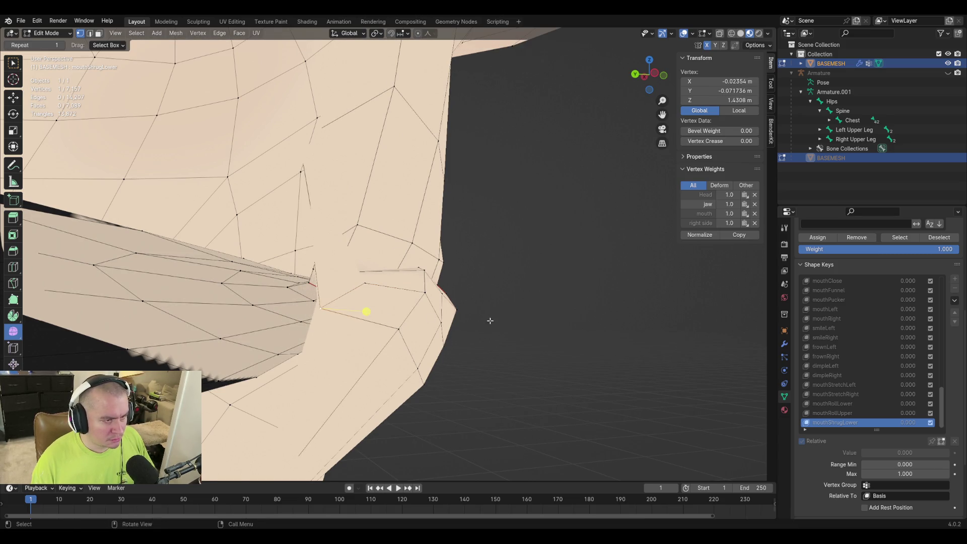
{"action": "middle_click_drag", "start_coordinate": [491, 320], "coordinate": [385, 325]}
{"action": "mouse_move", "coordinate": [91, 319]}
{"action": "middle_mouse_down"}
{"action": "mouse_move", "coordinate": [54, 274]}
{"action": "mouse_move", "coordinate": [373, 294]}
{"action": "middle_mouse_up"}
{"action": "left_click", "coordinate": [373, 294]}
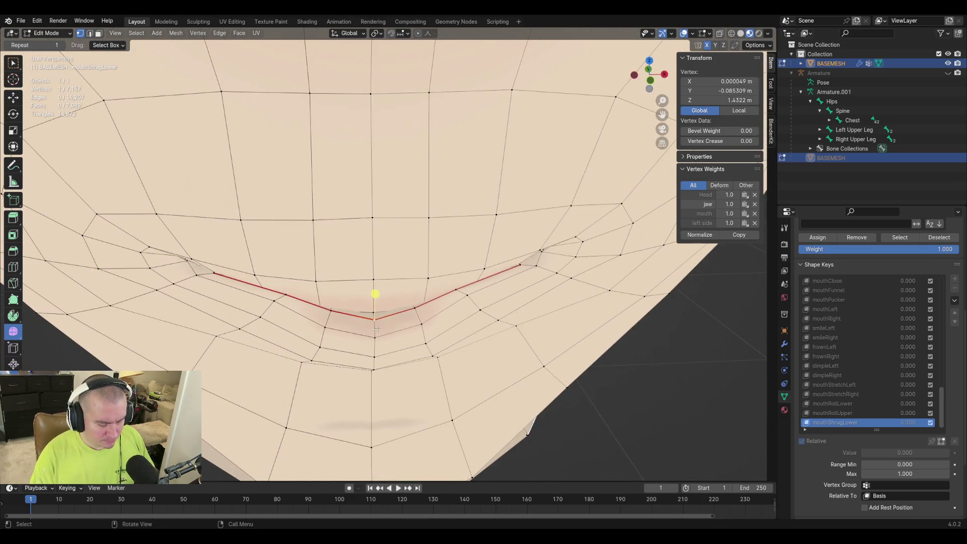
Move the centre lower-lip vertex along global Y so it sits slightly forward, then view it from the side
{"action": "key", "text": "g"}
{"action": "key", "text": "y"}
{"action": "left_click", "coordinate": [378, 323]}
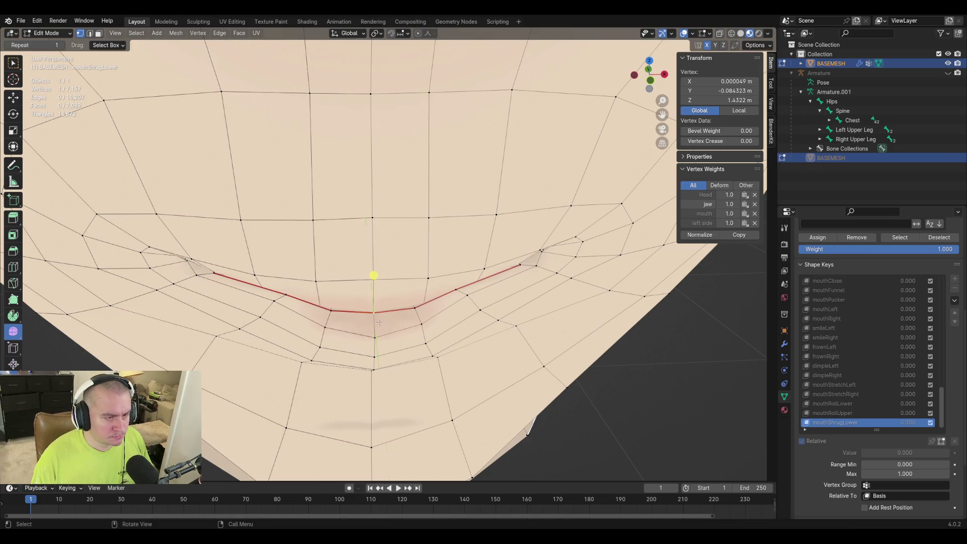
{"action": "key", "text": "g"}
{"action": "key", "text": "y"}
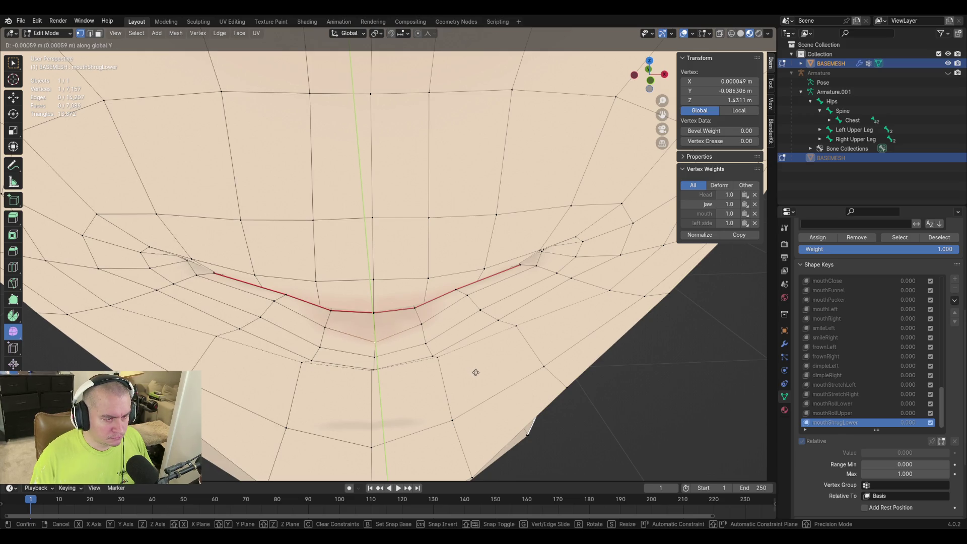
{"action": "left_click", "coordinate": [378, 362]}
{"action": "mouse_move", "coordinate": [378, 362]}
{"action": "middle_mouse_down"}
{"action": "mouse_move", "coordinate": [428, 365]}
{"action": "mouse_move", "coordinate": [461, 311]}
{"action": "middle_mouse_up"}
Raise the centre vertex slightly, leave a second Y move unchanged, and briefly check the shape in Object Mode
{"action": "key", "text": "g"}
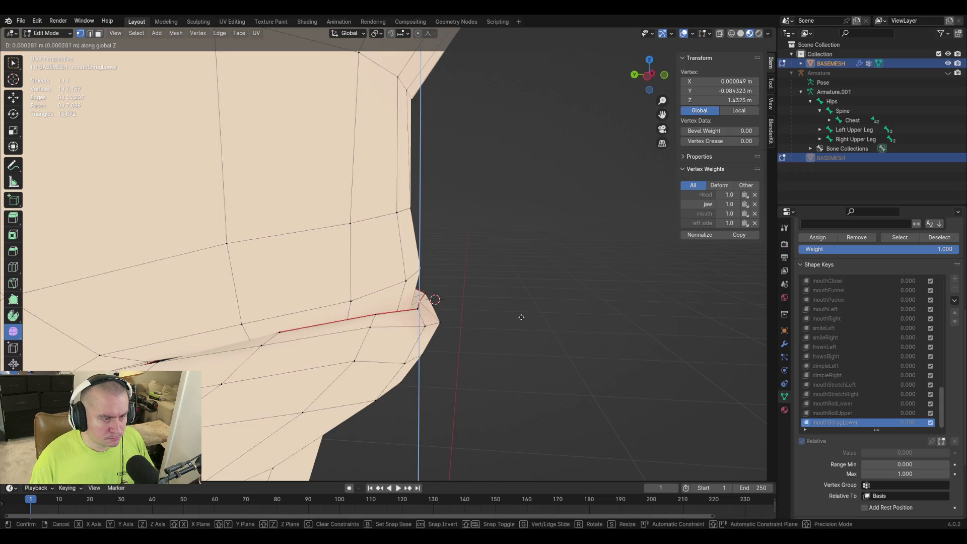
{"action": "left_click", "coordinate": [520, 319]}
{"action": "key", "text": "g"}
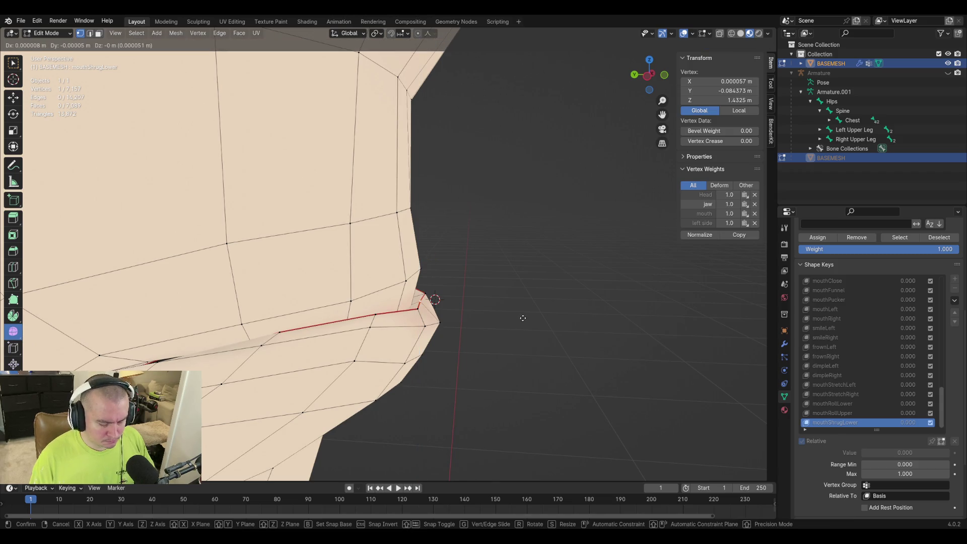
{"action": "key", "text": "y"}
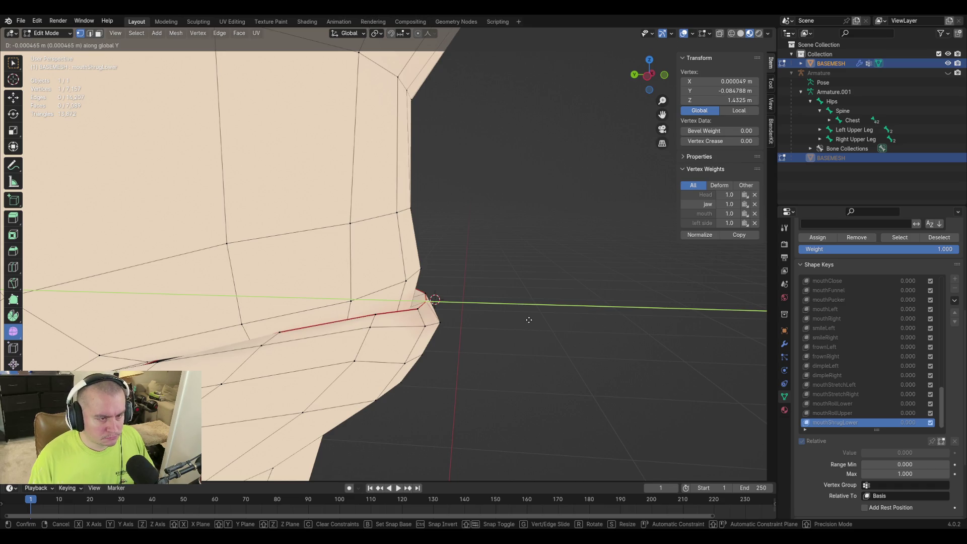
{"action": "left_click", "coordinate": [528, 320]}
{"action": "mouse_move", "coordinate": [464, 340]}
{"action": "middle_mouse_down"}
{"action": "mouse_move", "coordinate": [313, 317]}
{"action": "mouse_move", "coordinate": [401, 344]}
{"action": "middle_mouse_up"}
{"action": "scroll", "coordinate": [401, 344], "scroll_direction": "down", "scroll_amount": 4}
{"action": "scroll", "coordinate": [409, 346], "scroll_direction": "up", "scroll_amount": 1}
{"action": "scroll", "coordinate": [409, 346], "scroll_direction": "up", "scroll_amount": 2}
{"action": "key", "text": "Tab"}
{"action": "key", "text": "Tab"}
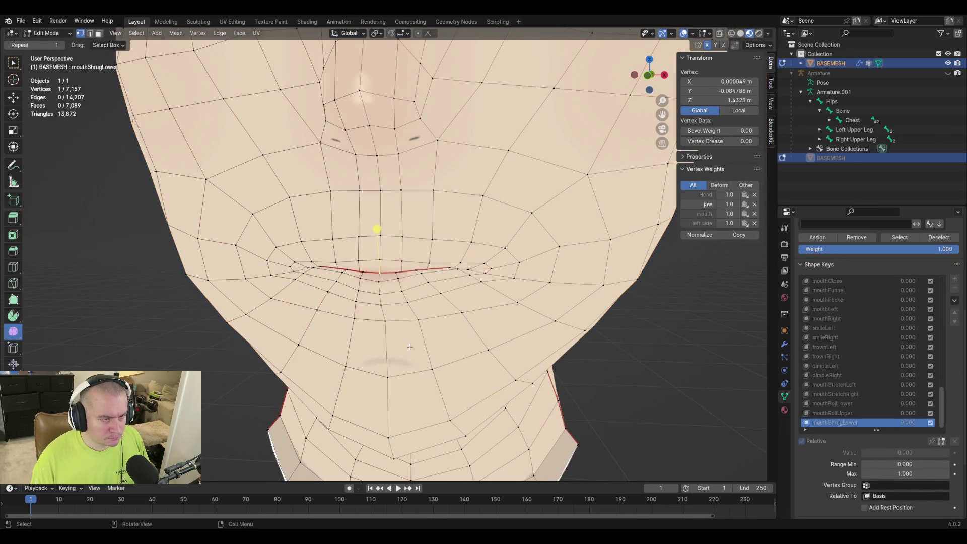
{"action": "key", "text": "Tab"}
{"action": "key", "text": "Tab"}
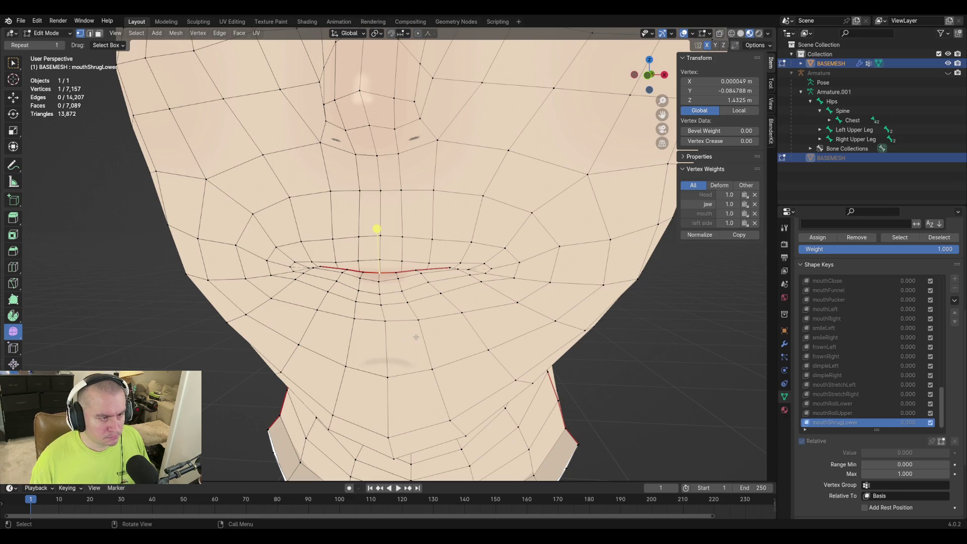
Slide chin and lower-cheek vertices along their edges to refine mouthShrugLower
{"action": "key", "text": "Tab"}
{"action": "key", "text": "Tab"}
{"action": "key", "text": "g"}
{"action": "key", "text": "g"}
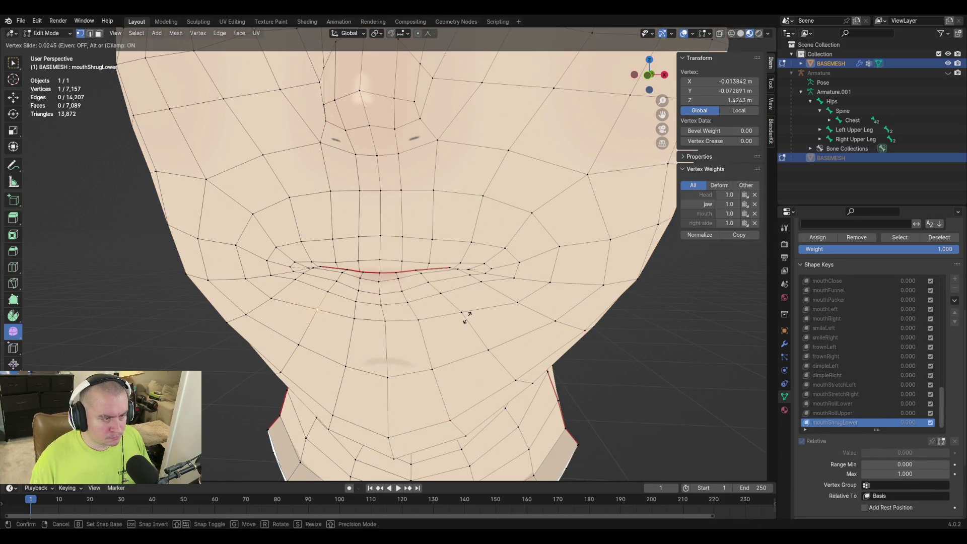
{"action": "left_click", "coordinate": [469, 315]}
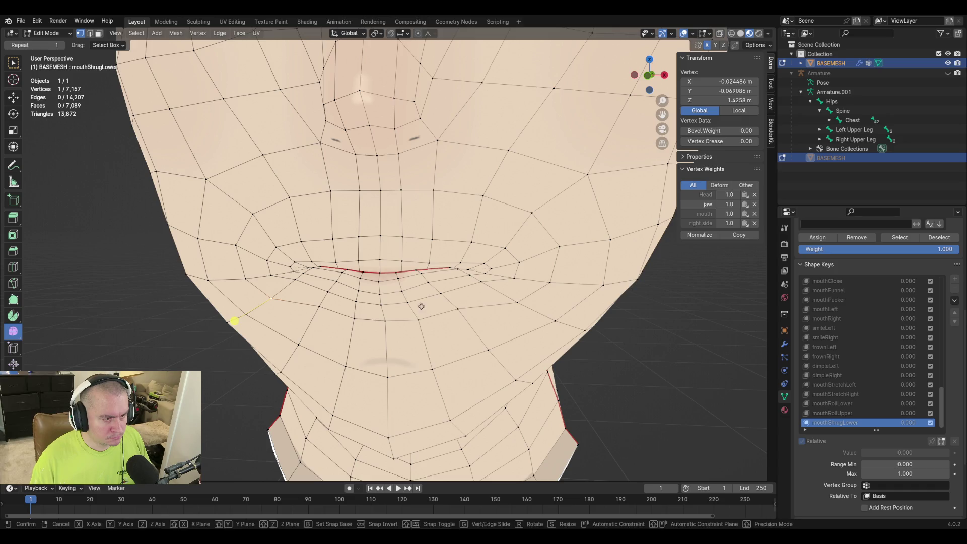
{"action": "key", "text": "g"}
{"action": "key", "text": "g"}
{"action": "left_click", "coordinate": [359, 317]}
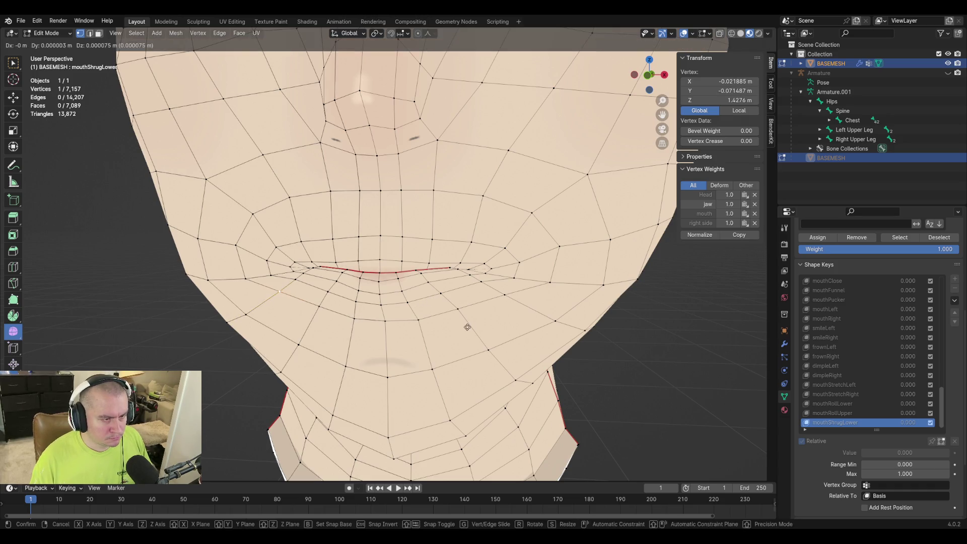
{"action": "left_click", "coordinate": [428, 350]}
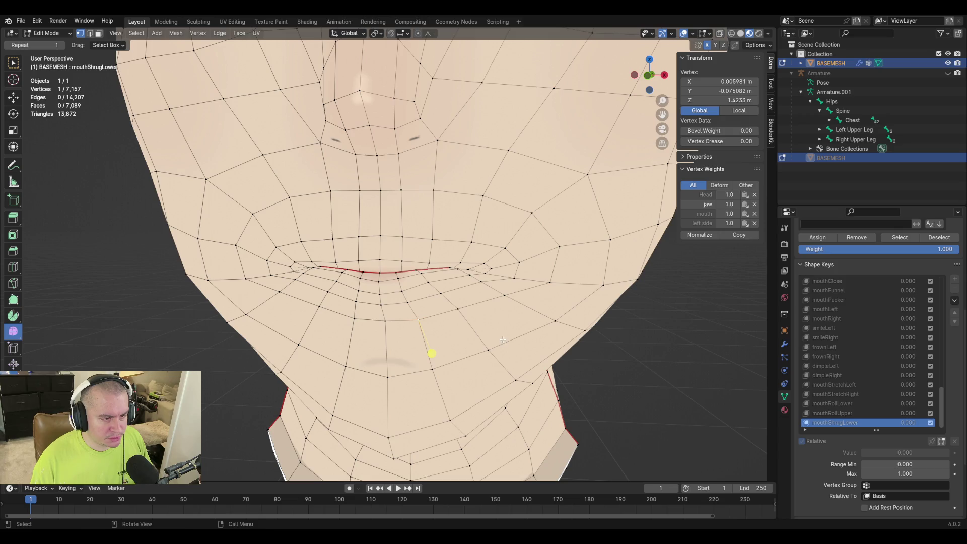
{"action": "key", "text": "g"}
{"action": "key", "text": "g"}
{"action": "key", "text": "Escape"}
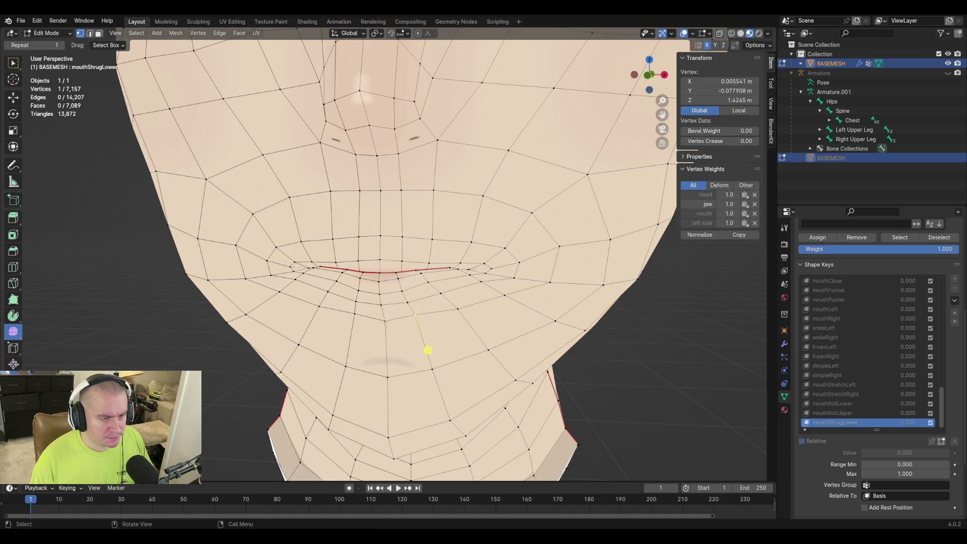
{"action": "key", "text": "g"}
{"action": "key", "text": "g"}
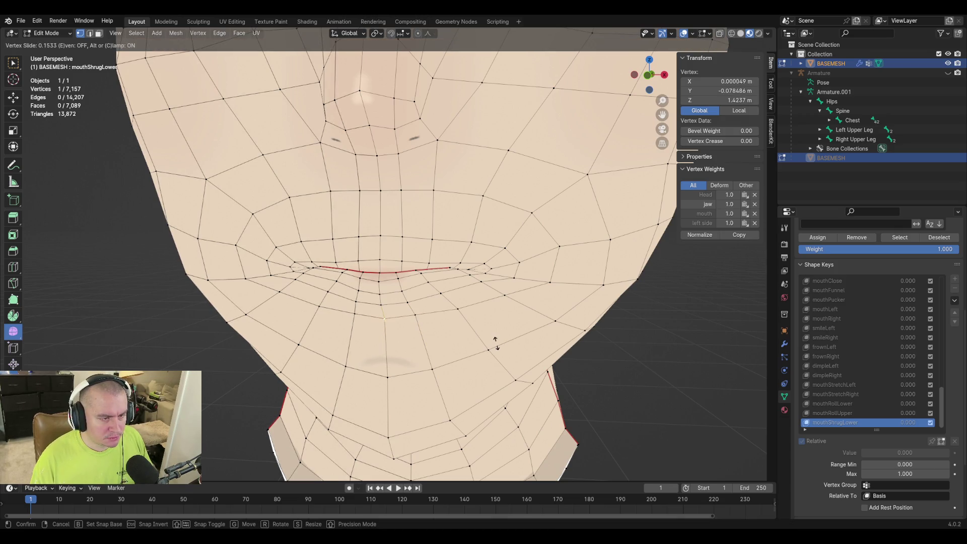
{"action": "key", "text": "Escape"}
Preview mouthShrugLower by raising its value to full strength in Object Mode
{"action": "key", "text": "Tab"}
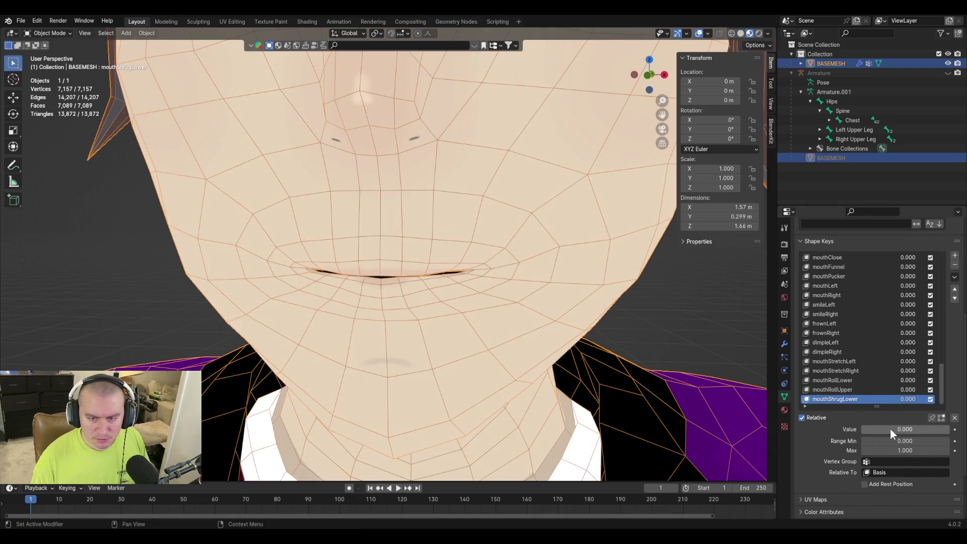
{"action": "mouse_move", "coordinate": [890, 428]}
{"action": "left_mouse_down"}
{"action": "mouse_move", "coordinate": [949, 429]}
{"action": "mouse_move", "coordinate": [862, 428]}
{"action": "left_mouse_up"}
{"action": "left_click_drag", "start_coordinate": [862, 429], "coordinate": [949, 428]}
{"action": "key", "text": "Tab"}
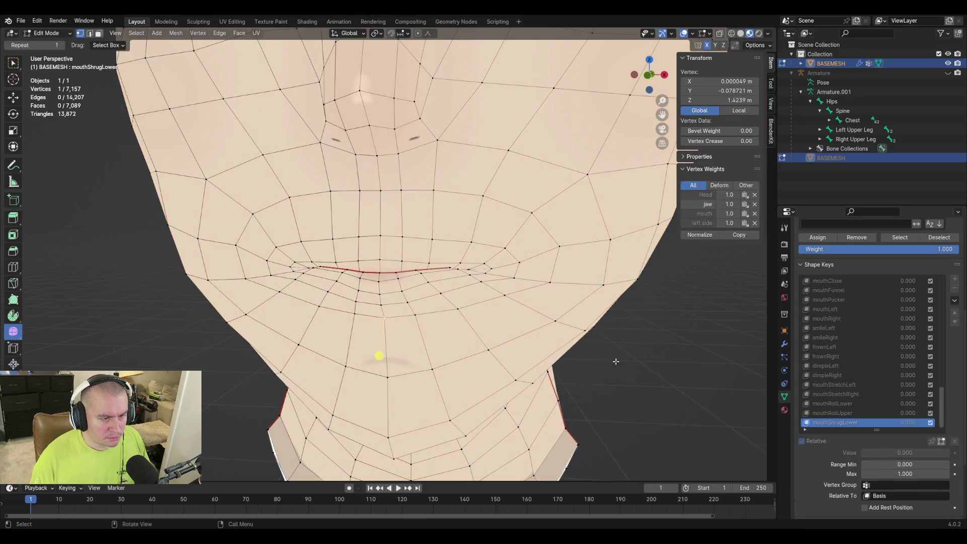
Nudge the chin vertex up and move the left jaw vertex up and left
{"action": "left_click", "coordinate": [513, 372]}
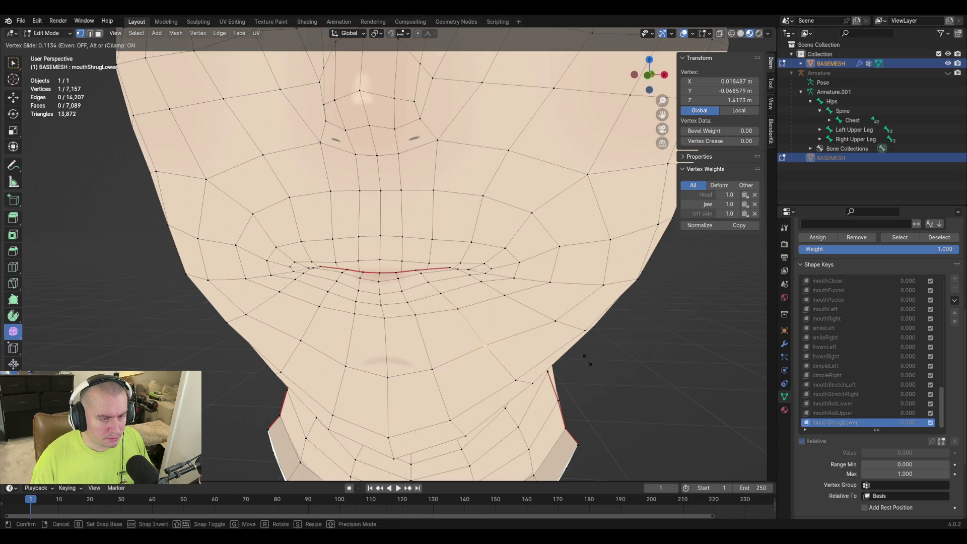
{"action": "left_click", "coordinate": [579, 342]}
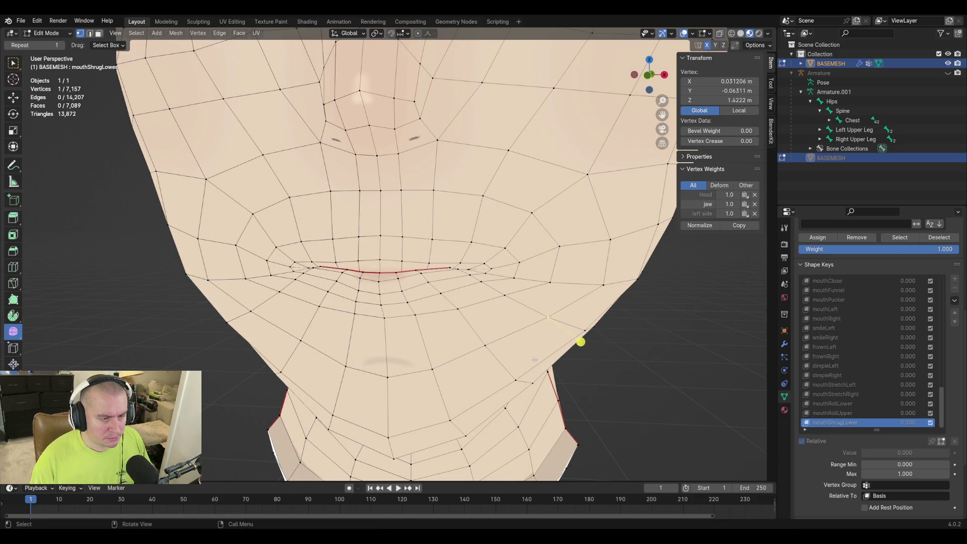
{"action": "left_click", "coordinate": [448, 388]}
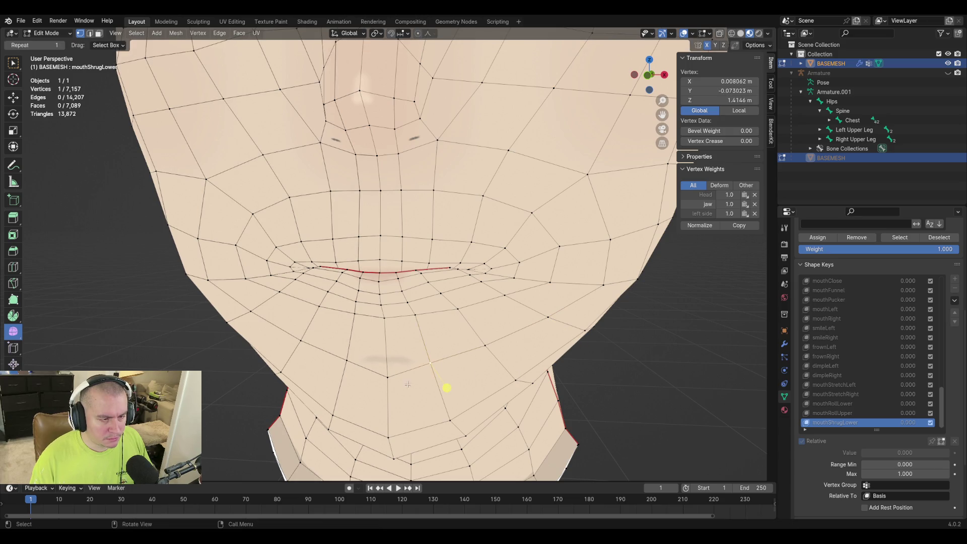
{"action": "key", "text": "g"}
{"action": "left_click", "coordinate": [515, 389]}
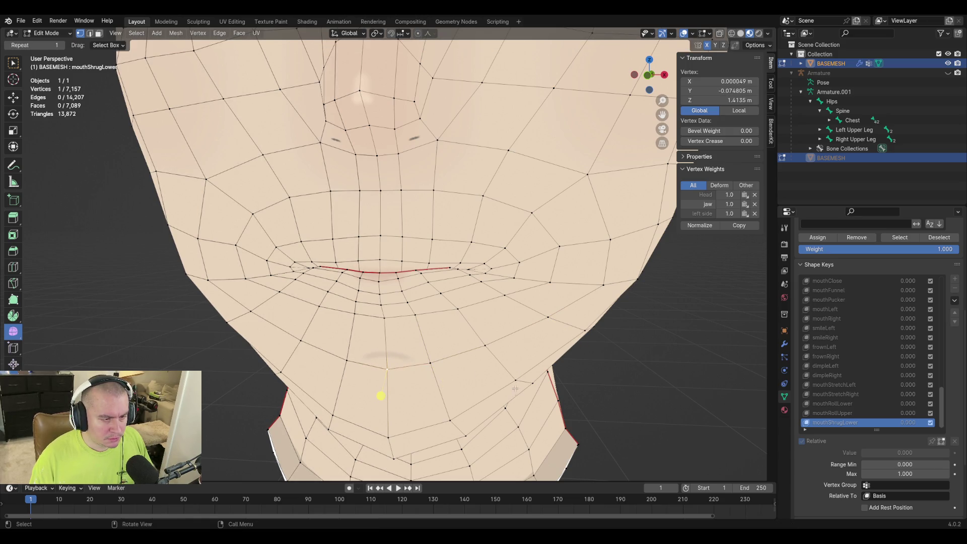
{"action": "left_click", "coordinate": [268, 360]}
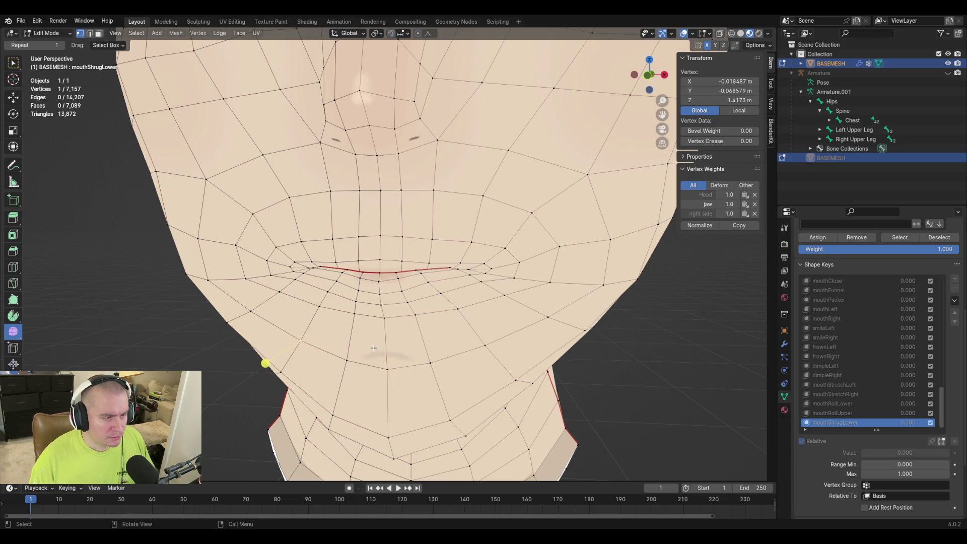
{"action": "key", "text": "g"}
{"action": "left_click", "coordinate": [267, 361]}
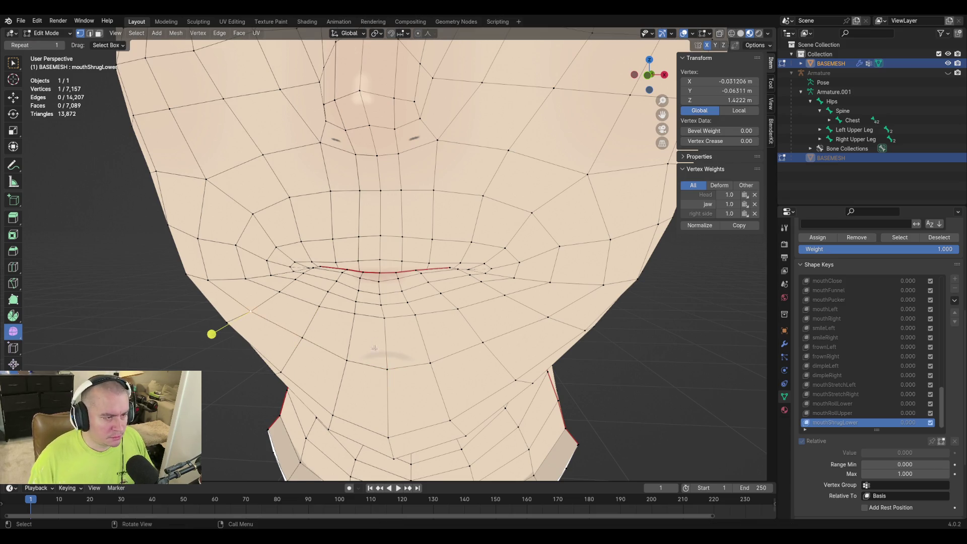
{"action": "key", "text": "g"}
{"action": "left_click", "coordinate": [215, 331]}
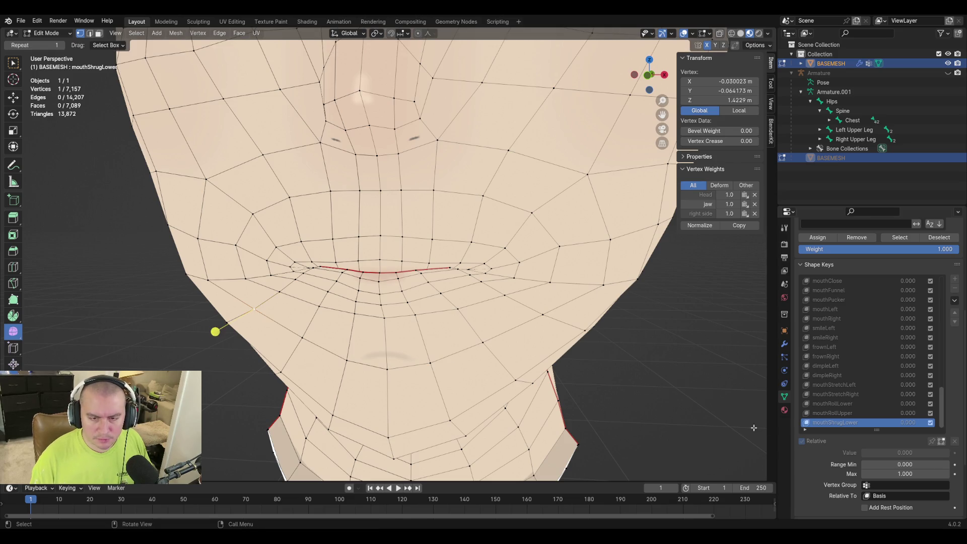
Sweep the mouthShrugLower value to test the shape and save the file
{"action": "key", "text": "Tab"}
{"action": "left_click_drag", "start_coordinate": [905, 430], "coordinate": [859, 429]}
{"action": "key", "text": "ctrl+s"}
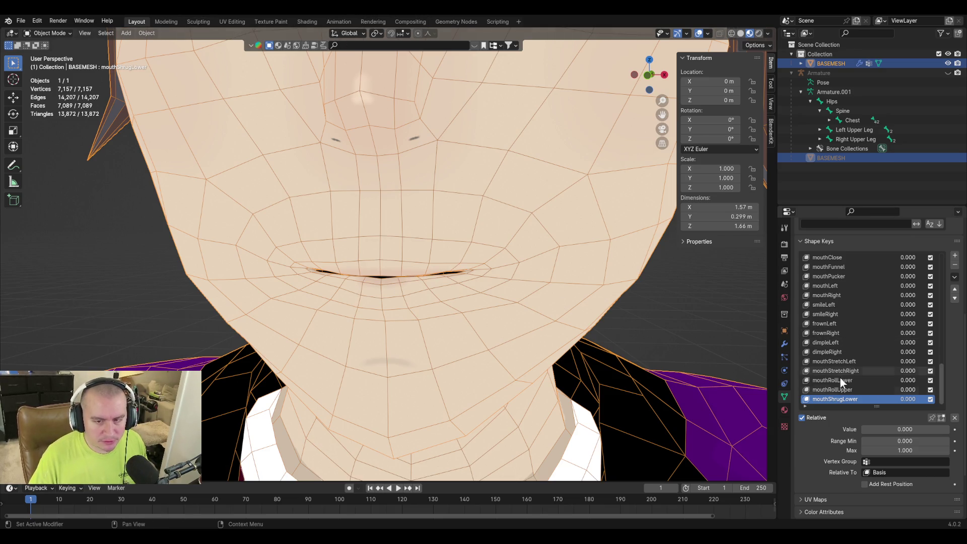
{"action": "scroll", "coordinate": [831, 340], "scroll_direction": "up", "scroll_amount": 3}
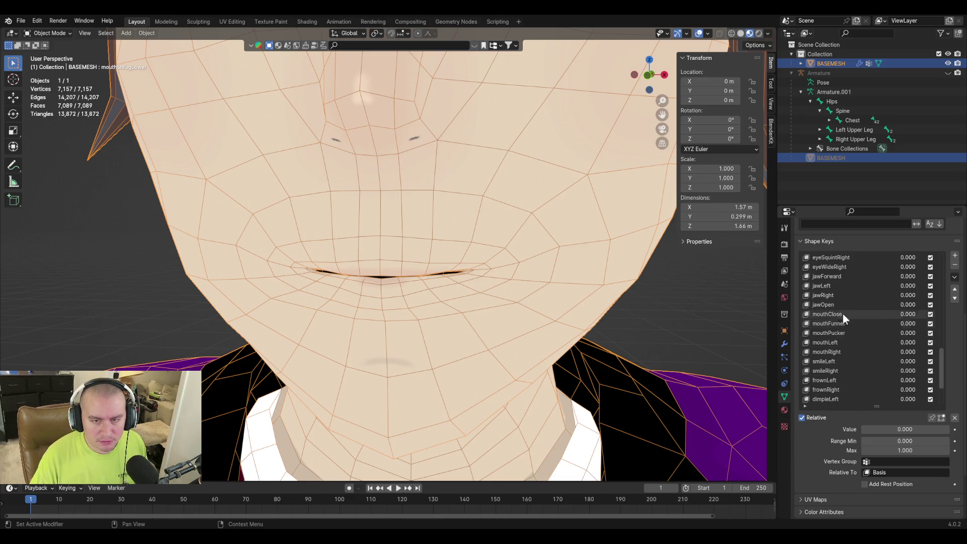
Test jawOpen at full strength from a low angle, reset it to zero and save
{"action": "left_click", "coordinate": [823, 304]}
{"action": "left_click_drag", "start_coordinate": [879, 432], "coordinate": [952, 432]}
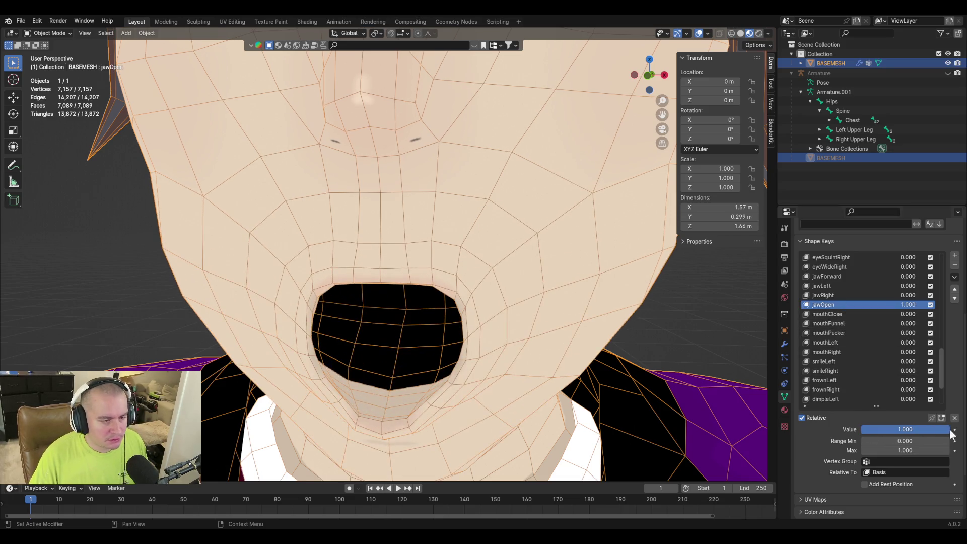
{"action": "middle_click_drag", "start_coordinate": [426, 381], "coordinate": [376, 350]}
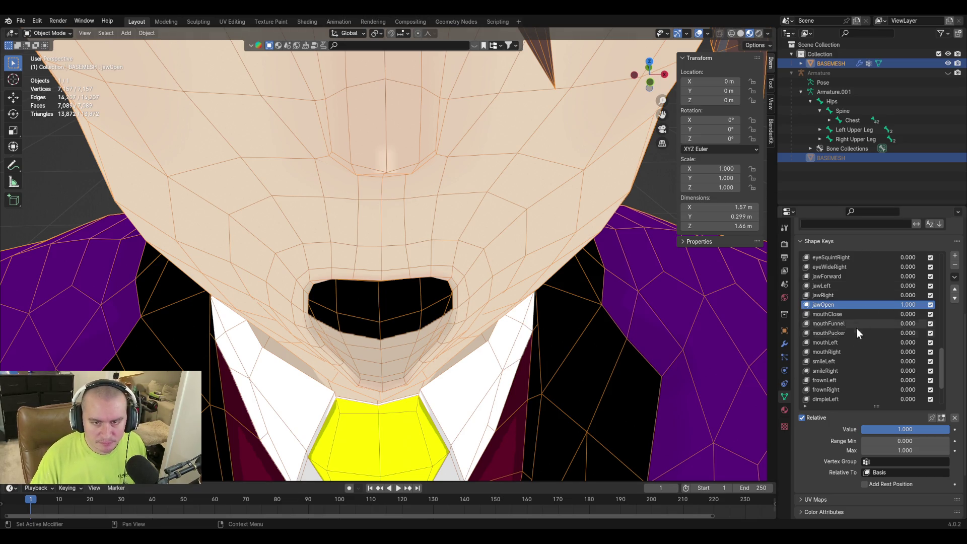
{"action": "left_click_drag", "start_coordinate": [920, 429], "coordinate": [862, 429]}
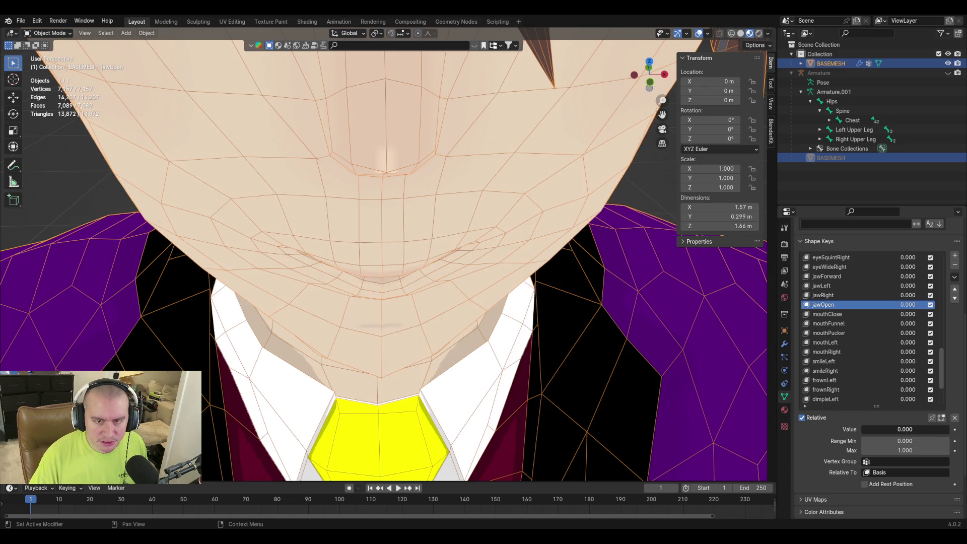
{"action": "scroll", "coordinate": [457, 297], "scroll_direction": "down", "scroll_amount": 3}
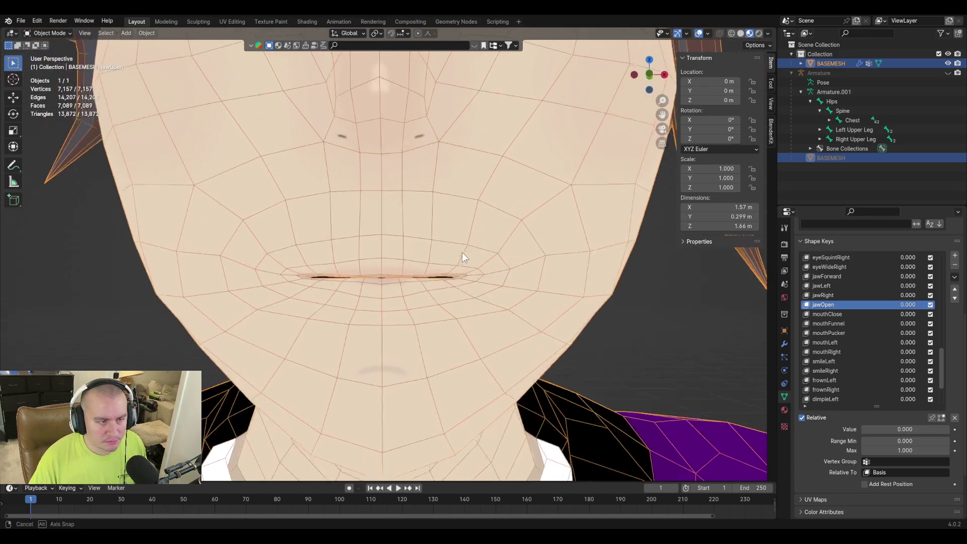
{"action": "scroll", "coordinate": [463, 260], "scroll_direction": "down", "scroll_amount": 1}
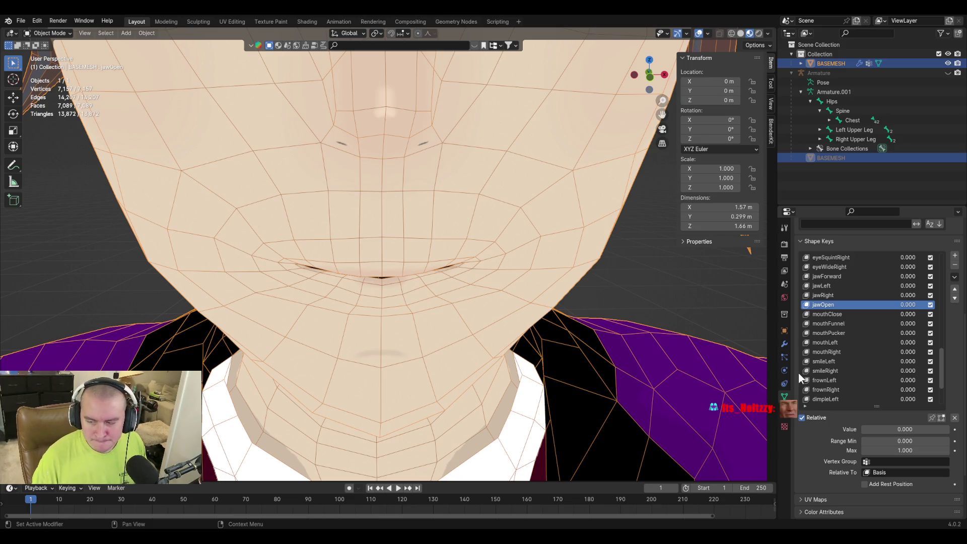
{"action": "scroll", "coordinate": [355, 325], "scroll_direction": "down", "scroll_amount": 2}
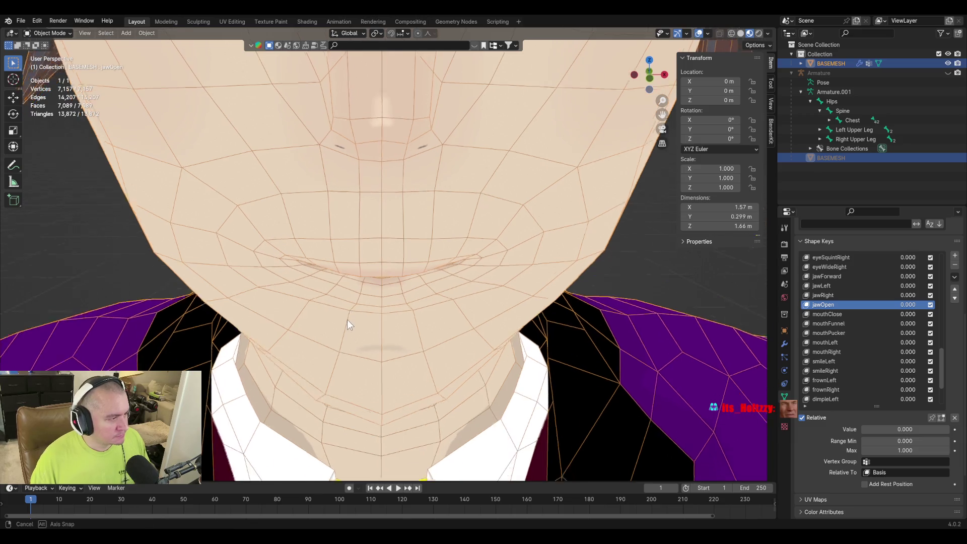
{"action": "key", "text": "ctrl+s"}
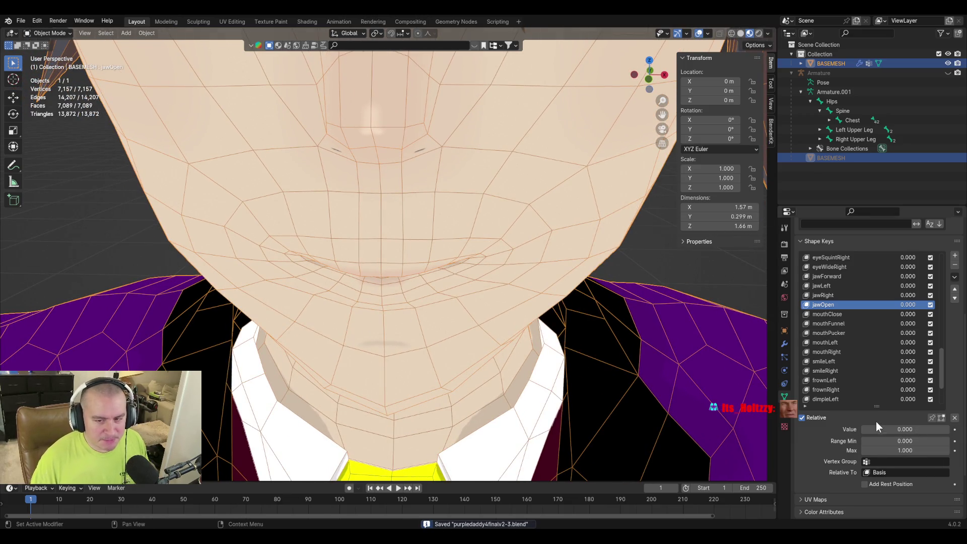
Open the jaw, raise mouthClose to test it, then set jawOpen back to zero
{"action": "mouse_move", "coordinate": [877, 428]}
{"action": "left_mouse_down"}
{"action": "mouse_move", "coordinate": [944, 428]}
{"action": "mouse_move", "coordinate": [903, 428]}
{"action": "left_mouse_up"}
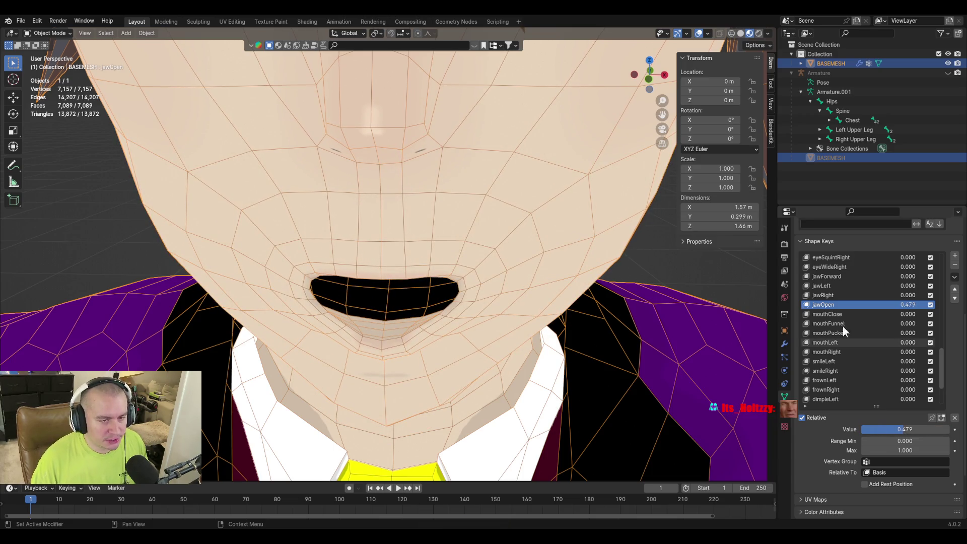
{"action": "left_click", "coordinate": [828, 313]}
{"action": "mouse_move", "coordinate": [881, 429]}
{"action": "left_mouse_down"}
{"action": "mouse_move", "coordinate": [930, 428]}
{"action": "mouse_move", "coordinate": [862, 429]}
{"action": "left_mouse_up"}
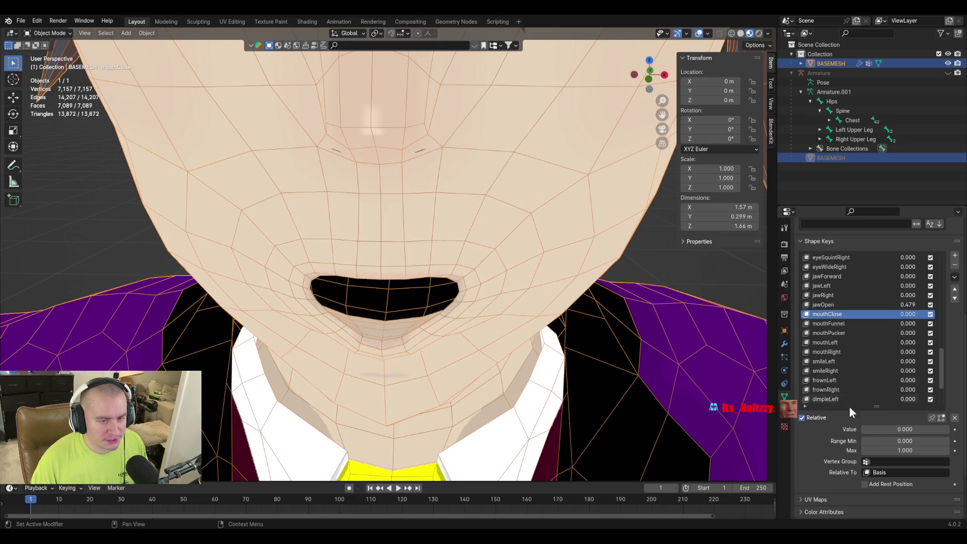
{"action": "left_click", "coordinate": [871, 303]}
{"action": "left_click_drag", "start_coordinate": [920, 429], "coordinate": [861, 428]}
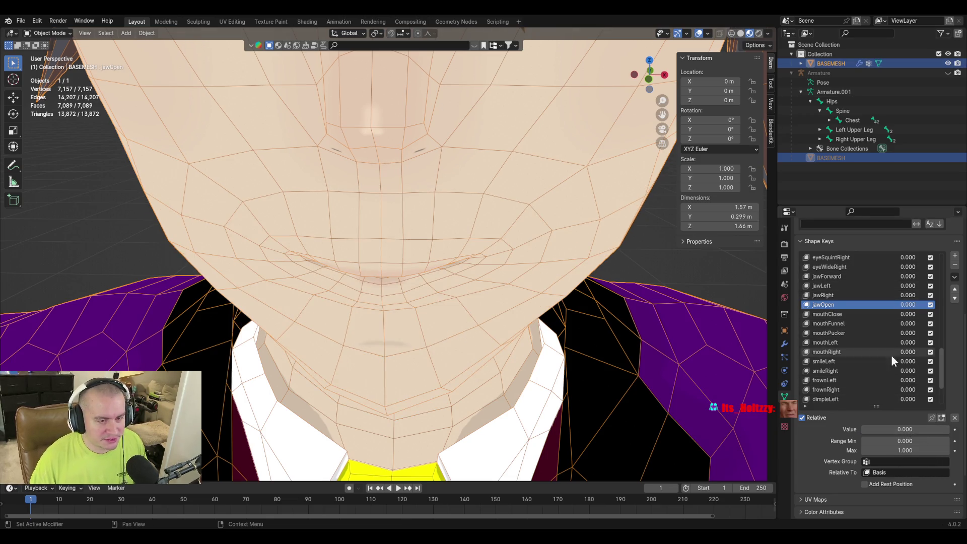
{"action": "scroll", "coordinate": [891, 354], "scroll_direction": "down", "scroll_amount": 3}
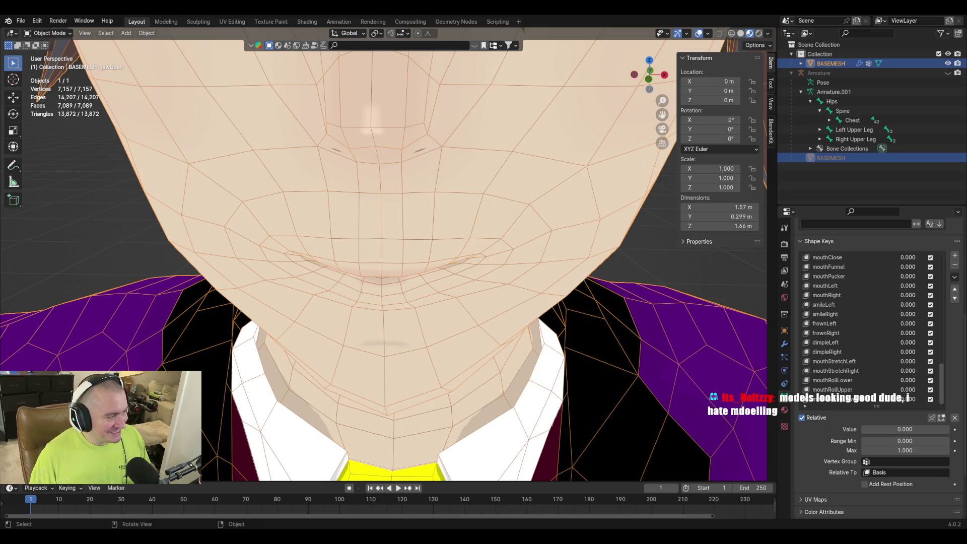
Deselect the character and hide gizmos and viewport overlays for a clean view
{"action": "key", "text": "alt+a"}
{"action": "scroll", "coordinate": [227, 260], "scroll_direction": "down", "scroll_amount": 2}
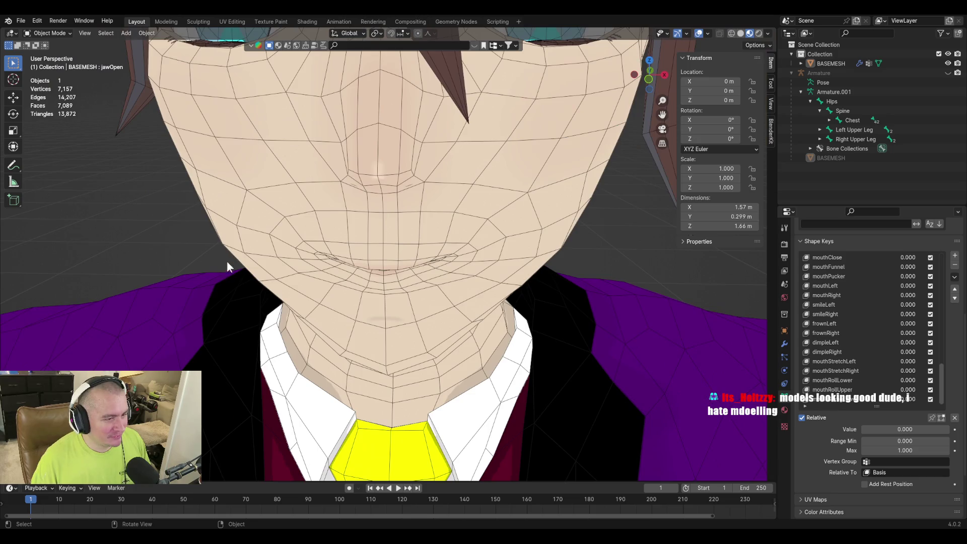
{"action": "left_click", "coordinate": [676, 34]}
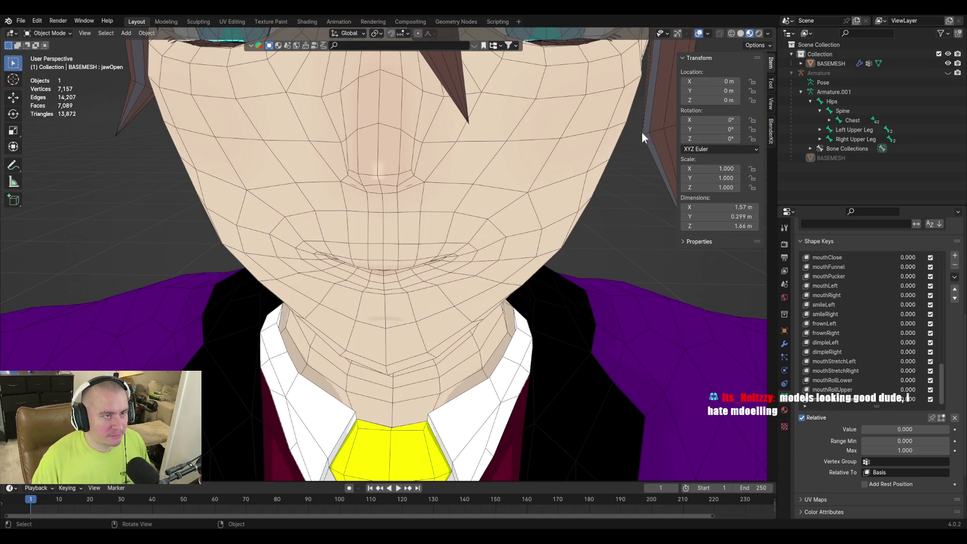
{"action": "left_click", "coordinate": [676, 34]}
{"action": "scroll", "coordinate": [608, 159], "scroll_direction": "down", "scroll_amount": 6}
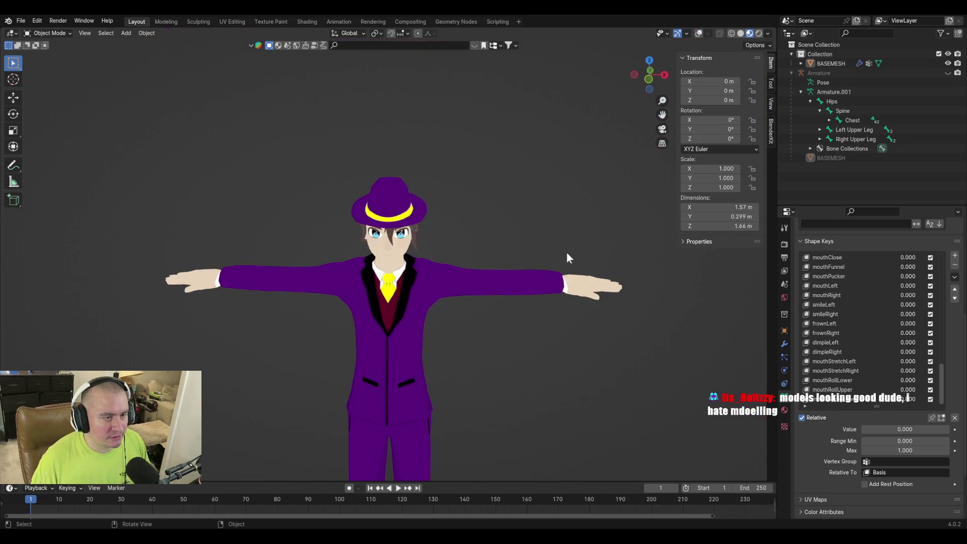
Orbit around the character's sides, back and top, then restore overlays and zoom to the face
{"action": "middle_click_drag", "start_coordinate": [567, 257], "coordinate": [386, 223]}
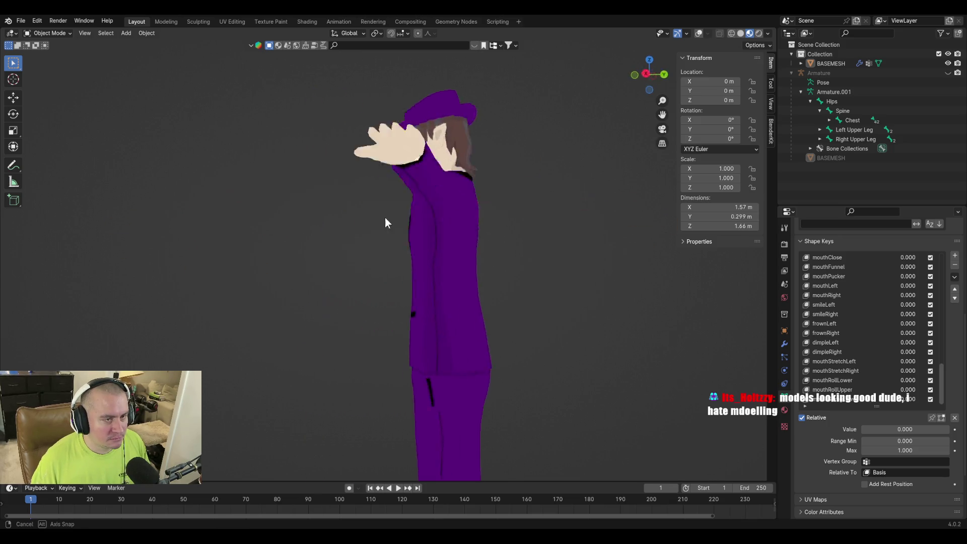
{"action": "mouse_move", "coordinate": [385, 218]}
{"action": "middle_mouse_down"}
{"action": "mouse_move", "coordinate": [443, 269]}
{"action": "mouse_move", "coordinate": [436, 263]}
{"action": "middle_mouse_up"}
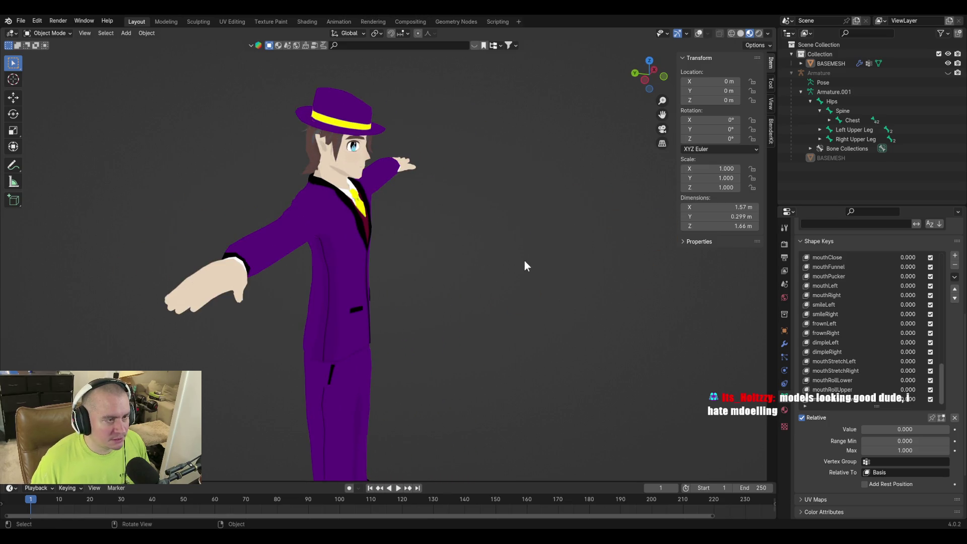
{"action": "middle_click_drag", "start_coordinate": [525, 261], "coordinate": [494, 252]}
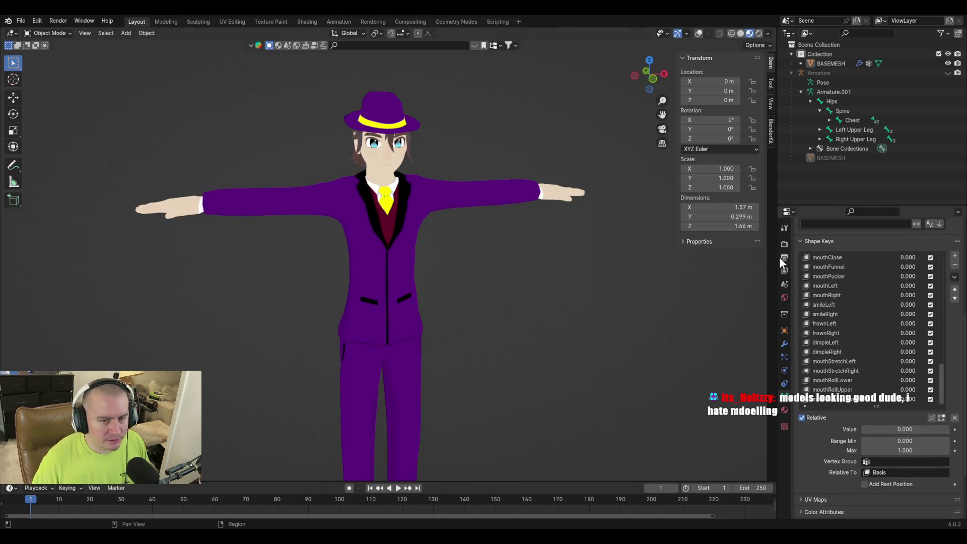
{"action": "middle_click_drag", "start_coordinate": [486, 193], "coordinate": [454, 216]}
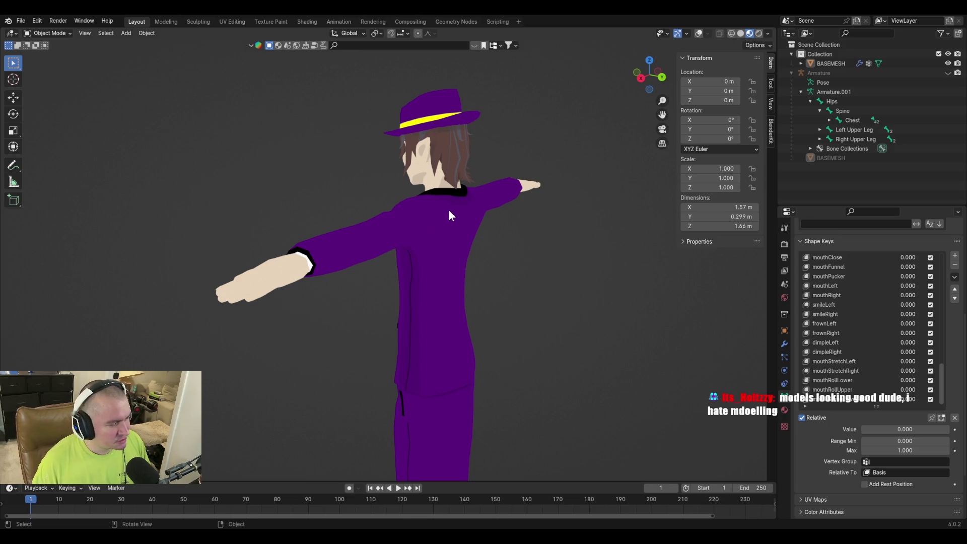
{"action": "mouse_move", "coordinate": [448, 209]}
{"action": "middle_mouse_down"}
{"action": "mouse_move", "coordinate": [303, 199]}
{"action": "mouse_move", "coordinate": [362, 192]}
{"action": "mouse_move", "coordinate": [407, 255]}
{"action": "mouse_move", "coordinate": [404, 198]}
{"action": "middle_mouse_up"}
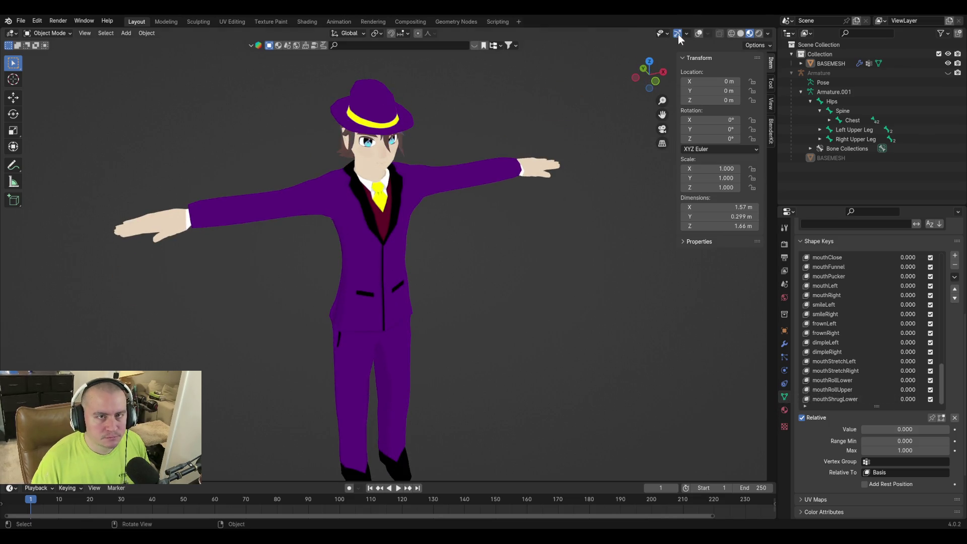
{"action": "left_click", "coordinate": [699, 35]}
{"action": "mouse_move", "coordinate": [414, 303]}
{"action": "middle_mouse_down", "text": "ctrl"}
{"action": "mouse_move", "coordinate": [415, 249]}
{"action": "mouse_move", "coordinate": [418, 279]}
{"action": "mouse_move", "coordinate": [487, 223]}
{"action": "middle_mouse_up", "text": "ctrl"}
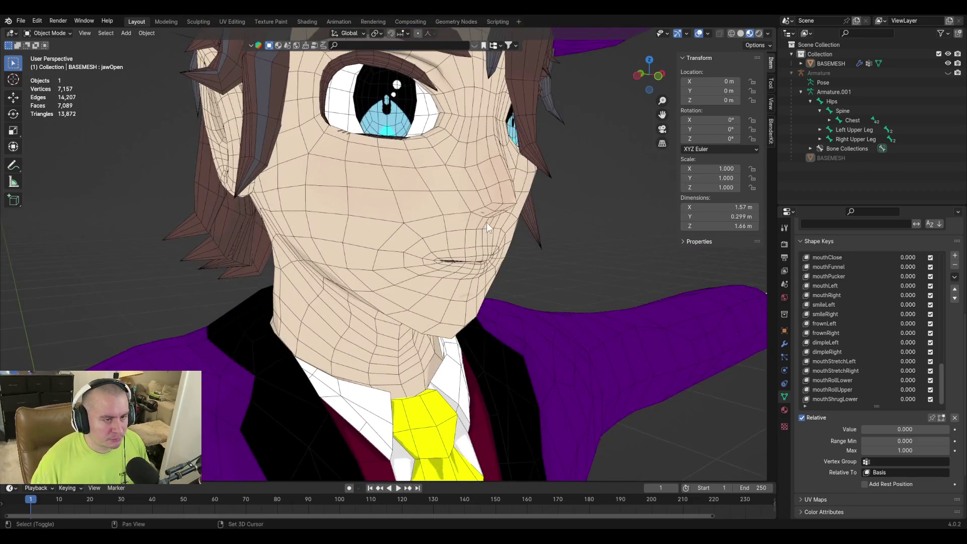
{"action": "scroll", "coordinate": [417, 244], "scroll_direction": "up", "scroll_amount": 3}
Save purpledaddy4finalv2-3.blend and show the File > Open Recent list
{"action": "middle_click_drag", "start_coordinate": [418, 244], "coordinate": [279, 256]}
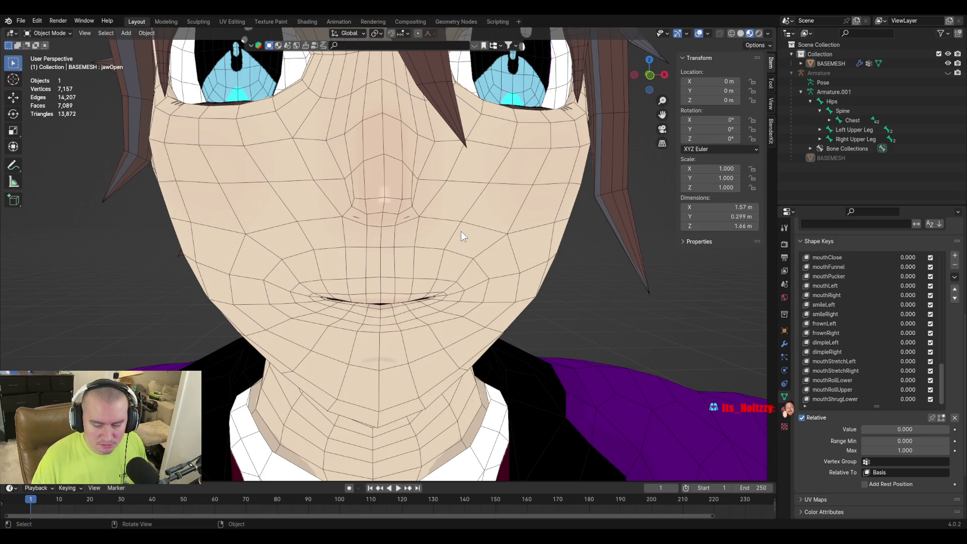
{"action": "left_click", "coordinate": [21, 20]}
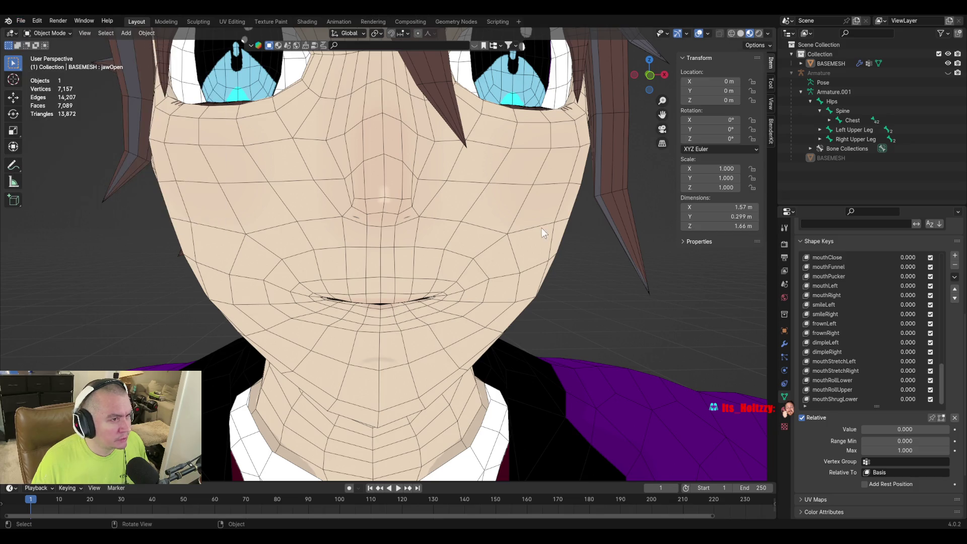
{"action": "left_click", "coordinate": [542, 227]}
{"action": "left_click", "coordinate": [607, 307]}
{"action": "key", "text": "ctrl+s"}
{"action": "left_click", "coordinate": [22, 20]}
{"action": "mouse_move", "coordinate": [44, 51]}
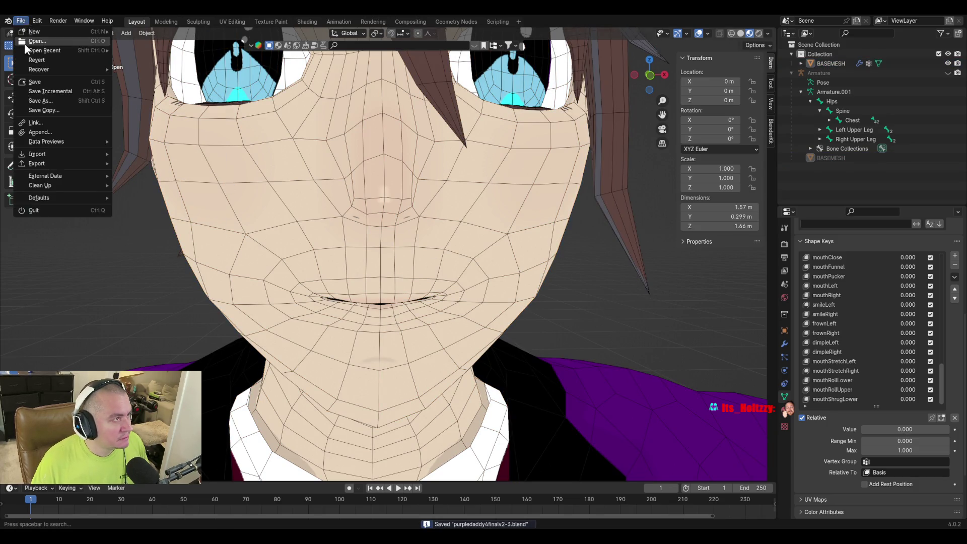
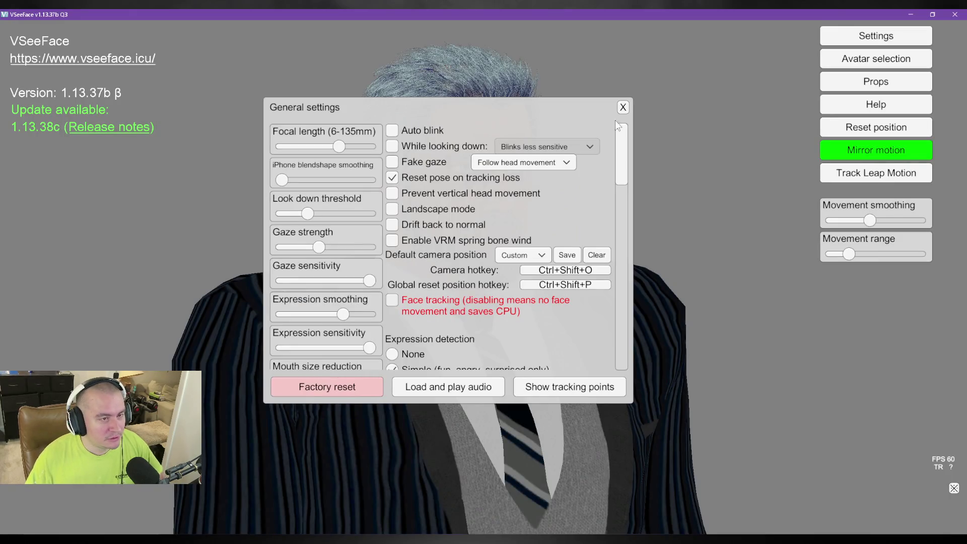
Reopen VSeeFace's General settings from the Settings menu to reach the device settings
{"action": "left_click", "coordinate": [622, 106]}
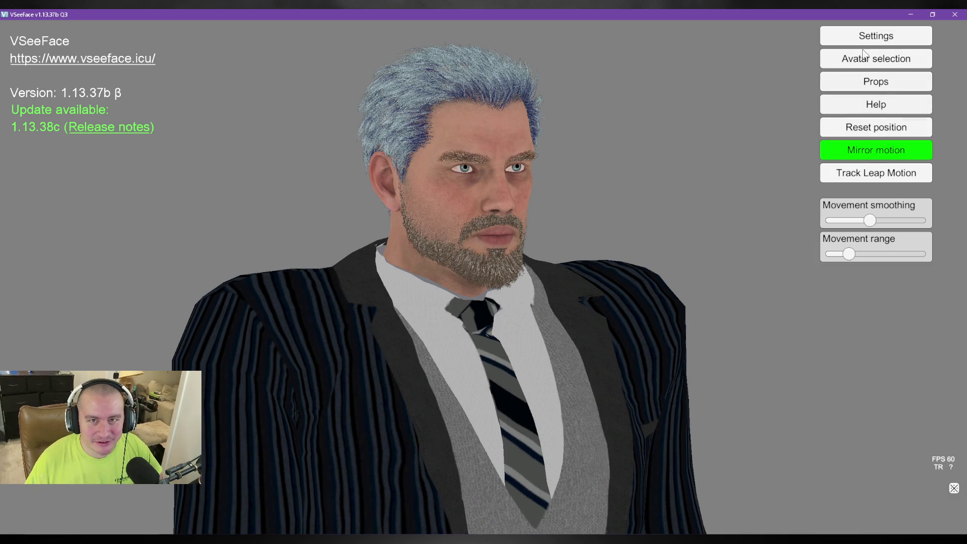
{"action": "left_click", "coordinate": [881, 36]}
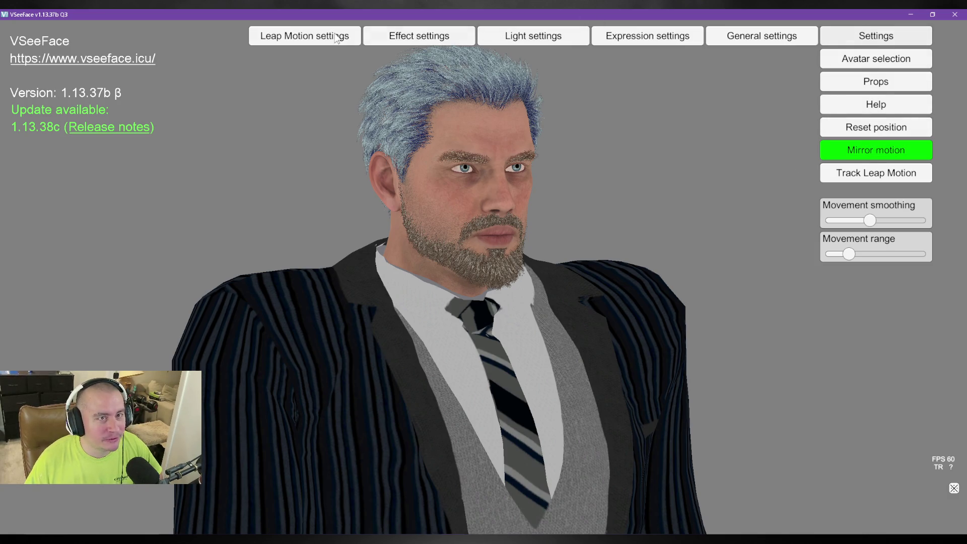
{"action": "left_click", "coordinate": [777, 37]}
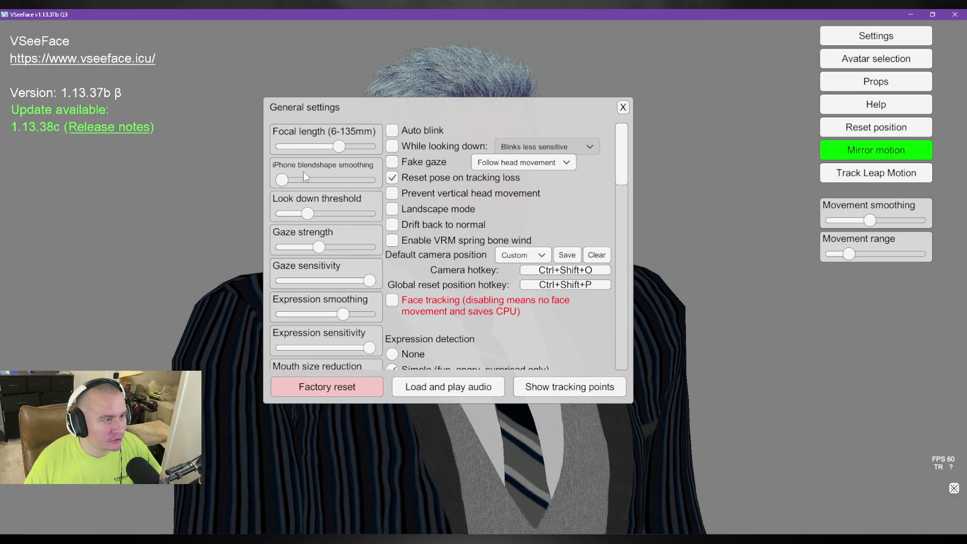
{"action": "scroll", "coordinate": [504, 318], "scroll_direction": "down", "scroll_amount": 3}
{"action": "scroll", "coordinate": [560, 301], "scroll_direction": "down", "scroll_amount": 5}
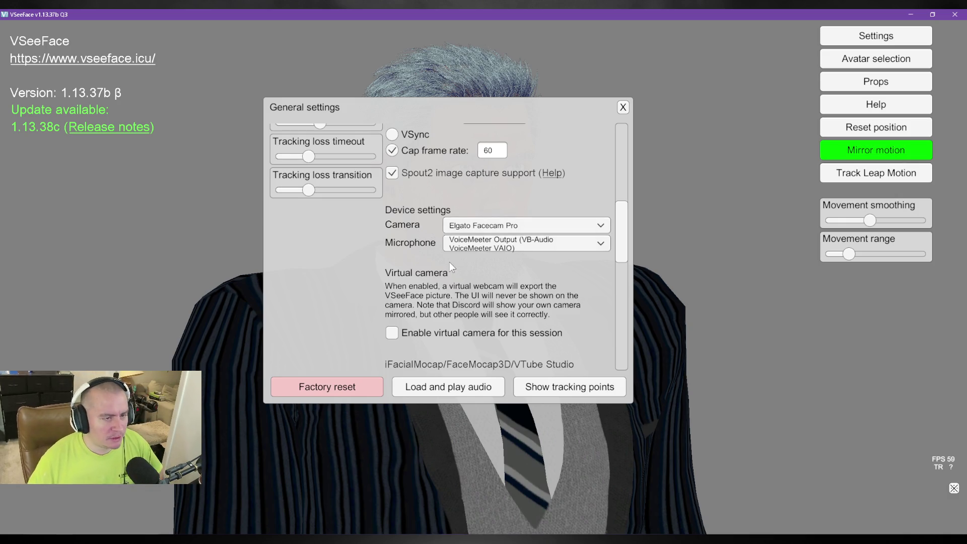
{"action": "scroll", "coordinate": [447, 277], "scroll_direction": "up", "scroll_amount": 5}
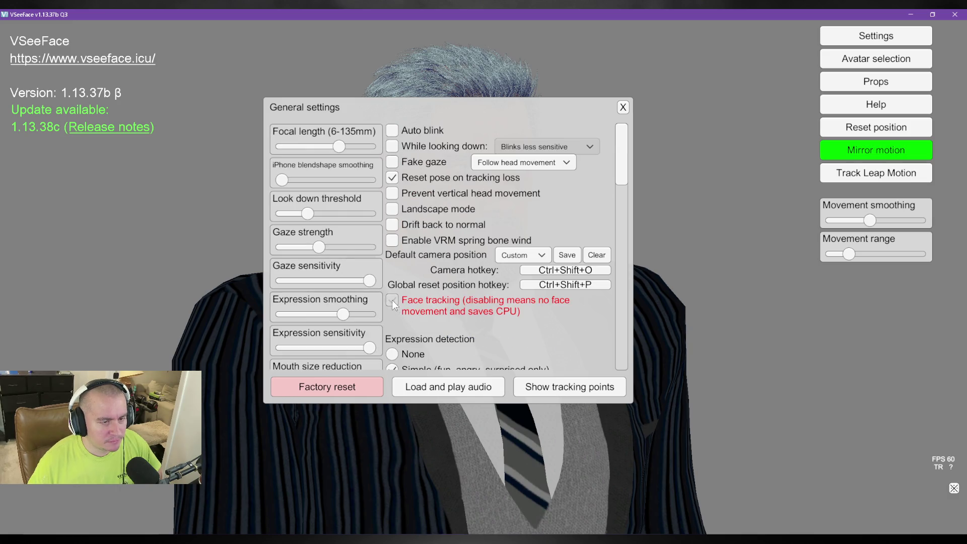
{"action": "scroll", "coordinate": [530, 320], "scroll_direction": "down", "scroll_amount": 10}
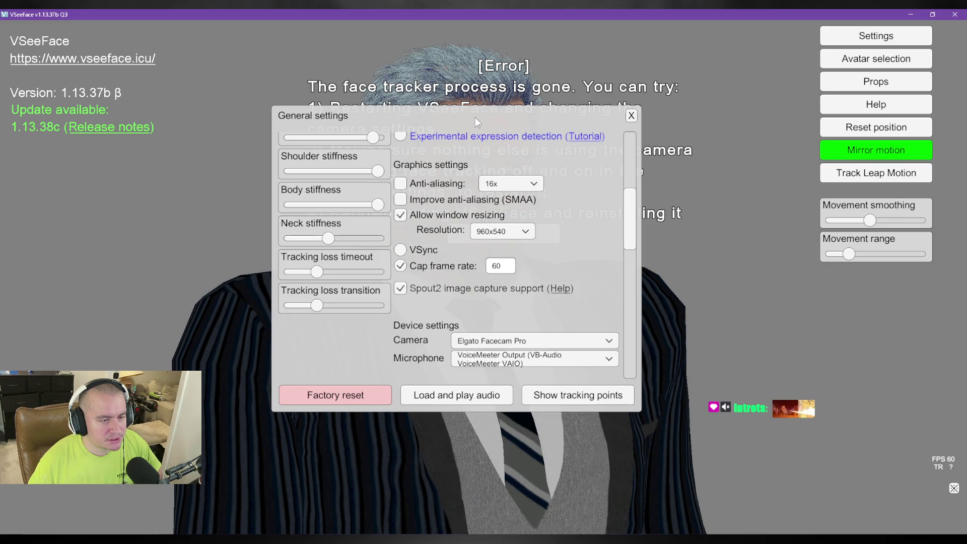
Set the tracking camera to Elgato Virtual Camera, then close VSeeFace
{"action": "left_click", "coordinate": [541, 342]}
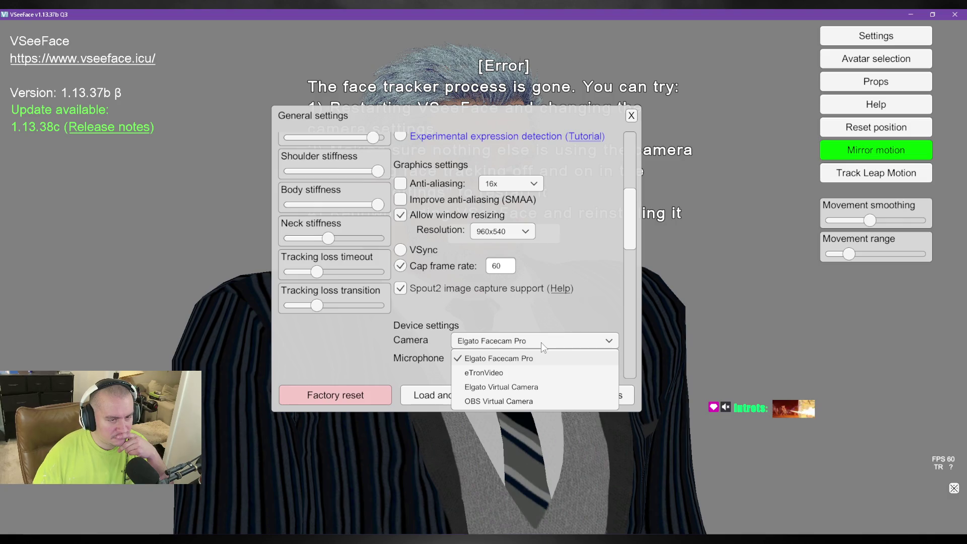
{"action": "left_click", "coordinate": [542, 388]}
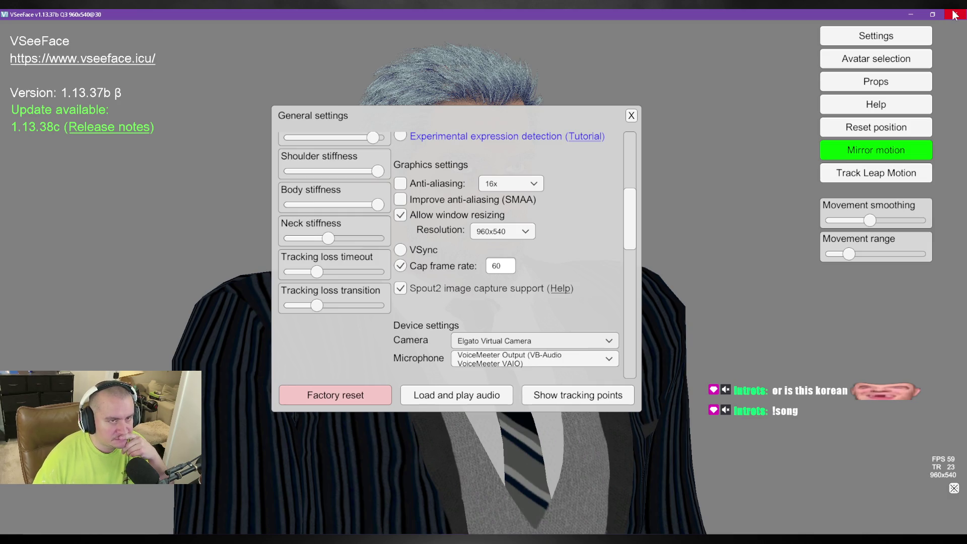
{"action": "left_click", "coordinate": [954, 15]}
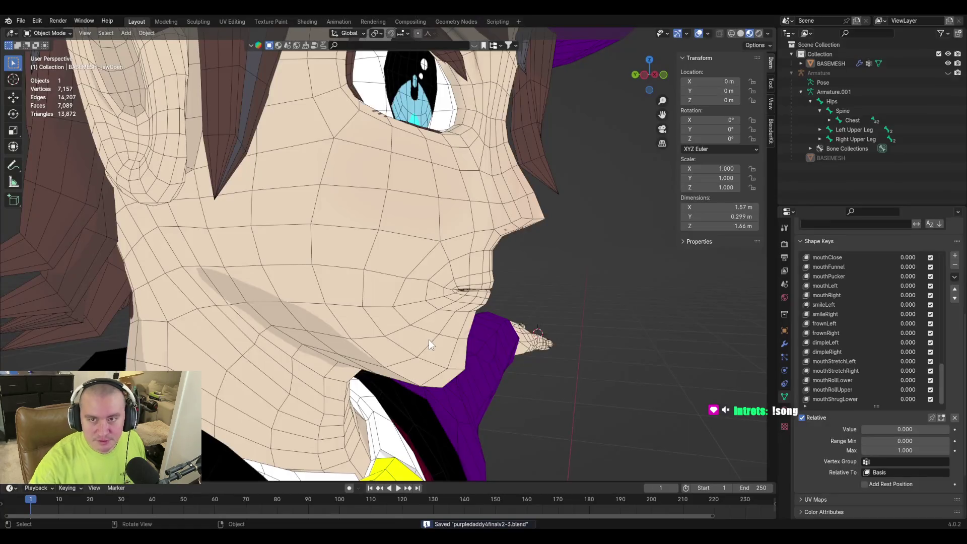
Check the jawOpen shape on the head by toggling between mesh editing and the full character
{"action": "mouse_move", "coordinate": [430, 344]}
{"action": "middle_mouse_down"}
{"action": "mouse_move", "coordinate": [467, 278]}
{"action": "mouse_move", "coordinate": [482, 310]}
{"action": "middle_mouse_up"}
{"action": "scroll", "coordinate": [482, 310], "scroll_direction": "up", "scroll_amount": 4}
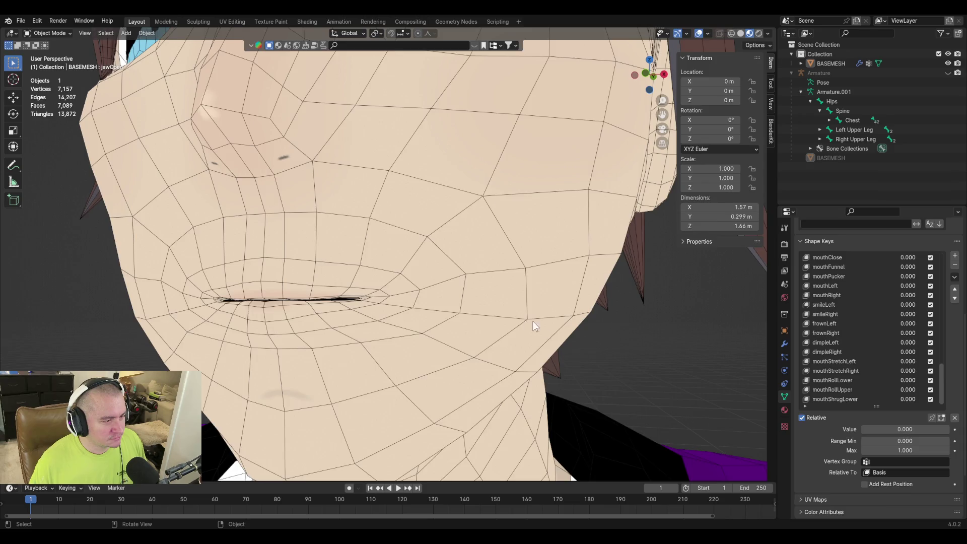
{"action": "key", "text": "Tab"}
{"action": "key", "text": "Tab"}
{"action": "key", "text": "Tab"}
{"action": "scroll", "coordinate": [563, 356], "scroll_direction": "down", "scroll_amount": 3}
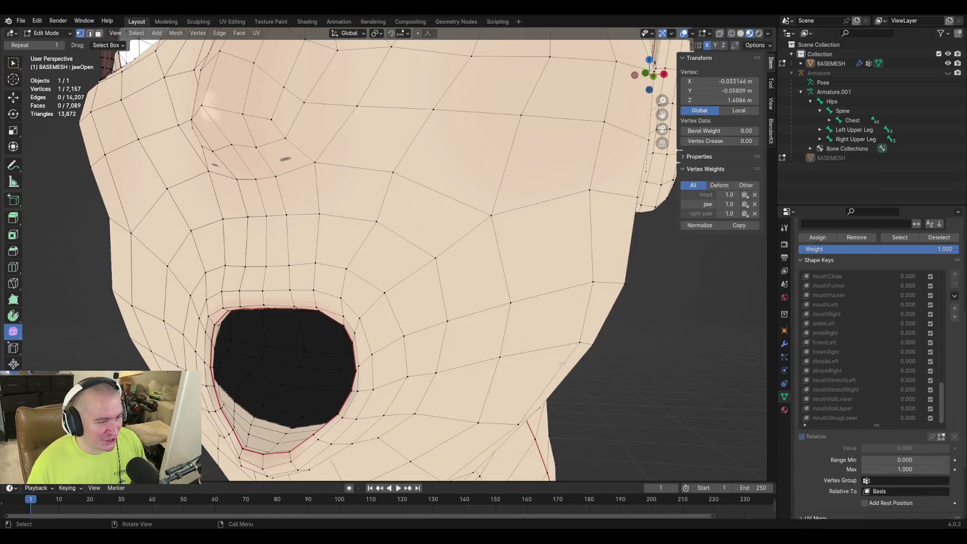
{"action": "key", "text": "Tab"}
{"action": "scroll", "coordinate": [562, 354], "scroll_direction": "down", "scroll_amount": 3}
{"action": "key", "text": "Tab"}
{"action": "key", "text": "Tab"}
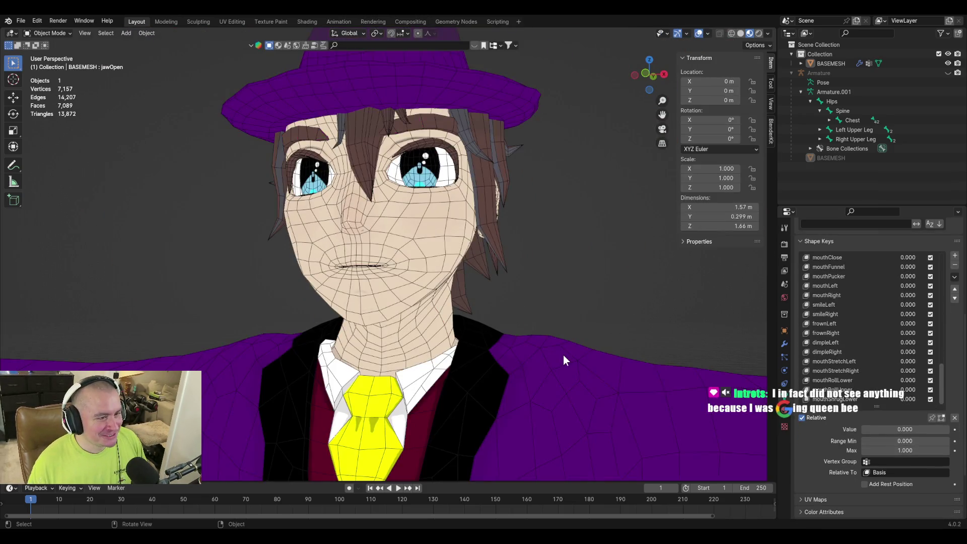
{"action": "key", "text": "Tab"}
{"action": "key", "text": "Tab"}
{"action": "key", "text": "Tab"}
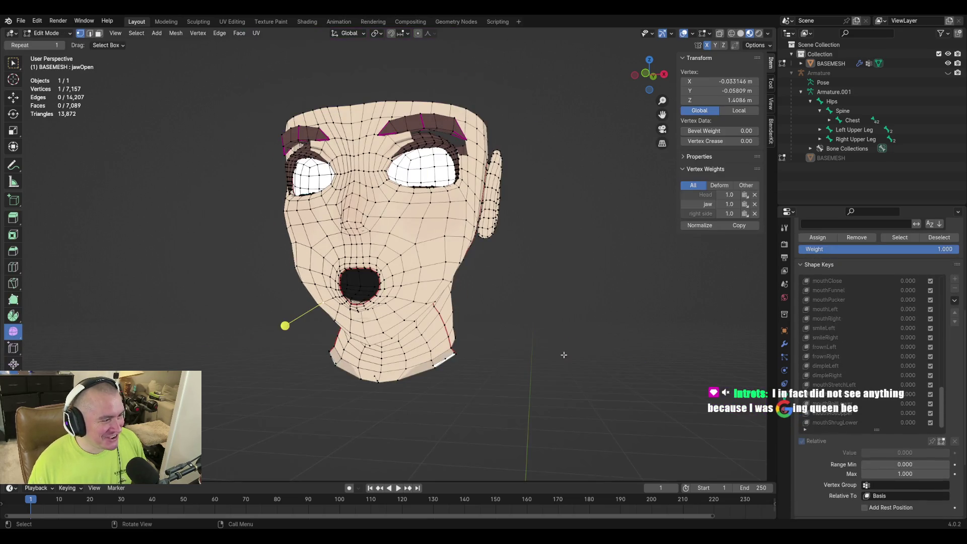
{"action": "key", "text": "Tab"}
{"action": "key", "text": "Tab"}
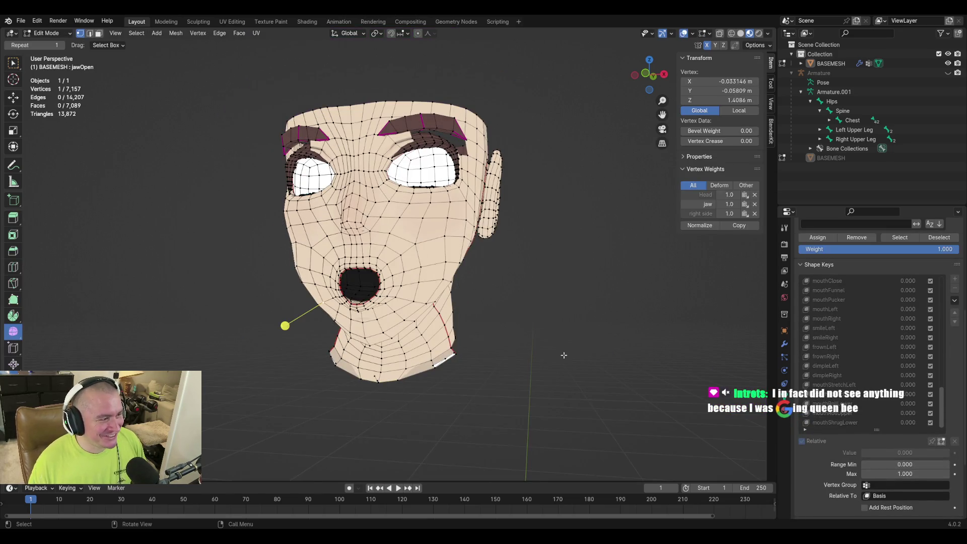
{"action": "key", "text": "Tab"}
{"action": "key", "text": "Tab"}
{"action": "key", "text": "Tab"}
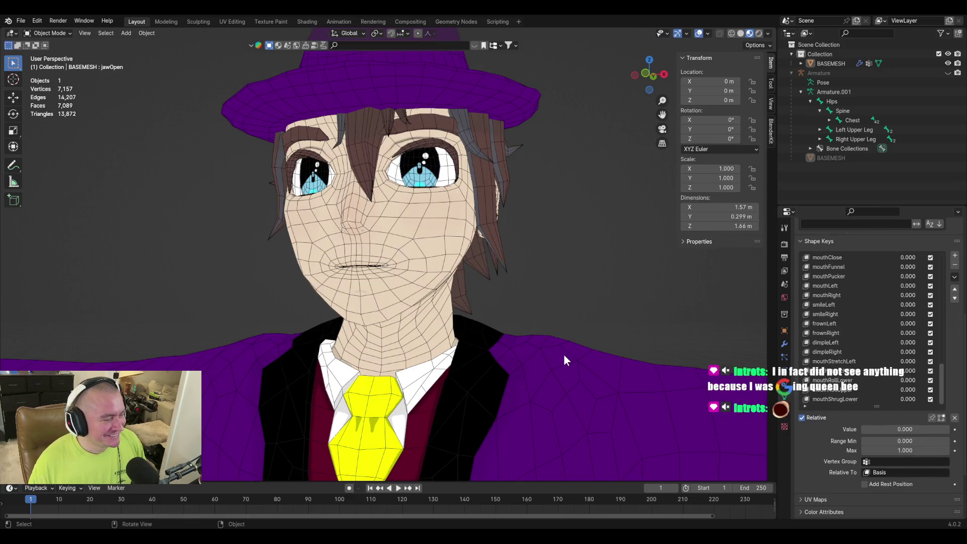
{"action": "key", "text": "Tab"}
{"action": "key", "text": "Tab"}
Make mouthShrugLower the active shape key and switch to the mouthShrugUpper ARKit reference page
{"action": "mouse_move", "coordinate": [564, 355]}
{"action": "middle_mouse_down"}
{"action": "mouse_move", "coordinate": [574, 319]}
{"action": "mouse_move", "coordinate": [550, 342]}
{"action": "middle_mouse_up"}
{"action": "scroll", "coordinate": [550, 341], "scroll_direction": "up", "scroll_amount": 4}
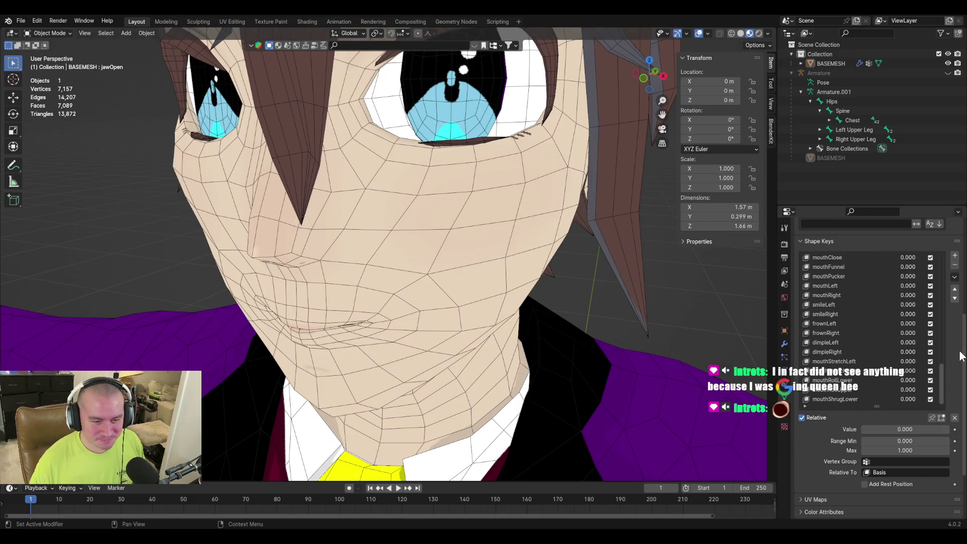
{"action": "left_click", "coordinate": [834, 399]}
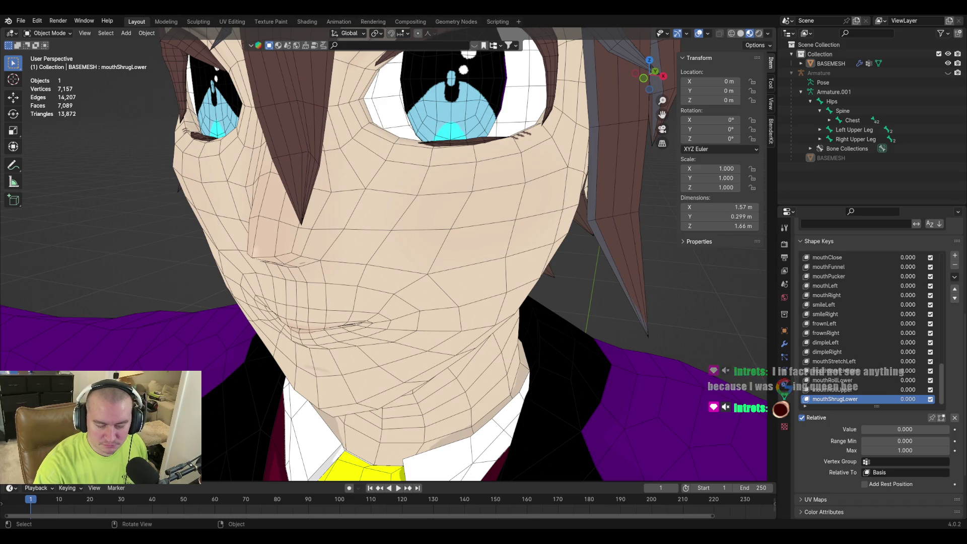
{"action": "key", "text": "alt+Tab"}
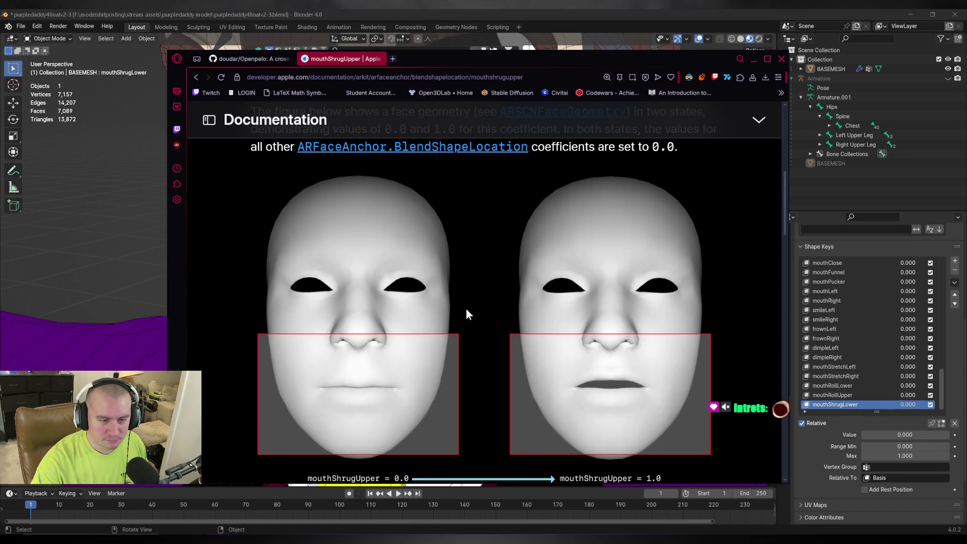
{"action": "scroll", "coordinate": [594, 399], "scroll_direction": "down", "scroll_amount": 1}
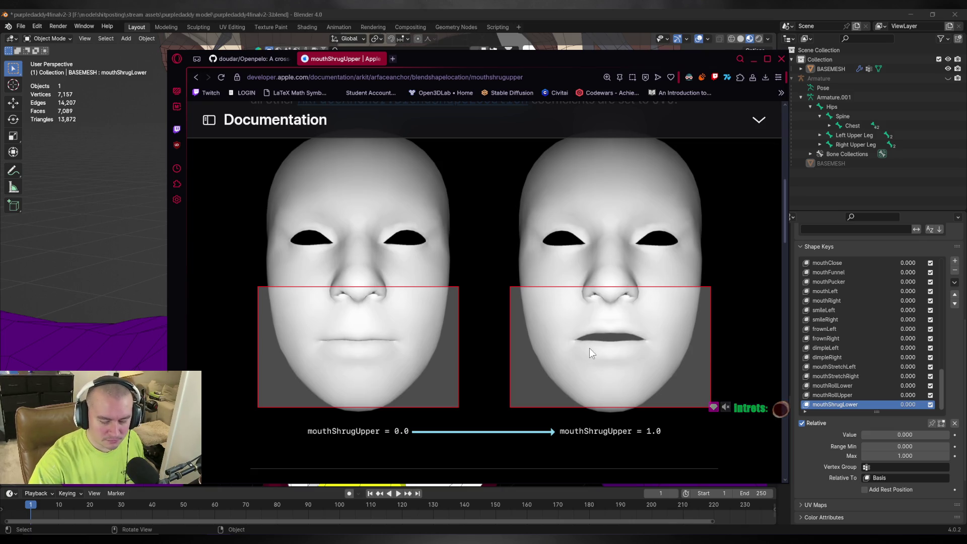
{"action": "key", "text": "alt+Tab"}
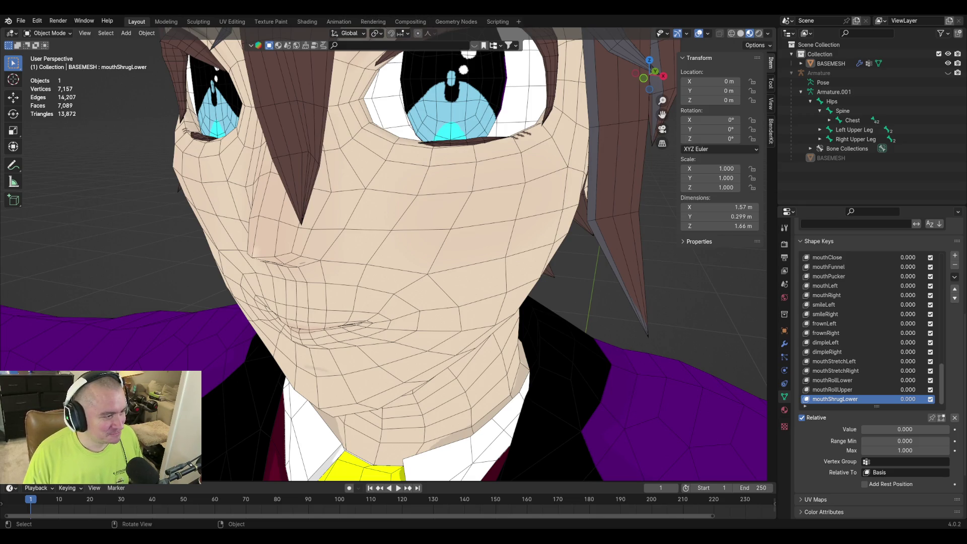
{"action": "mouse_move", "coordinate": [316, 268]}
{"action": "middle_mouse_down"}
{"action": "mouse_move", "coordinate": [435, 221]}
{"action": "mouse_move", "coordinate": [293, 260]}
{"action": "middle_mouse_up"}
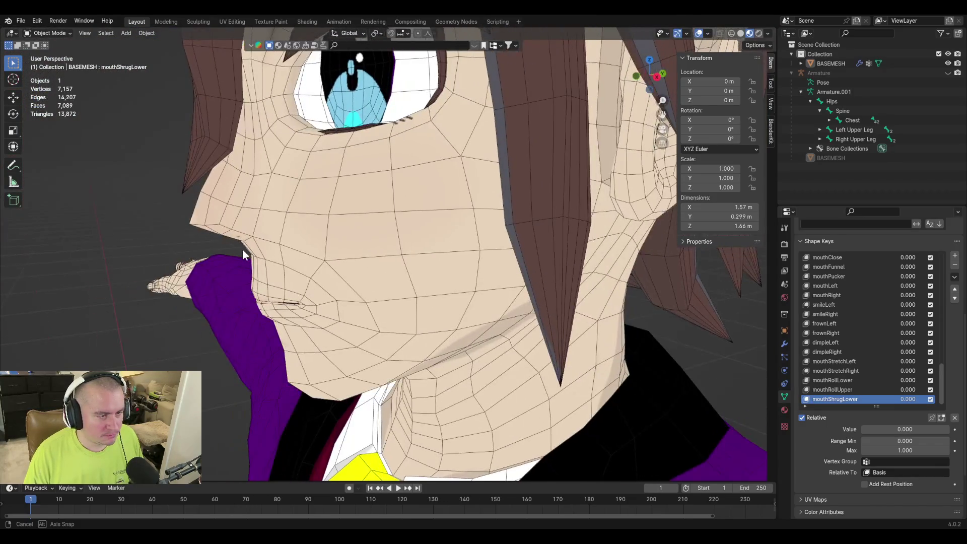
Review the head with hair and clothing by toggling in and out of mesh editing
{"action": "middle_click_drag", "start_coordinate": [411, 287], "coordinate": [410, 306]}
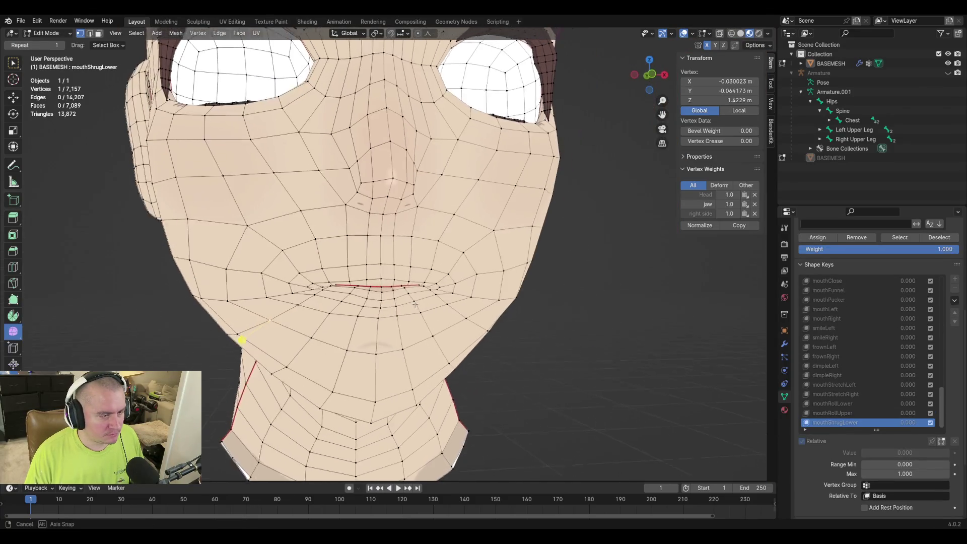
{"action": "key", "text": "Tab"}
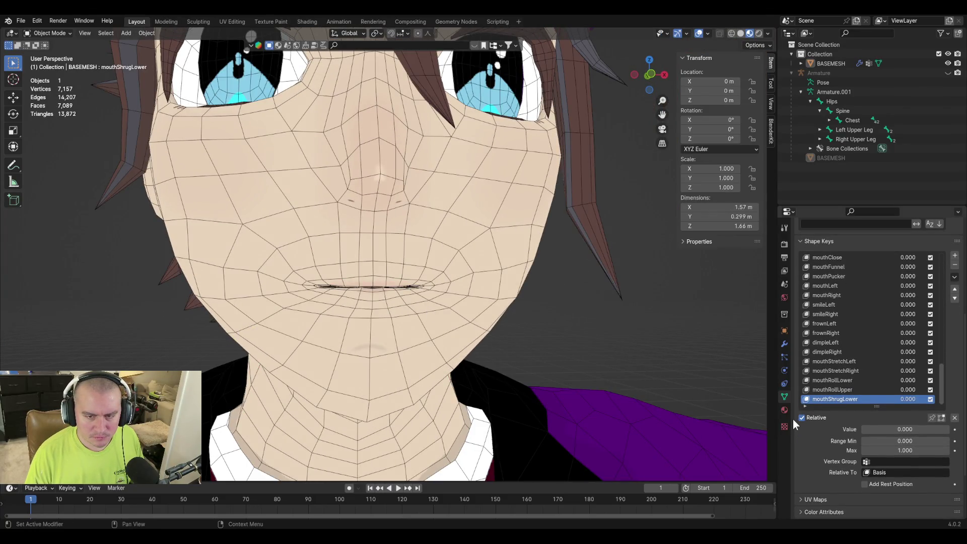
{"action": "key", "text": "Tab"}
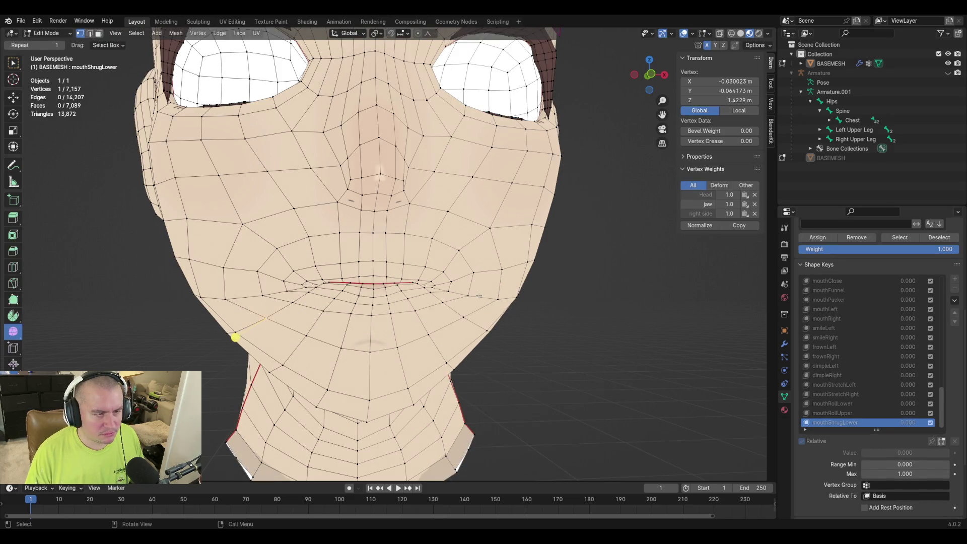
{"action": "key", "text": "Tab"}
{"action": "key", "text": "Tab"}
{"action": "key", "text": "Tab"}
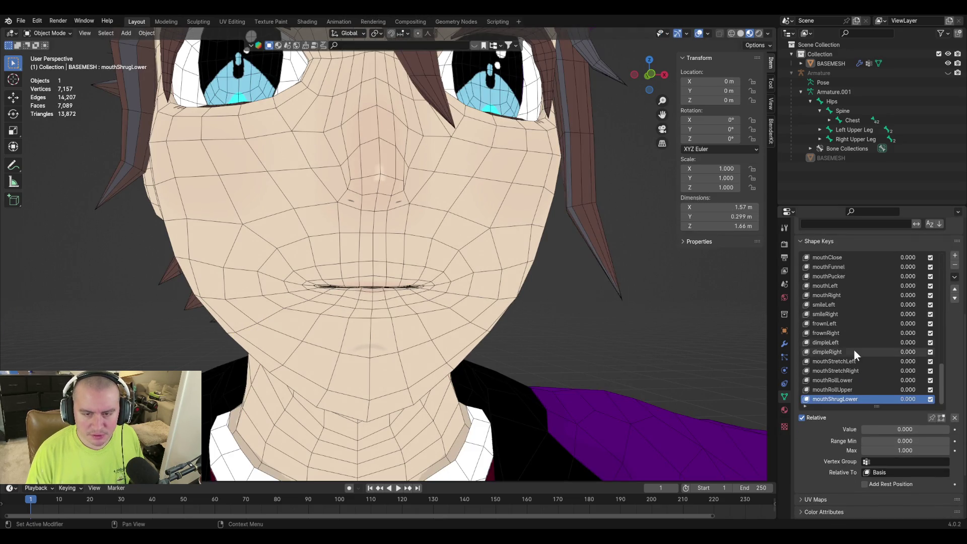
Add a new shape key named mouthShrugUpper and start editing the head's vertices
{"action": "left_click", "coordinate": [954, 257]}
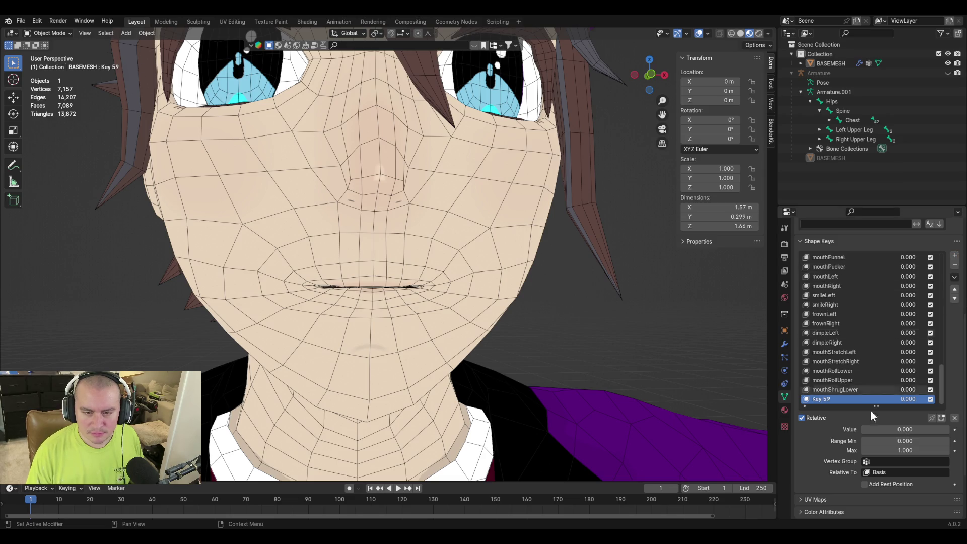
{"action": "double_click", "coordinate": [823, 400]}
{"action": "type", "text": "mouth"}
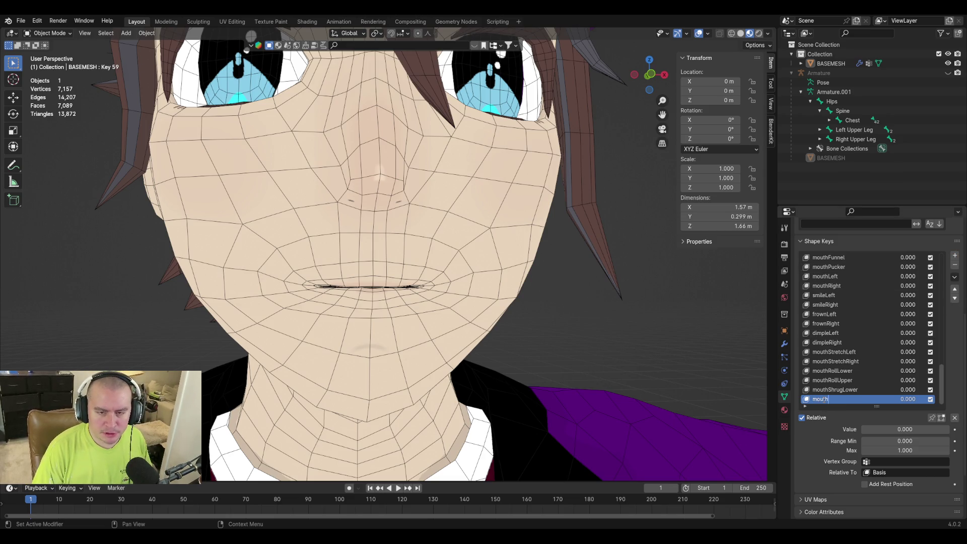
{"action": "type", "text": "ShrugU"}
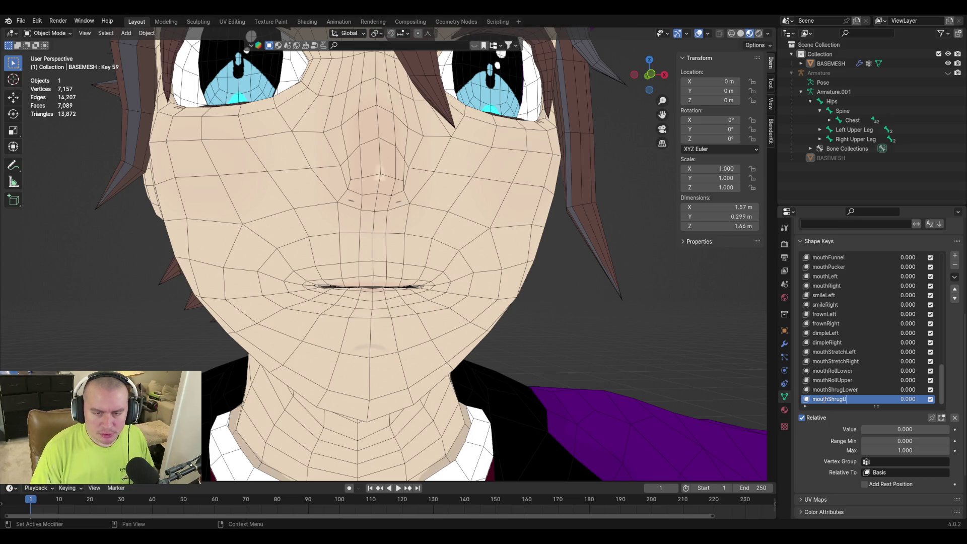
{"action": "type", "text": "pper"}
{"action": "key", "text": "Return"}
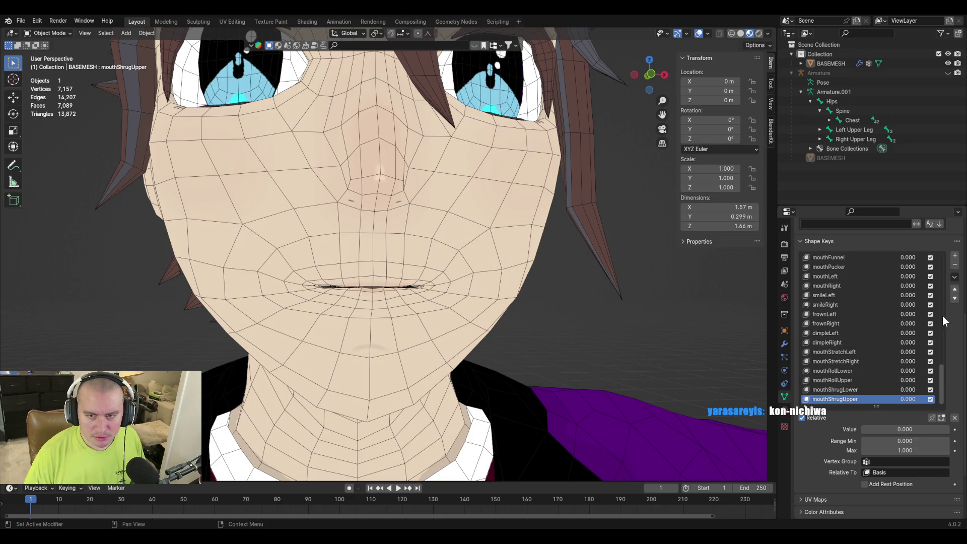
{"action": "mouse_move", "coordinate": [957, 294]}
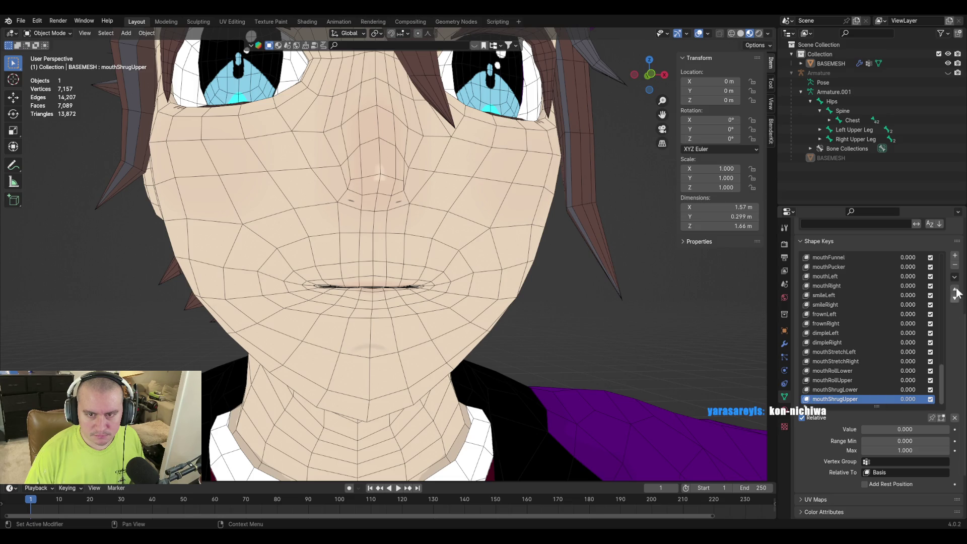
{"action": "key", "text": "Tab"}
{"action": "scroll", "coordinate": [225, 341], "scroll_direction": "up", "scroll_amount": 2}
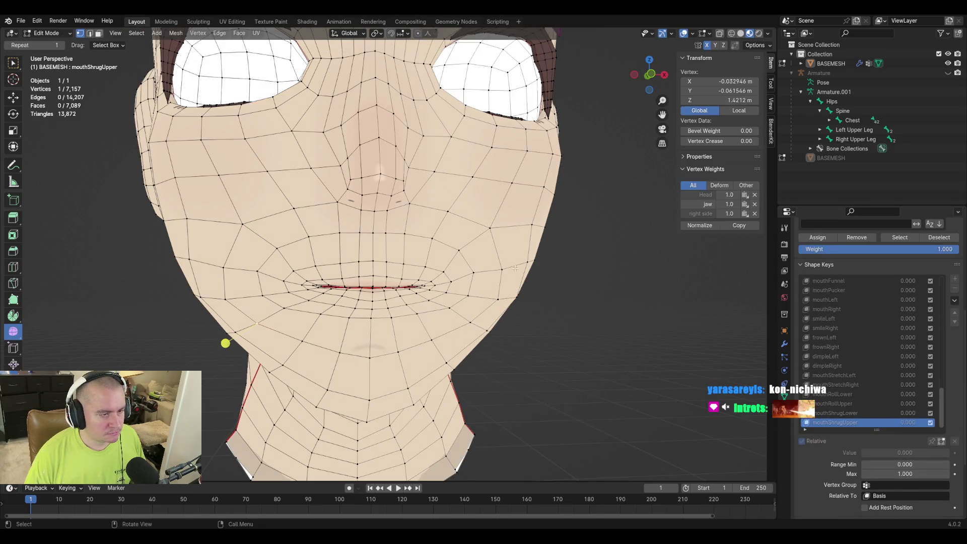
{"action": "scroll", "coordinate": [190, 363], "scroll_direction": "up", "scroll_amount": 2}
{"action": "scroll", "coordinate": [190, 363], "scroll_direction": "up", "scroll_amount": 2}
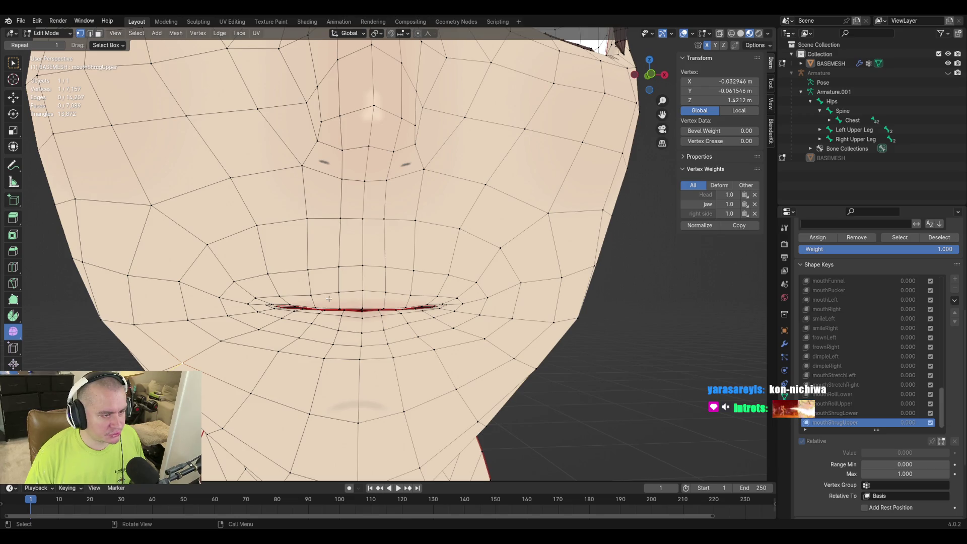
Circle-select the upper-lip vertices and raise them vertically from a front view
{"action": "left_click", "coordinate": [304, 299]}
{"action": "key", "text": "c"}
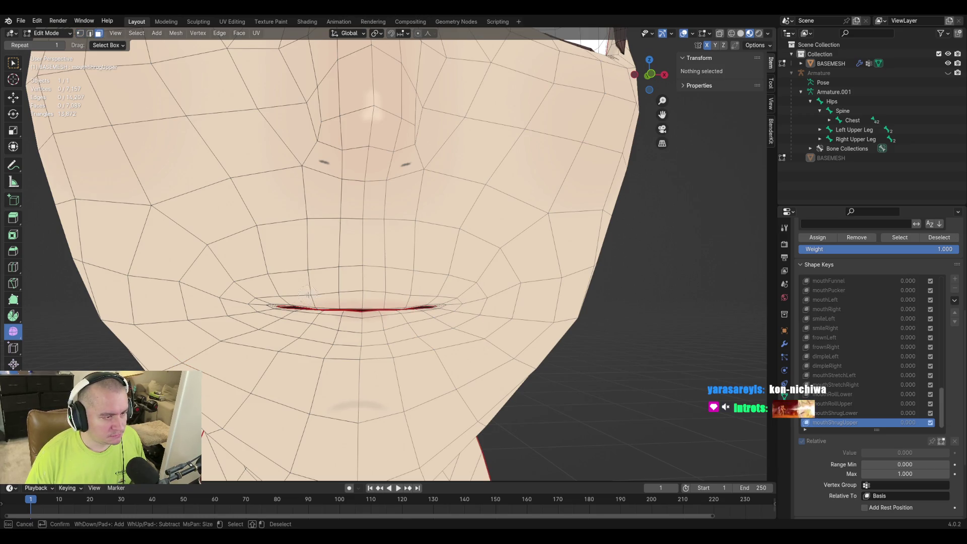
{"action": "left_click_drag", "start_coordinate": [280, 304], "coordinate": [364, 300]}
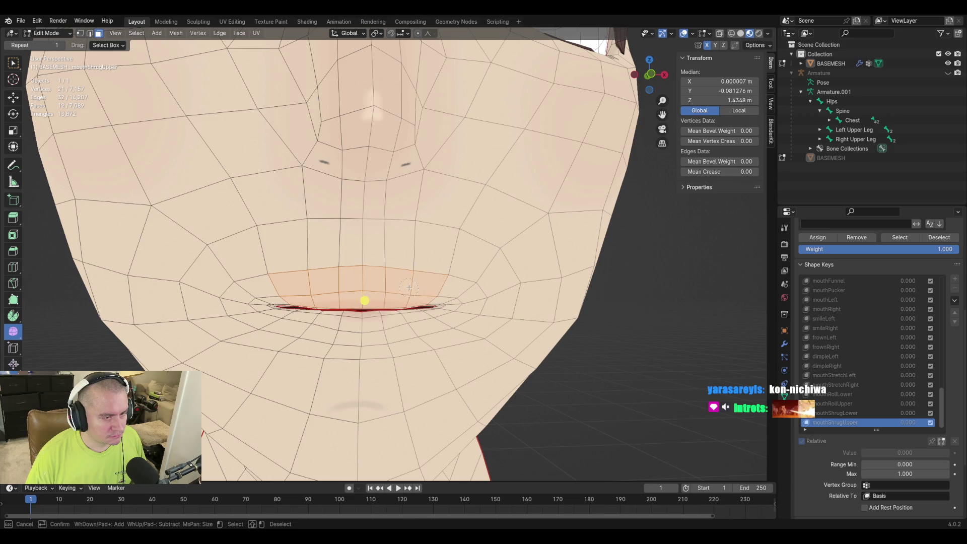
{"action": "key", "text": "Escape"}
{"action": "mouse_move", "coordinate": [365, 300]}
{"action": "middle_mouse_down"}
{"action": "mouse_move", "coordinate": [533, 320]}
{"action": "mouse_move", "coordinate": [416, 347]}
{"action": "middle_mouse_up"}
{"action": "key", "text": "KP_1"}
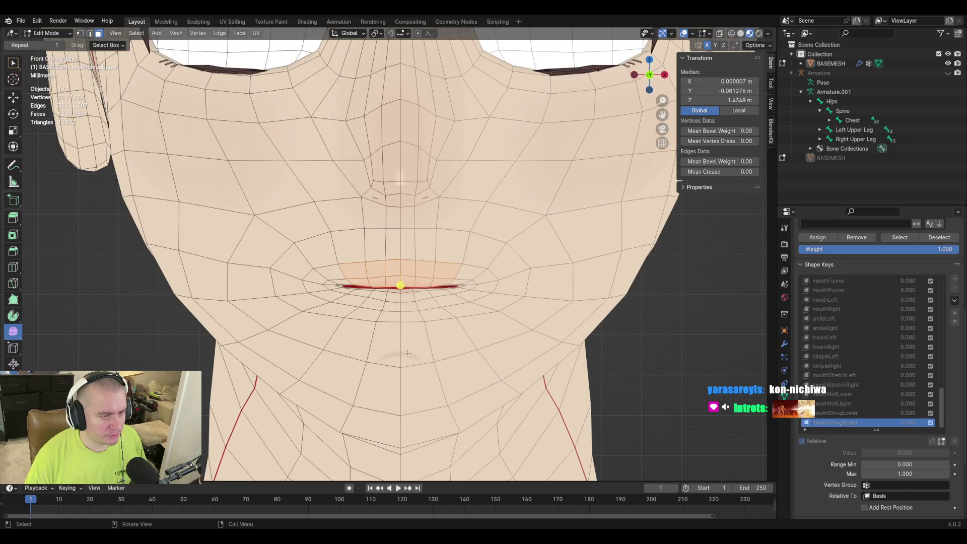
{"action": "key", "text": "g"}
{"action": "key", "text": "z"}
With proportional editing, pull a right lip-edge vertex toward the centre, then undo a nudge
{"action": "key", "text": "o"}
{"action": "left_click", "coordinate": [426, 335]}
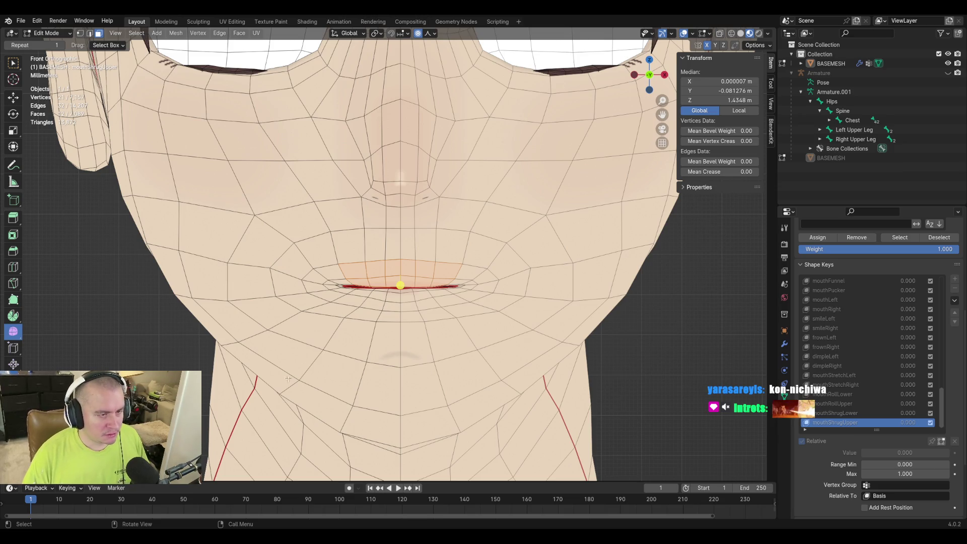
{"action": "left_click", "coordinate": [354, 284], "text": "shift"}
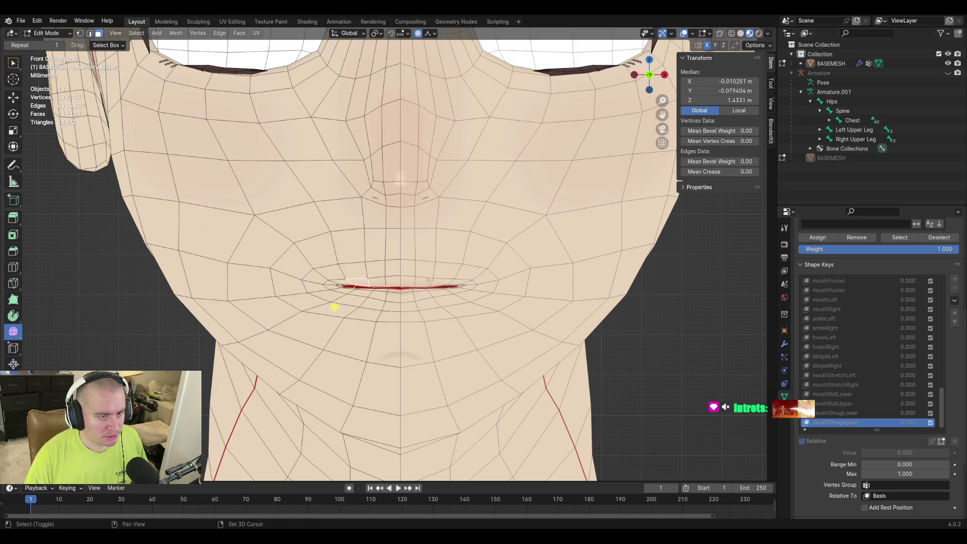
{"action": "left_click", "coordinate": [387, 294], "text": "shift"}
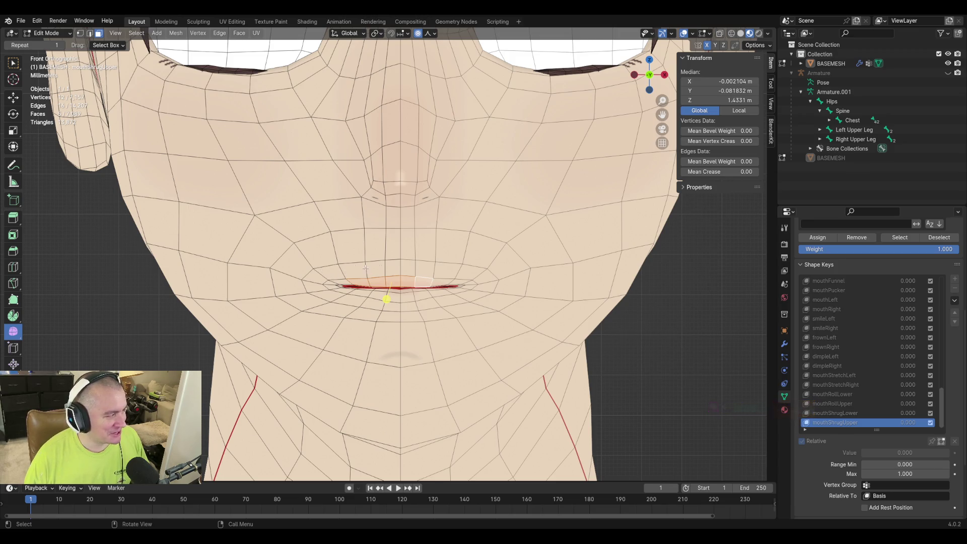
{"action": "scroll", "coordinate": [339, 263], "scroll_direction": "up", "scroll_amount": 2}
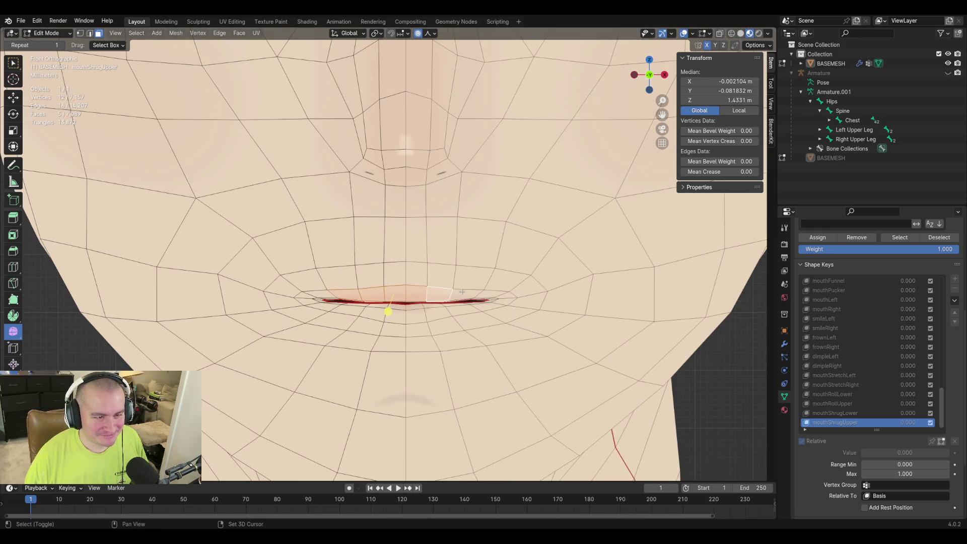
{"action": "key", "text": "g"}
{"action": "left_click", "coordinate": [522, 383]}
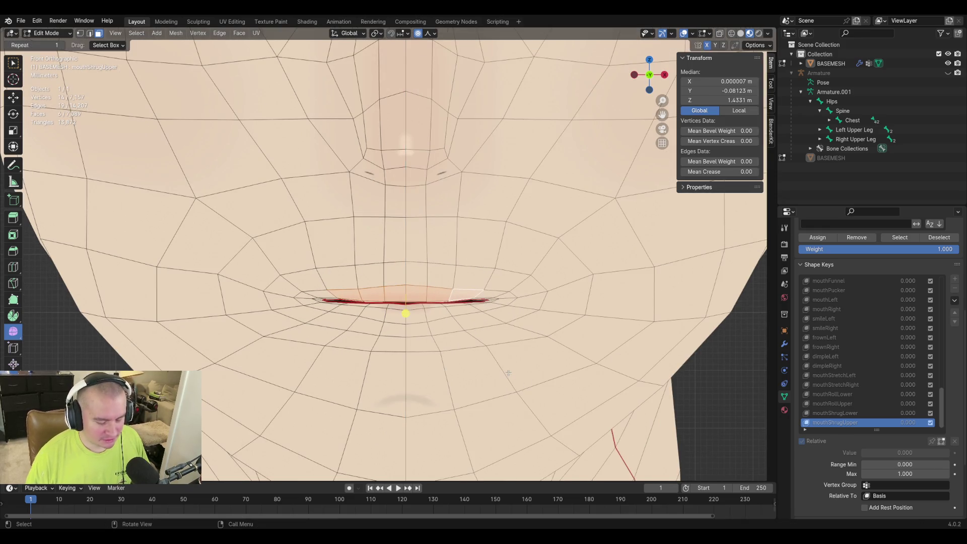
{"action": "key", "text": "o"}
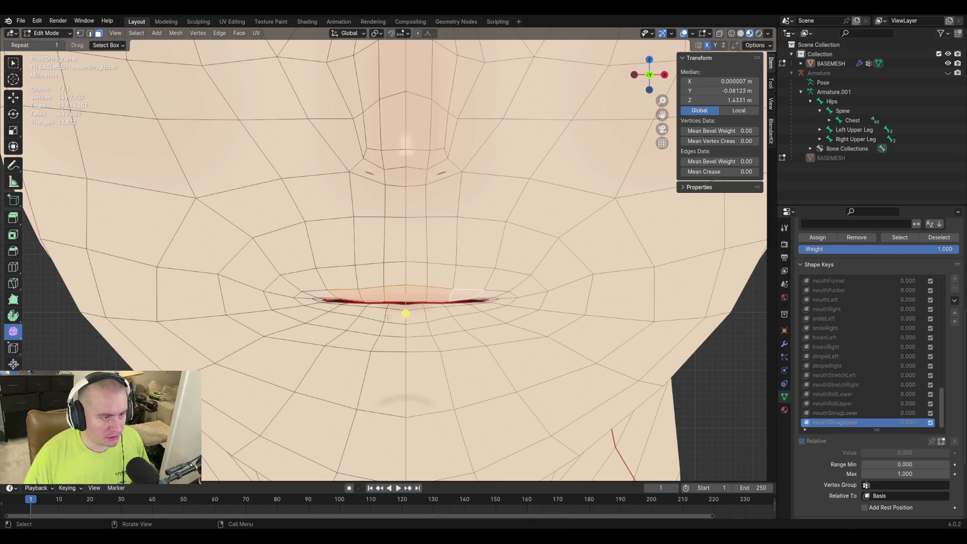
{"action": "key", "text": "g"}
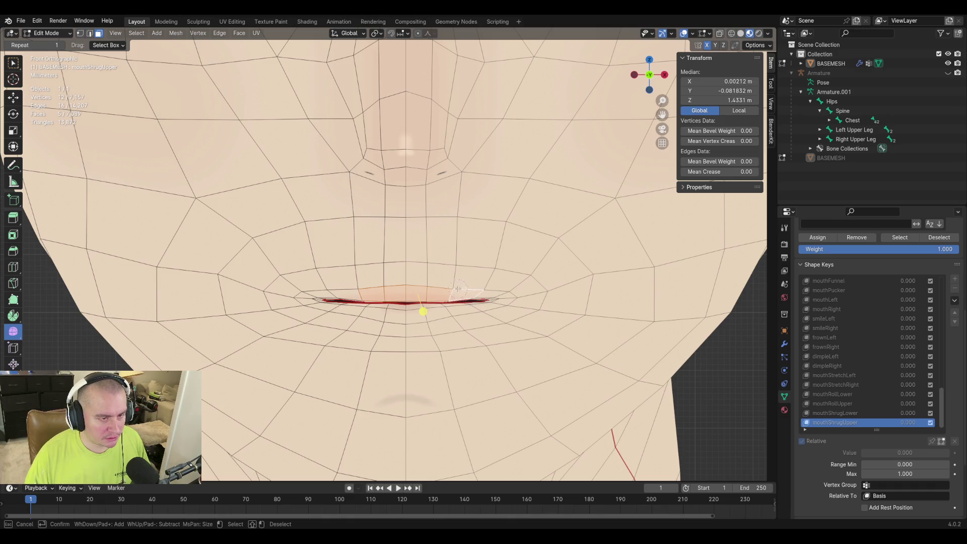
{"action": "key", "text": "Escape"}
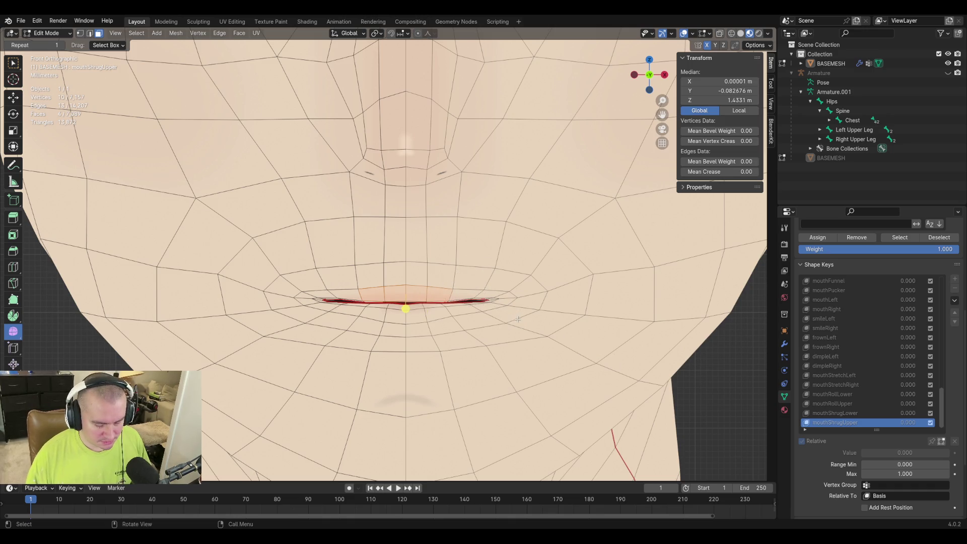
{"action": "key", "text": "ctrl+z"}
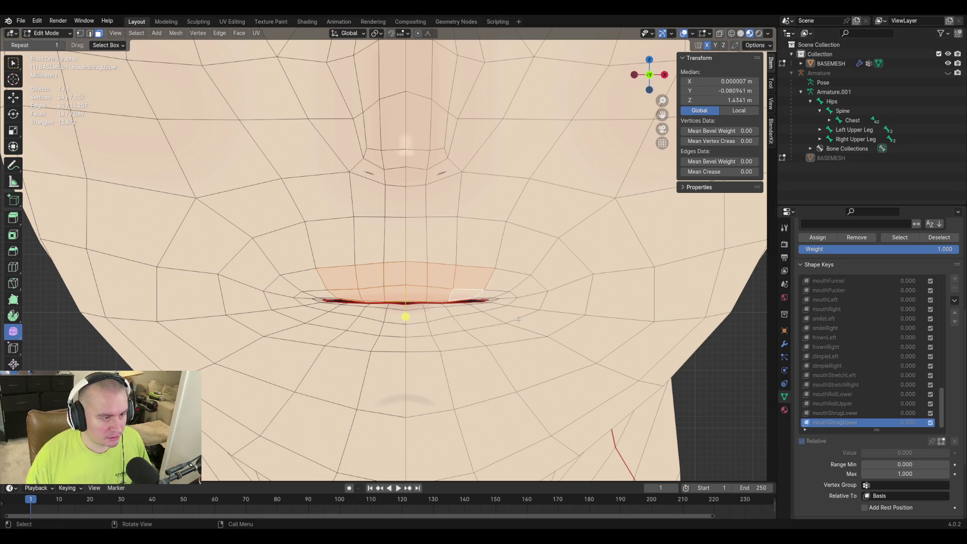
Reselect the lip vertices and raise the upper lip vertically to open the mouth
{"action": "key", "text": "g"}
{"action": "key", "text": "z"}
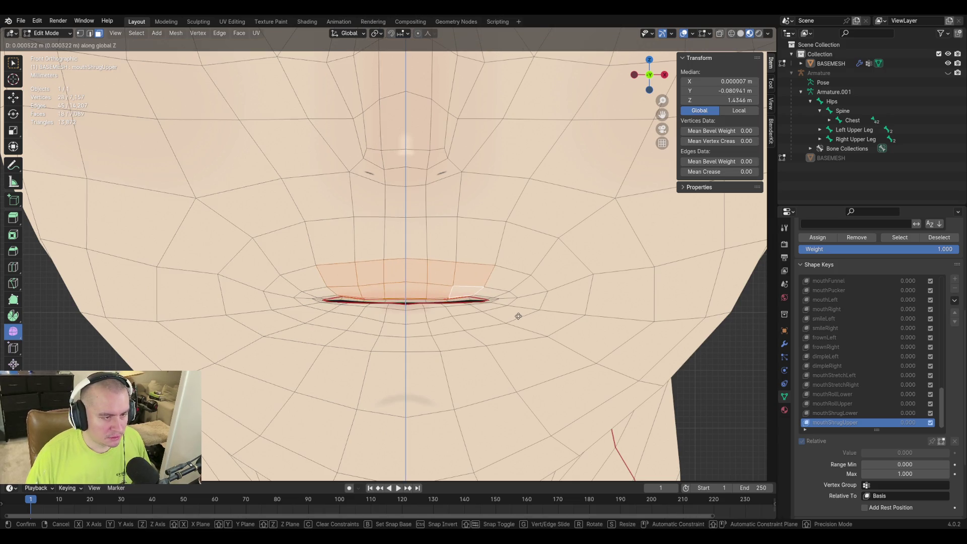
{"action": "left_click", "coordinate": [519, 315]}
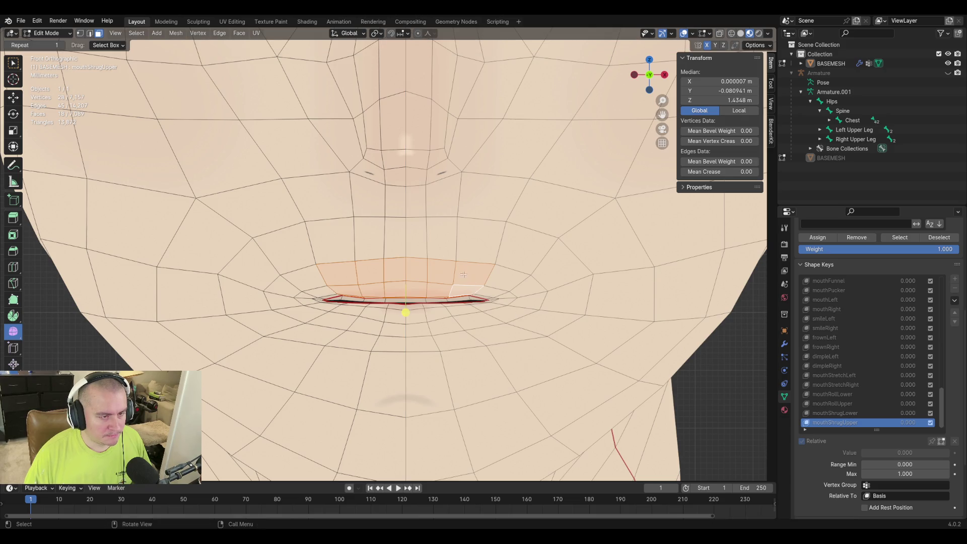
{"action": "key", "text": "ctrl+z"}
{"action": "key", "text": "c"}
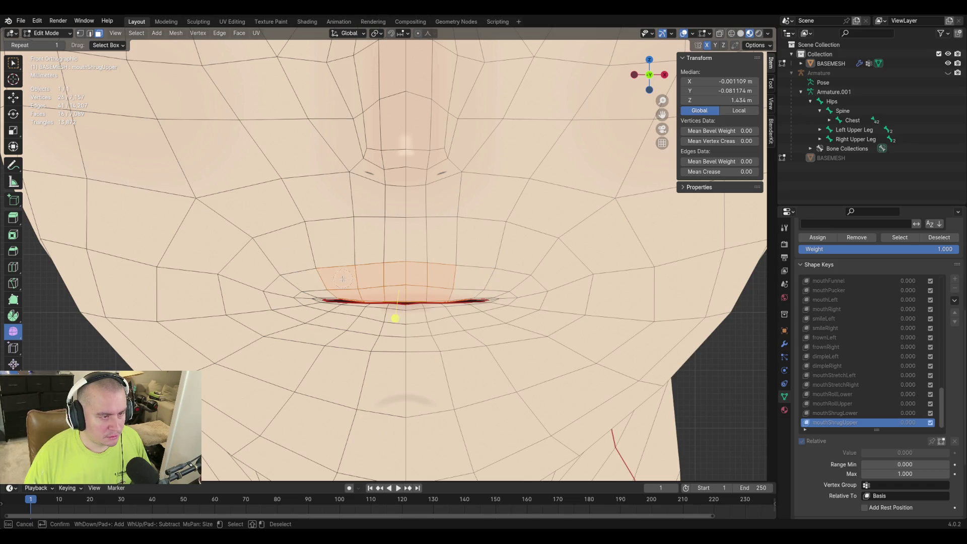
{"action": "key", "text": "Escape"}
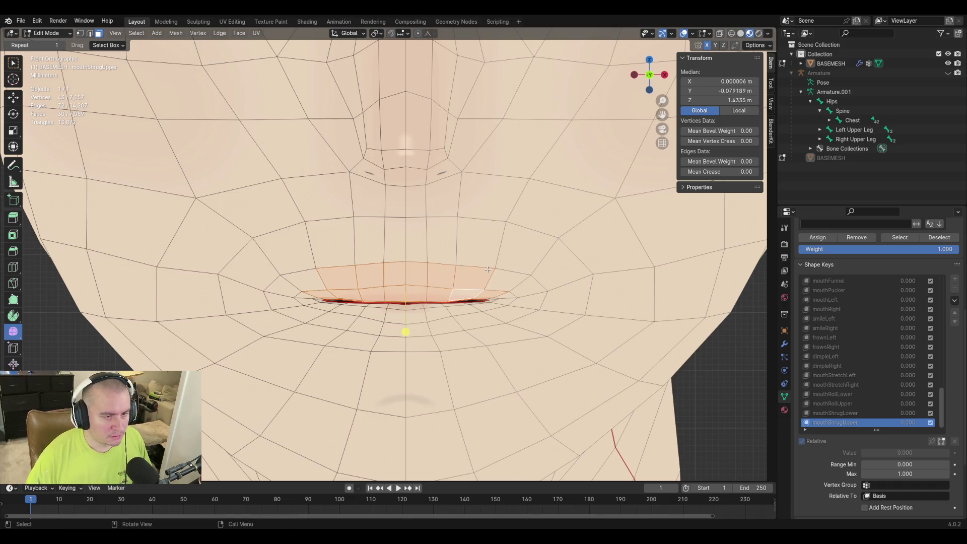
{"action": "key", "text": "g"}
{"action": "key", "text": "z"}
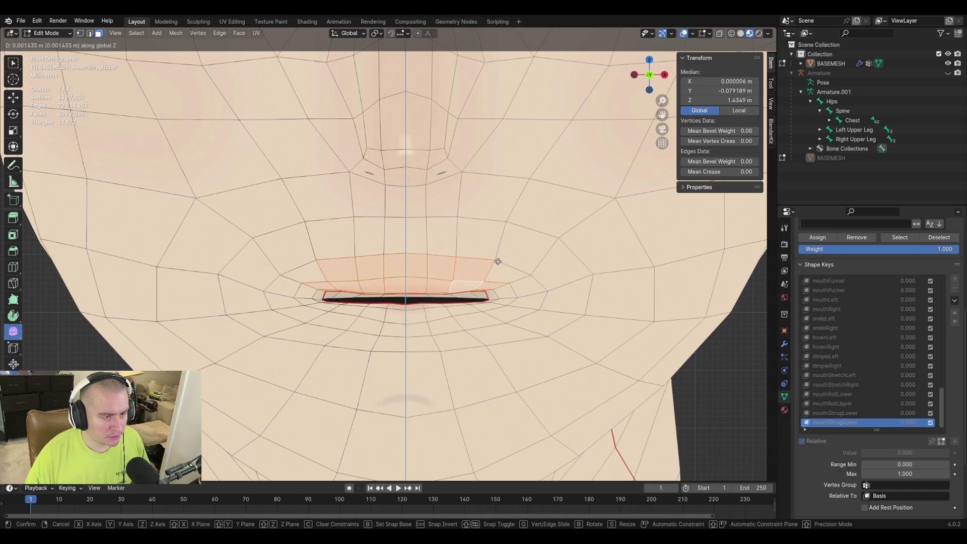
{"action": "left_click", "coordinate": [501, 252]}
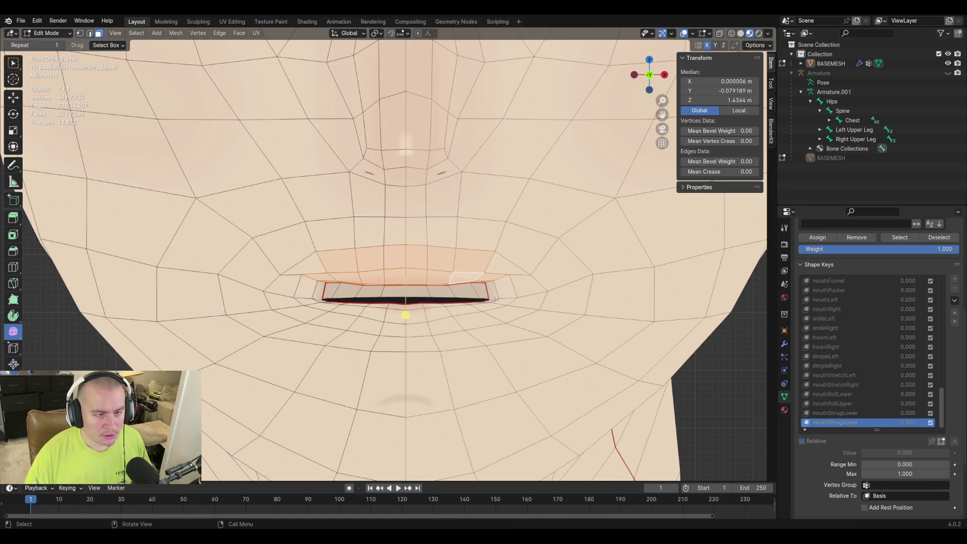
{"action": "scroll", "coordinate": [469, 265], "scroll_direction": "up", "scroll_amount": 3}
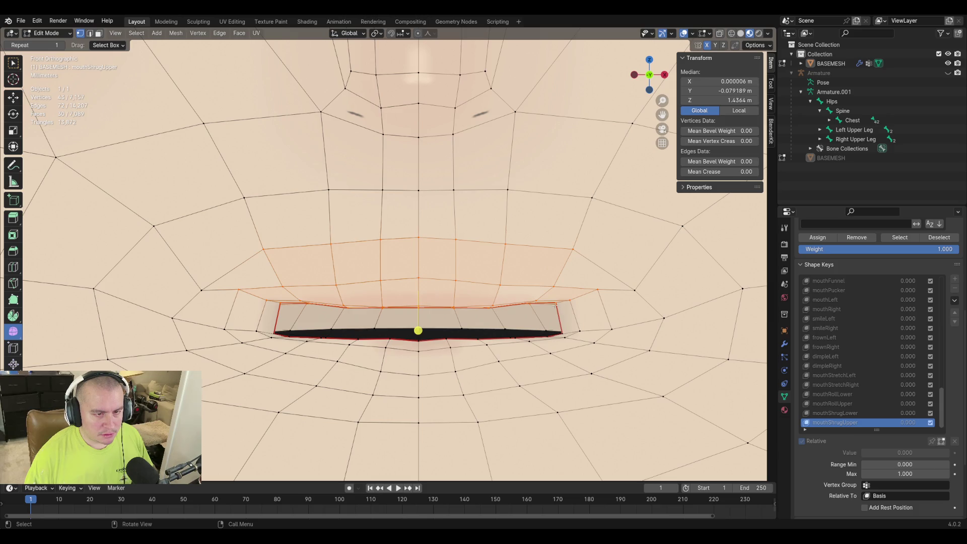
Reposition and lower a lip-corner vertex through several small moves
{"action": "left_click", "coordinate": [553, 306]}
{"action": "key", "text": "g"}
{"action": "left_click", "coordinate": [600, 312]}
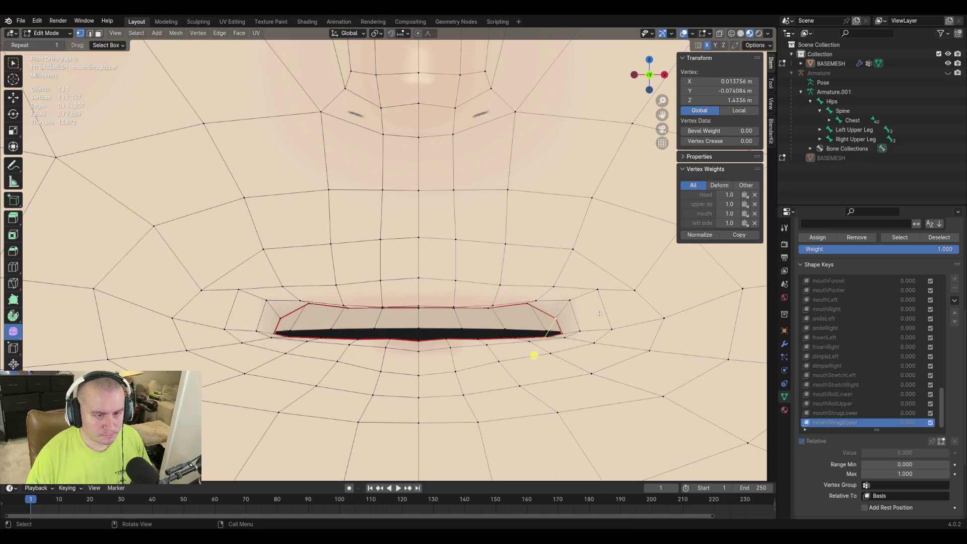
{"action": "key", "text": "g"}
{"action": "key", "text": "z"}
{"action": "left_click", "coordinate": [582, 341]}
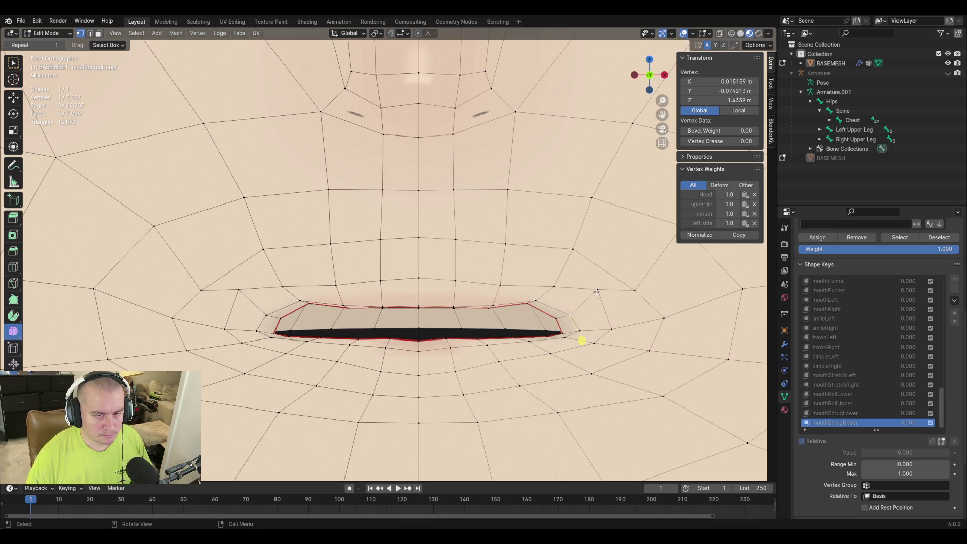
{"action": "key", "text": "g"}
{"action": "left_click", "coordinate": [611, 322]}
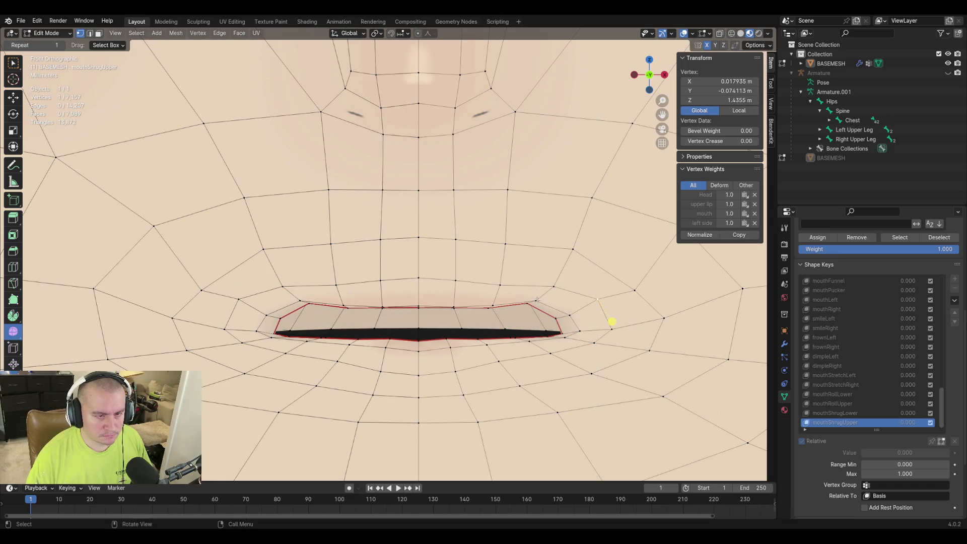
{"action": "key", "text": "g"}
{"action": "left_click", "coordinate": [552, 337]}
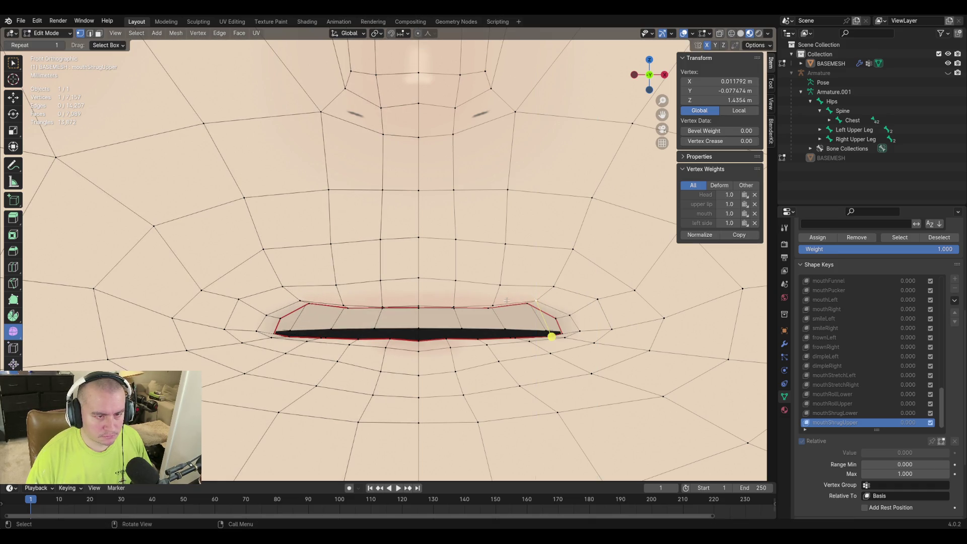
Inspect the mouth from several angles and select the edge loop above the upper lip
{"action": "left_click", "coordinate": [536, 302], "text": "shift"}
{"action": "mouse_move", "coordinate": [536, 302]}
{"action": "middle_mouse_down"}
{"action": "mouse_move", "coordinate": [548, 304]}
{"action": "mouse_move", "coordinate": [582, 363]}
{"action": "middle_mouse_up"}
{"action": "scroll", "coordinate": [443, 315], "scroll_direction": "down", "scroll_amount": 3}
{"action": "scroll", "coordinate": [519, 255], "scroll_direction": "up", "scroll_amount": 3}
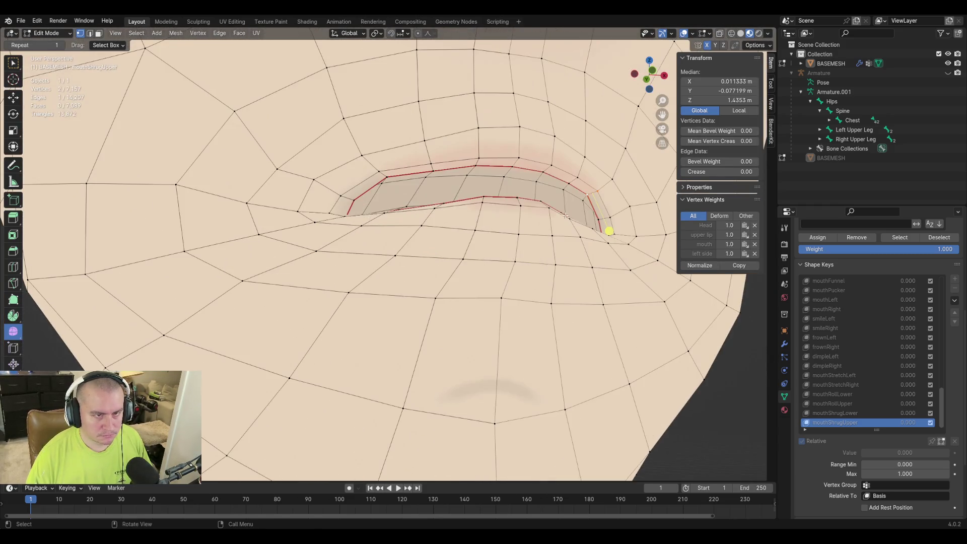
{"action": "middle_click_drag", "start_coordinate": [587, 188], "coordinate": [530, 242]}
{"action": "scroll", "coordinate": [520, 250], "scroll_direction": "up", "scroll_amount": 2}
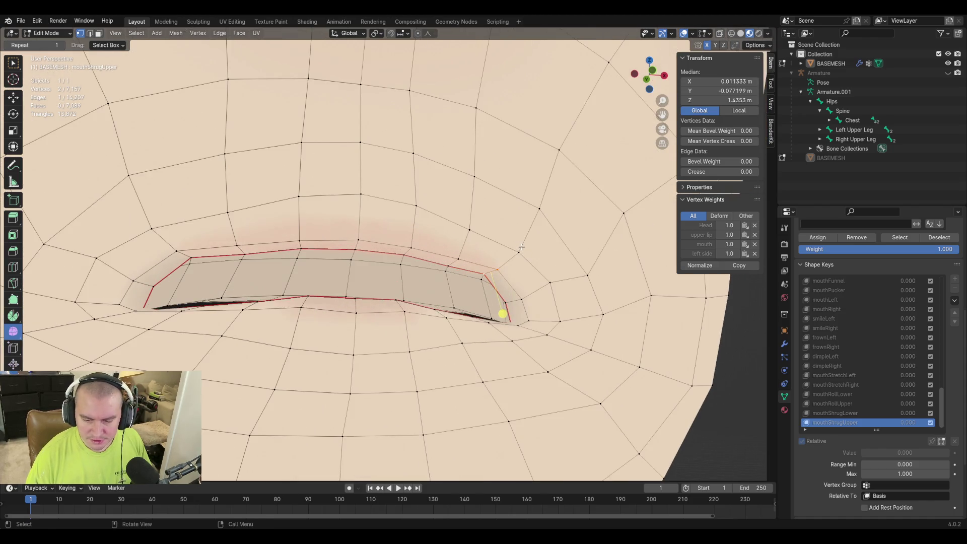
{"action": "left_click", "coordinate": [481, 281], "text": "shift"}
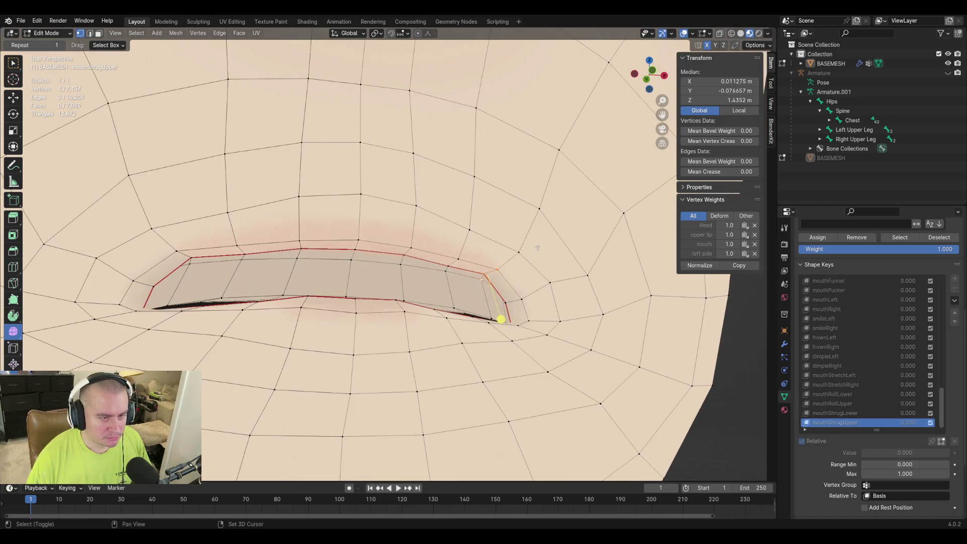
{"action": "mouse_move", "coordinate": [481, 282]}
{"action": "middle_mouse_down"}
{"action": "mouse_move", "coordinate": [558, 258]}
{"action": "mouse_move", "coordinate": [520, 348]}
{"action": "middle_mouse_up"}
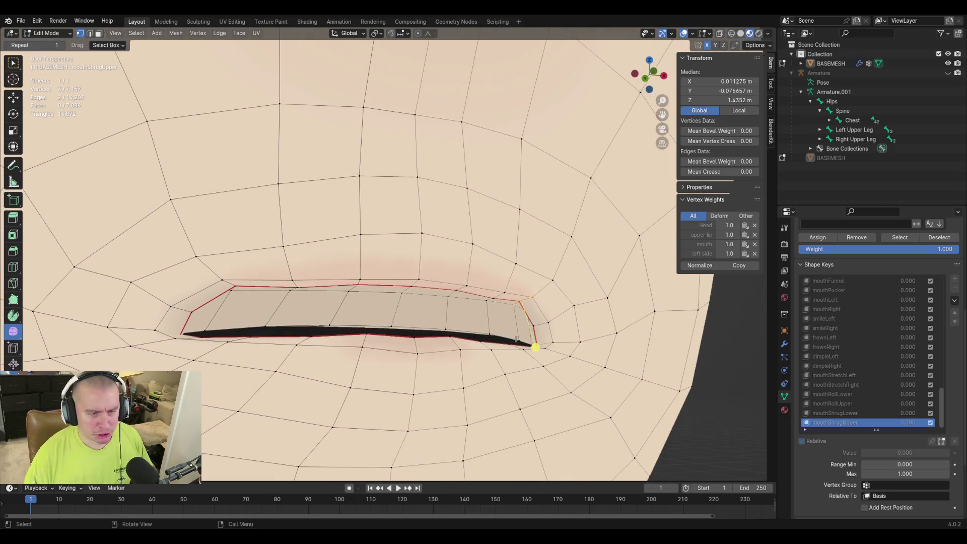
{"action": "left_click", "coordinate": [535, 348]}
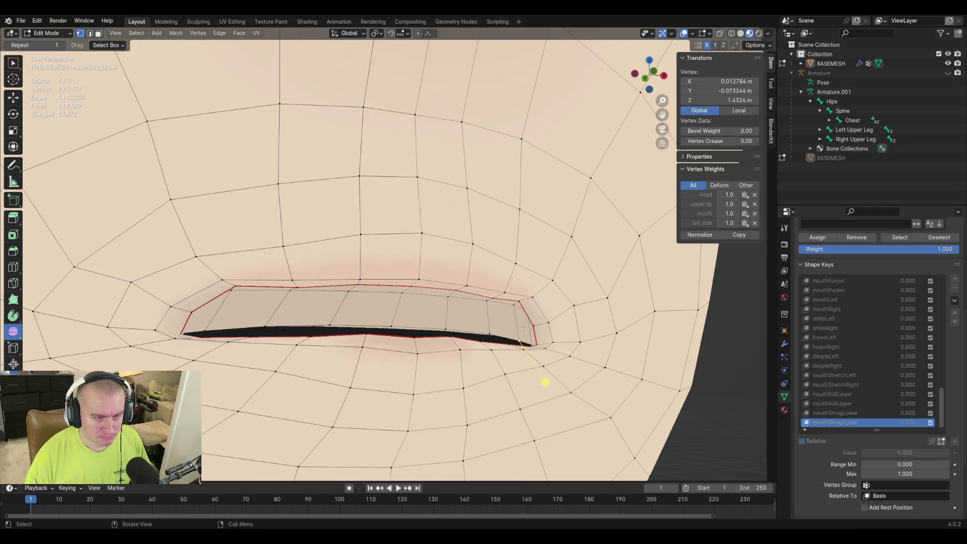
{"action": "mouse_move", "coordinate": [545, 382]}
{"action": "middle_mouse_down"}
{"action": "mouse_move", "coordinate": [647, 389]}
{"action": "mouse_move", "coordinate": [619, 396]}
{"action": "middle_mouse_up"}
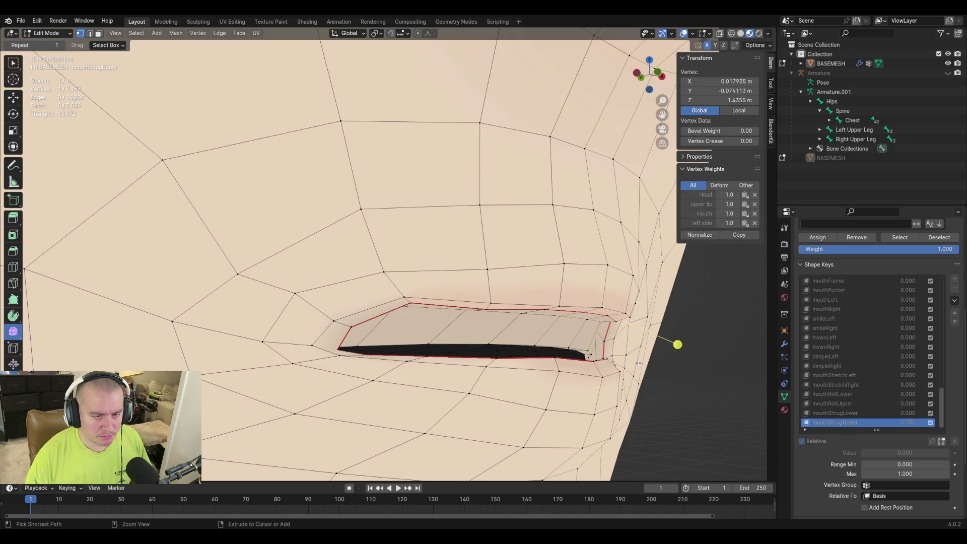
{"action": "left_click", "coordinate": [571, 332], "text": "alt"}
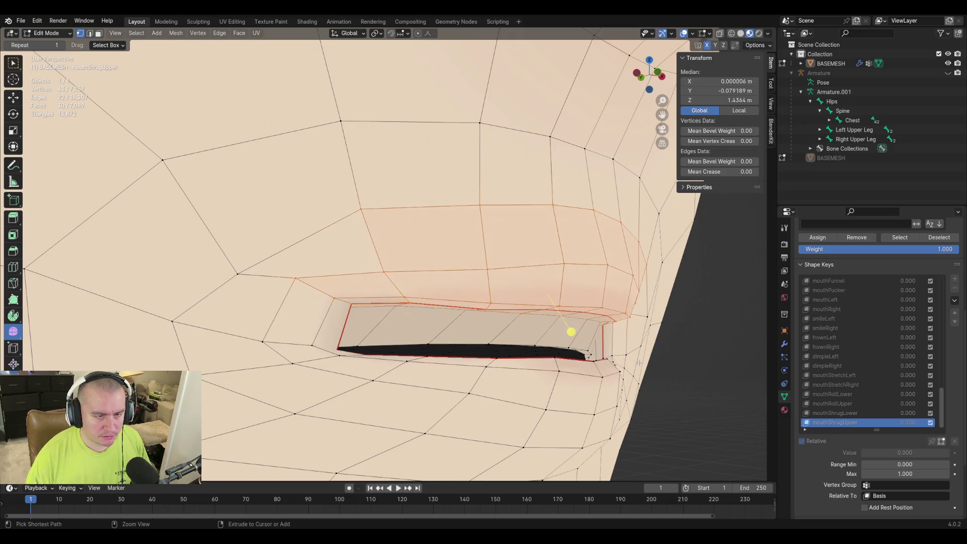
{"action": "mouse_move", "coordinate": [571, 332]}
{"action": "middle_mouse_down"}
{"action": "mouse_move", "coordinate": [575, 371]}
{"action": "mouse_move", "coordinate": [667, 392]}
{"action": "mouse_move", "coordinate": [549, 324]}
{"action": "middle_mouse_up"}
{"action": "middle_click_drag", "start_coordinate": [335, 270], "coordinate": [691, 120], "text": "shift"}
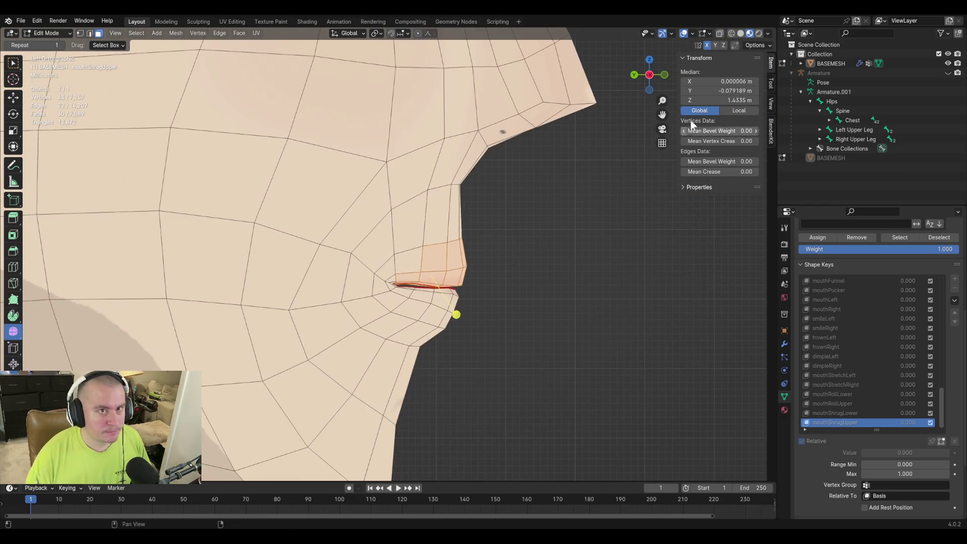
Turn on X-Ray and circle-select additional upper-lip vertices, including hidden inner-mouth ones
{"action": "left_click", "coordinate": [722, 33]}
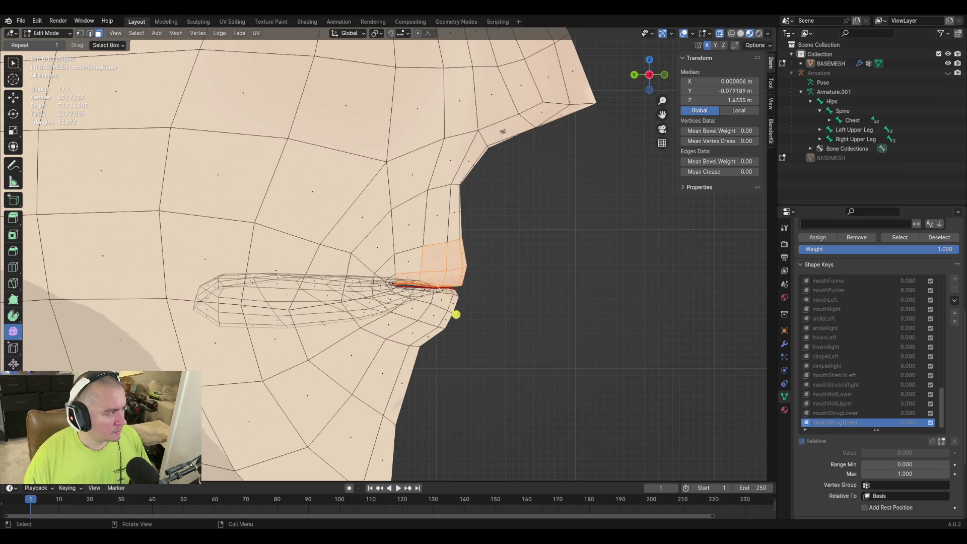
{"action": "scroll", "coordinate": [277, 322], "scroll_direction": "up", "scroll_amount": 4}
{"action": "scroll", "coordinate": [287, 316], "scroll_direction": "down", "scroll_amount": 1}
{"action": "scroll", "coordinate": [292, 311], "scroll_direction": "down", "scroll_amount": 1}
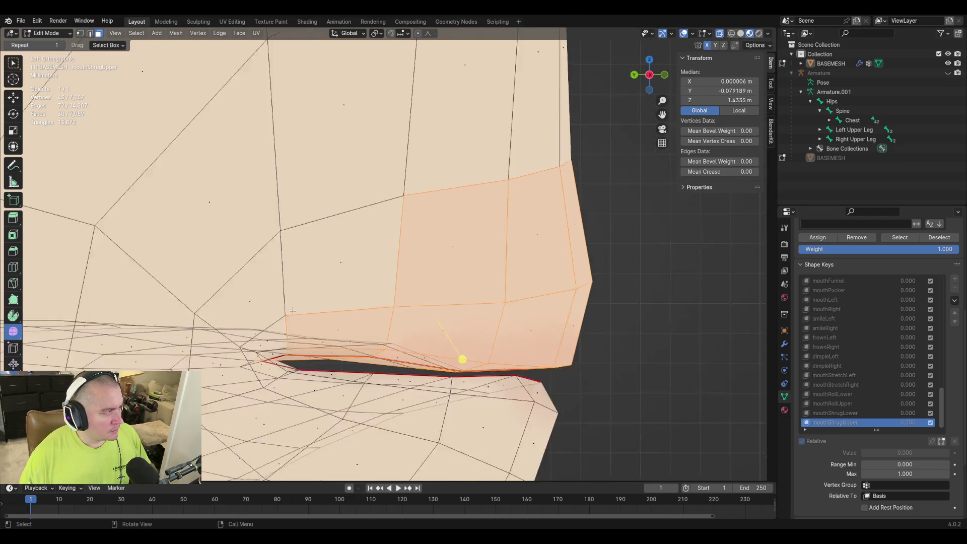
{"action": "scroll", "coordinate": [292, 311], "scroll_direction": "down", "scroll_amount": 1}
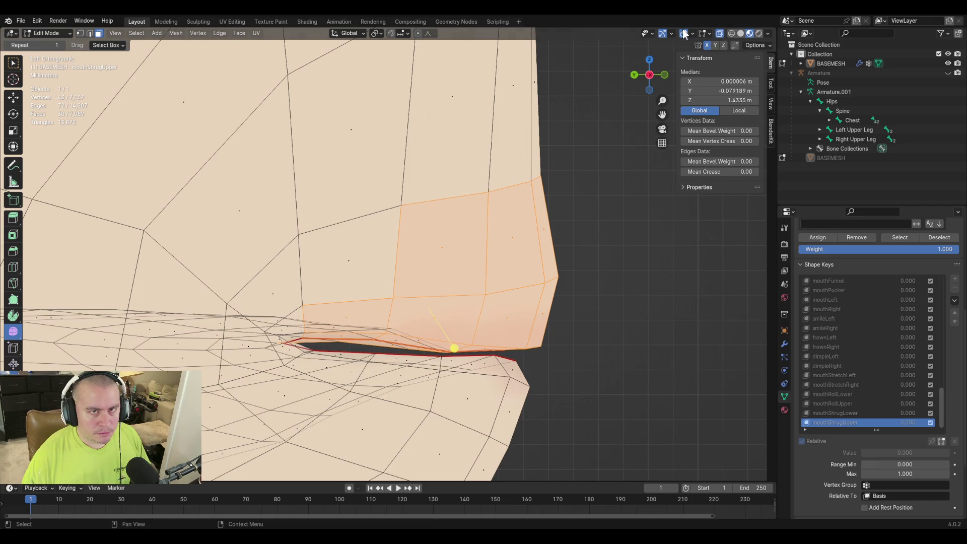
{"action": "middle_click_drag", "start_coordinate": [412, 283], "coordinate": [475, 278]}
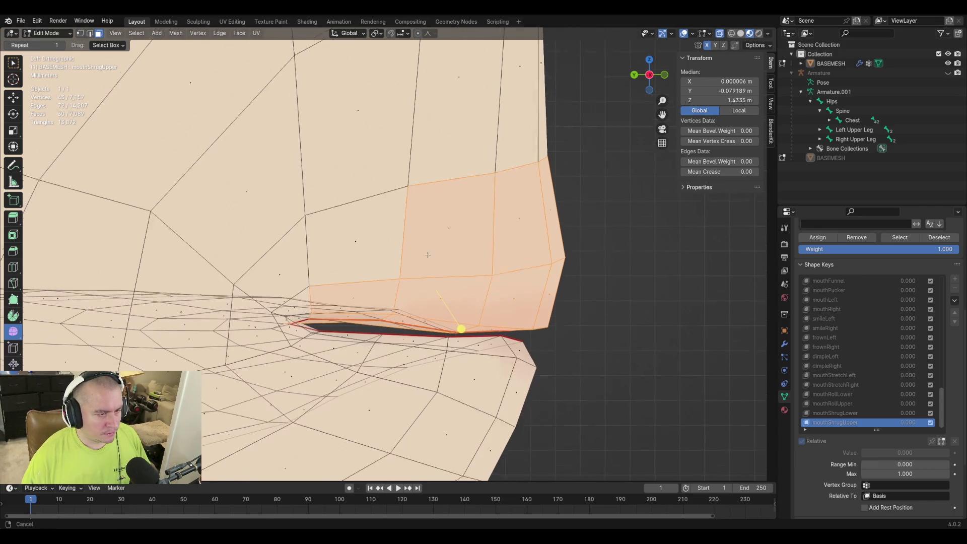
{"action": "key", "text": "c"}
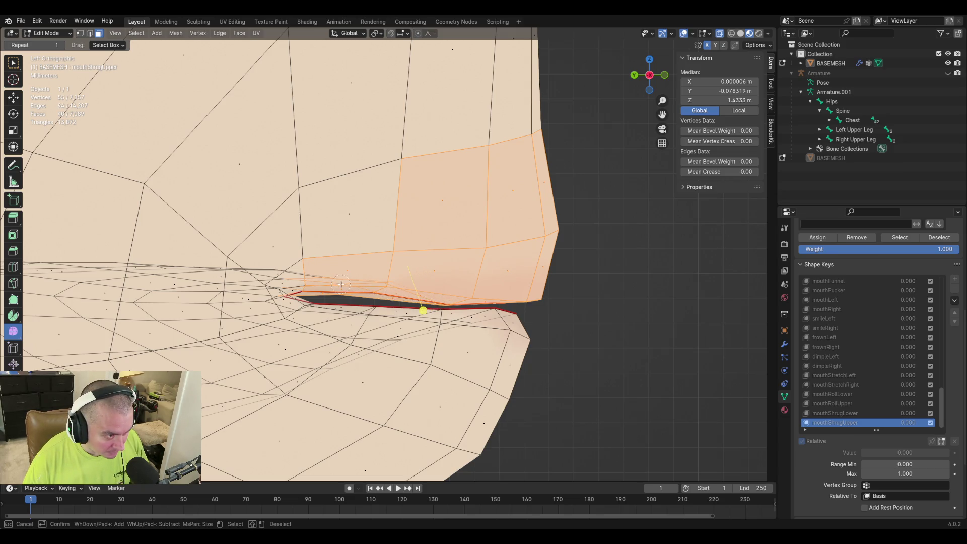
{"action": "key", "text": "Escape"}
{"action": "mouse_move", "coordinate": [359, 277]}
{"action": "middle_mouse_down"}
{"action": "mouse_move", "coordinate": [401, 314]}
{"action": "mouse_move", "coordinate": [436, 312]}
{"action": "mouse_move", "coordinate": [430, 300]}
{"action": "middle_mouse_up"}
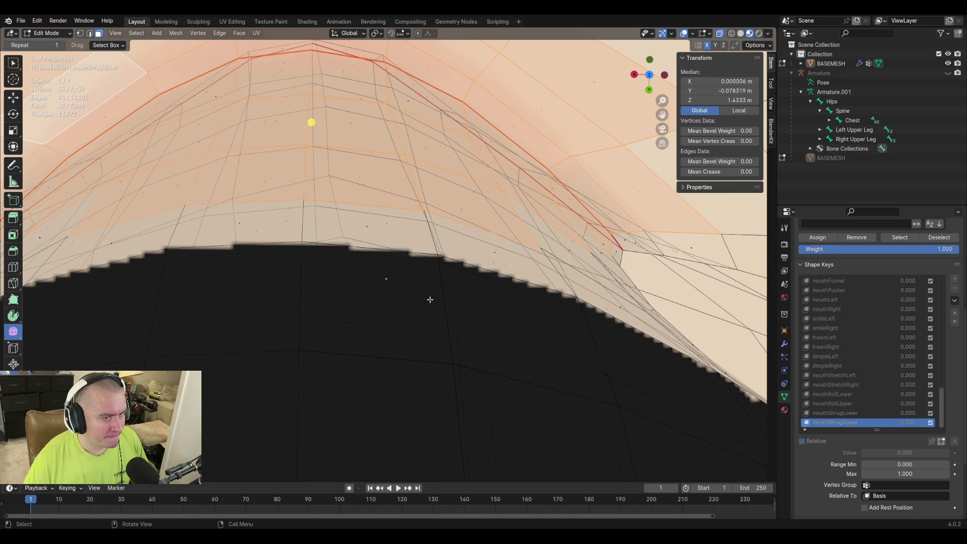
Shift the selected upper-lip vertices slightly
{"action": "middle_click_drag", "start_coordinate": [303, 255], "coordinate": [444, 262], "text": "shift"}
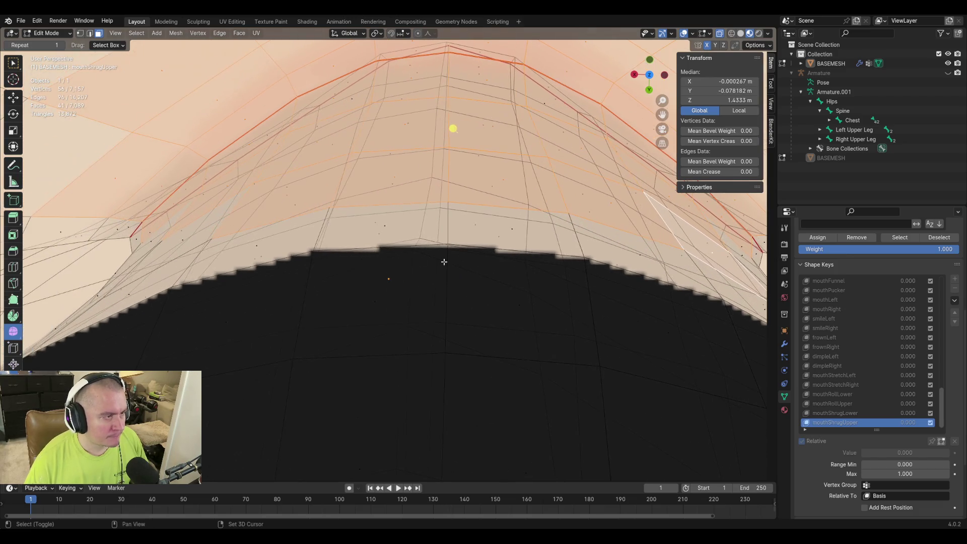
{"action": "mouse_move", "coordinate": [185, 239]}
{"action": "middle_mouse_down"}
{"action": "mouse_move", "coordinate": [425, 259]}
{"action": "mouse_move", "coordinate": [544, 302]}
{"action": "mouse_move", "coordinate": [395, 243]}
{"action": "middle_mouse_up"}
{"action": "key", "text": "g"}
{"action": "left_click", "coordinate": [575, 293]}
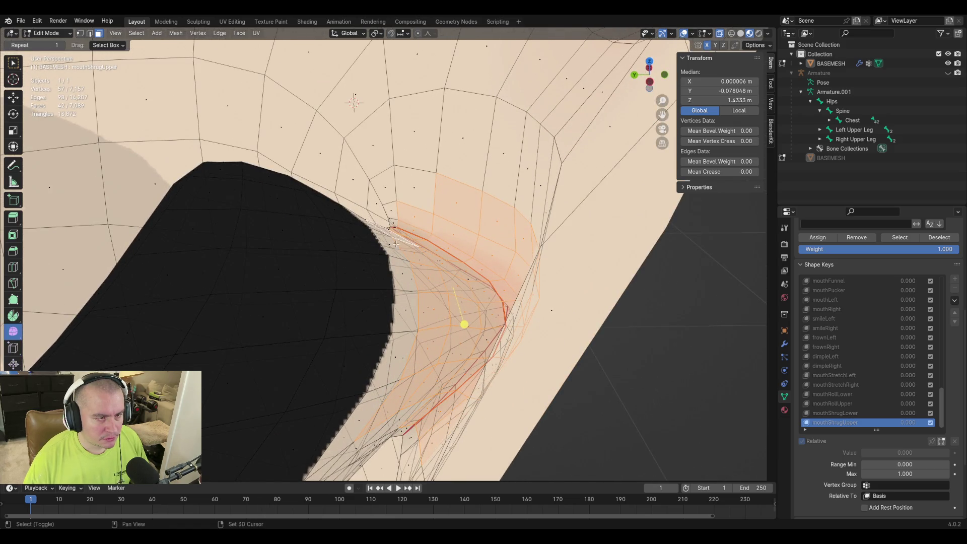
Add the lip-corner edges and a corner vertex to the selection
{"action": "left_click", "coordinate": [390, 243], "text": "shift"}
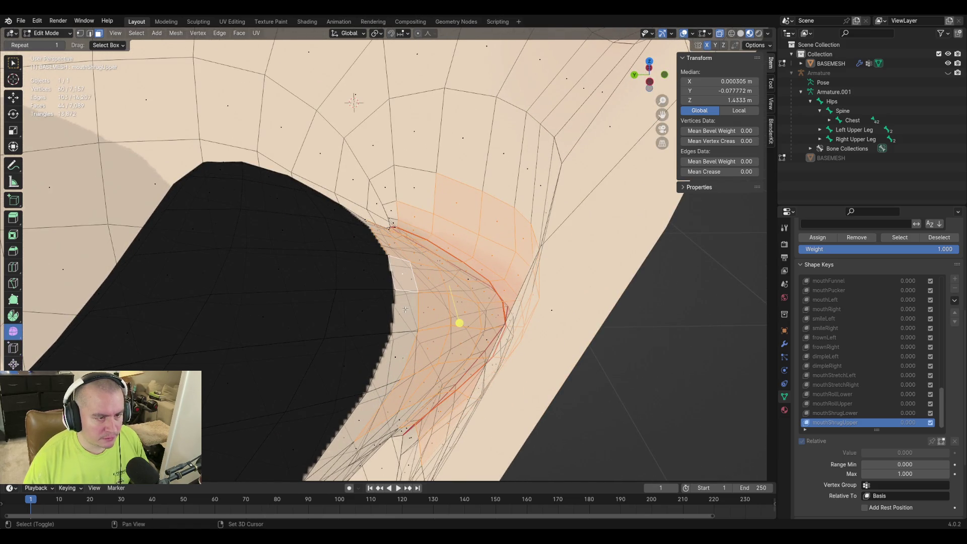
{"action": "left_click", "coordinate": [393, 355], "text": "shift"}
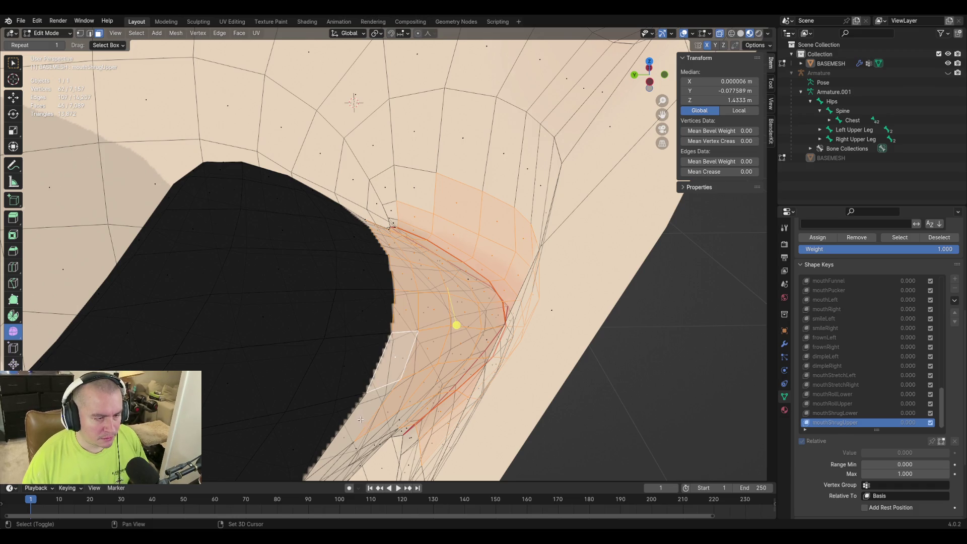
{"action": "middle_click_drag", "start_coordinate": [360, 419], "coordinate": [405, 278]}
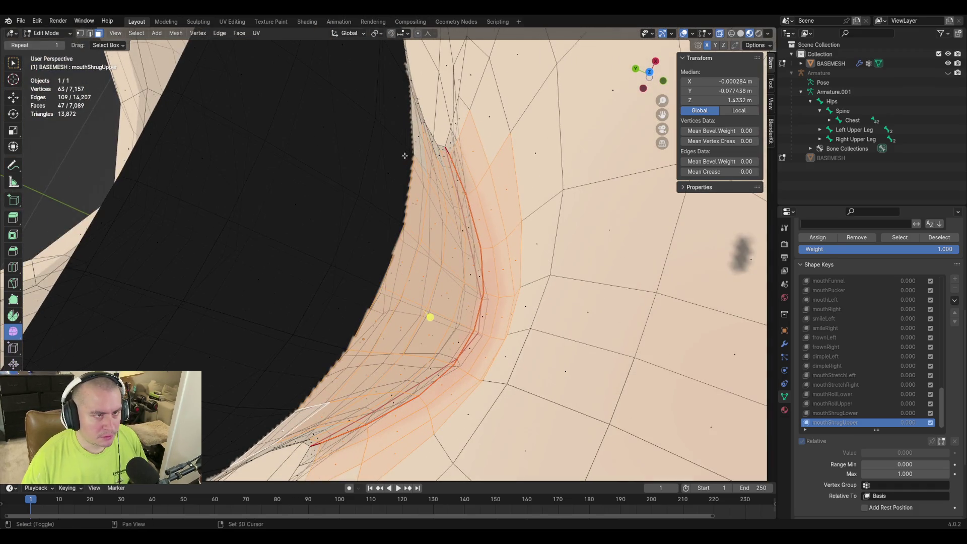
{"action": "left_click", "coordinate": [419, 135], "text": "shift"}
{"action": "mouse_move", "coordinate": [419, 134]}
{"action": "middle_mouse_down"}
{"action": "mouse_move", "coordinate": [379, 205]}
{"action": "mouse_move", "coordinate": [500, 215]}
{"action": "middle_mouse_up"}
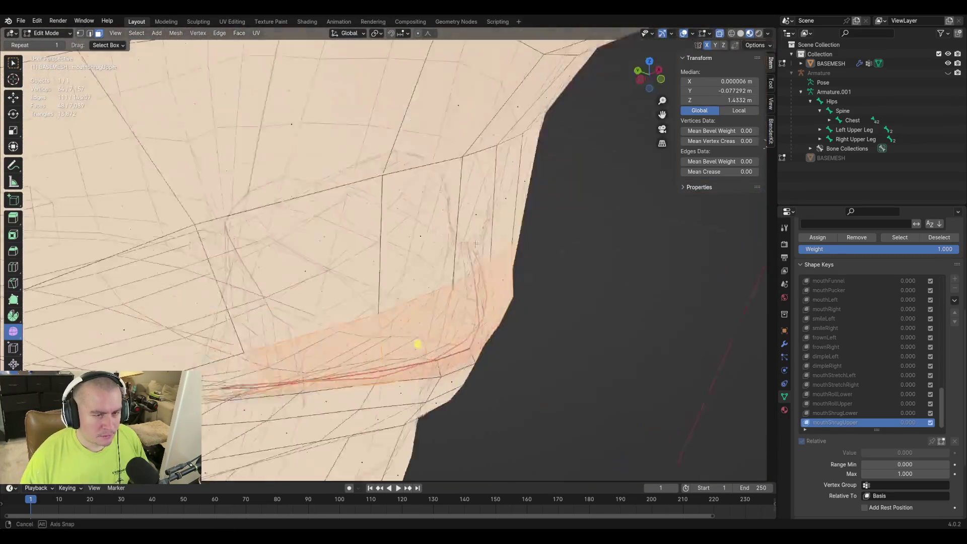
{"action": "middle_click_drag", "start_coordinate": [500, 215], "coordinate": [524, 303]}
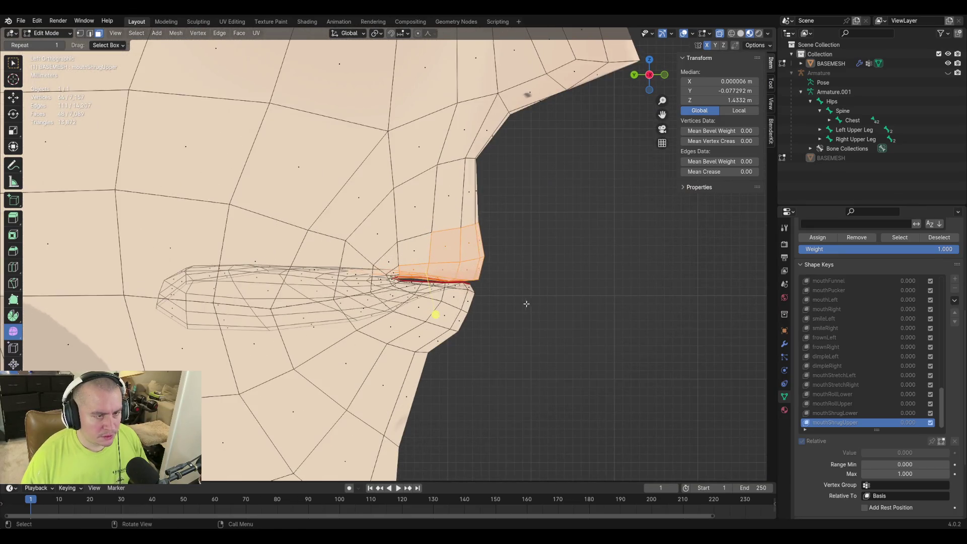
Vertex-slide the lip corner along its edge and move the selection vertically
{"action": "key", "text": "shift+v"}
{"action": "left_click", "coordinate": [533, 284]}
{"action": "key", "text": "g"}
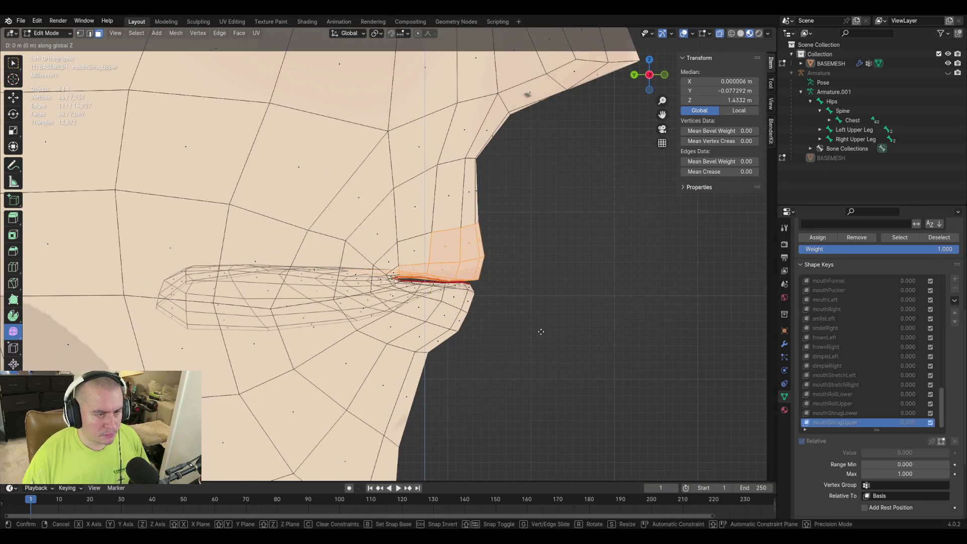
{"action": "key", "text": "z"}
{"action": "left_click", "coordinate": [547, 311]}
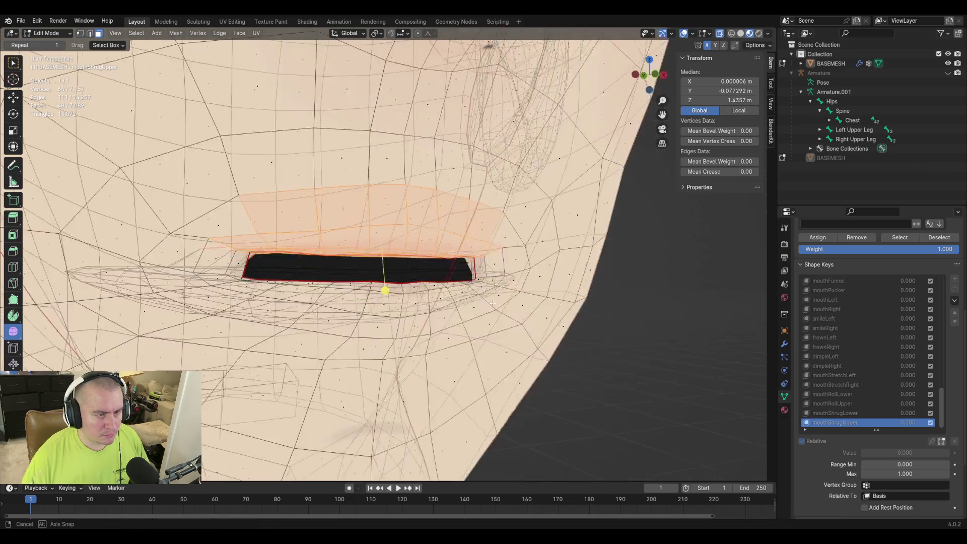
Raise the upper lip slightly from the front view and turn X-Ray off
{"action": "mouse_move", "coordinate": [547, 311]}
{"action": "middle_mouse_down"}
{"action": "mouse_move", "coordinate": [456, 317]}
{"action": "mouse_move", "coordinate": [469, 324]}
{"action": "middle_mouse_up"}
{"action": "key", "text": "g"}
{"action": "key", "text": "z"}
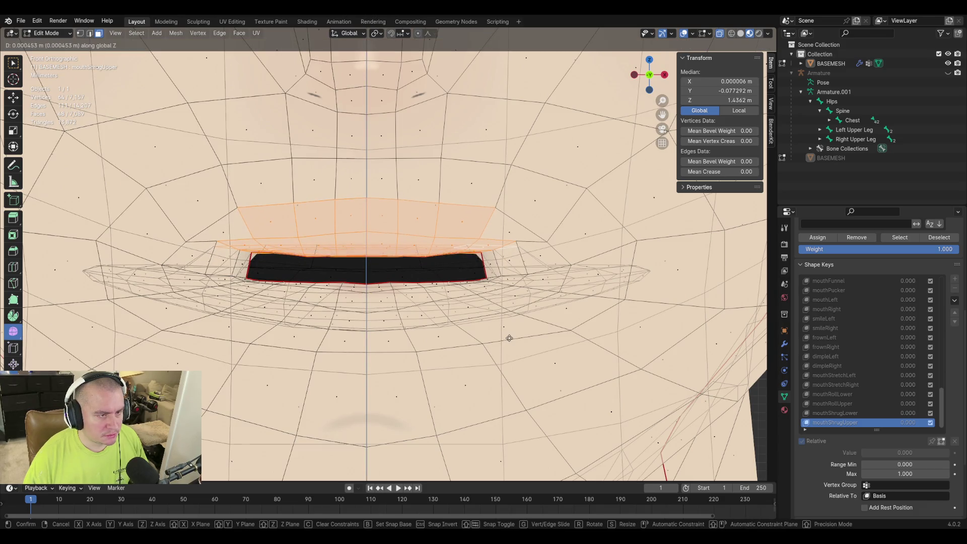
{"action": "left_click", "coordinate": [496, 365]}
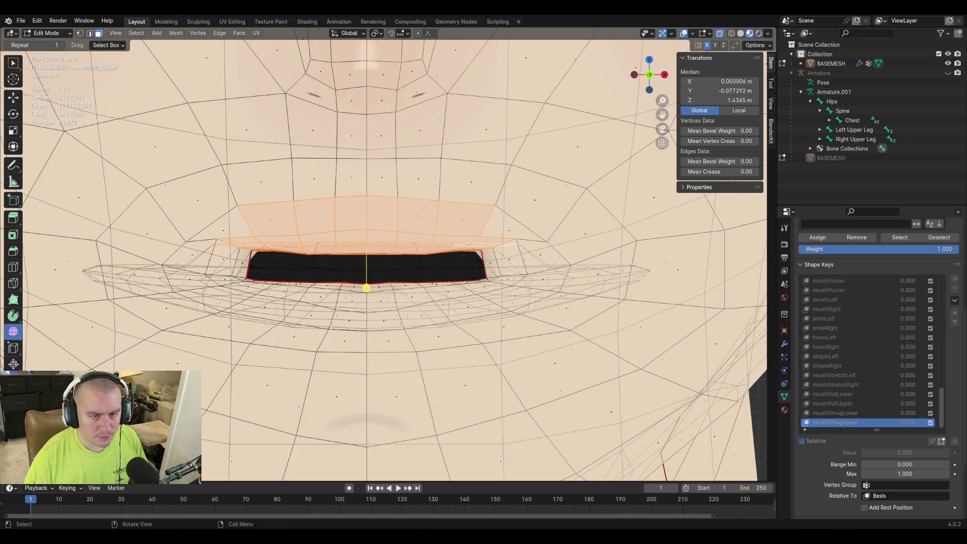
{"action": "left_click", "coordinate": [719, 34]}
{"action": "scroll", "coordinate": [458, 209], "scroll_direction": "down", "scroll_amount": 5}
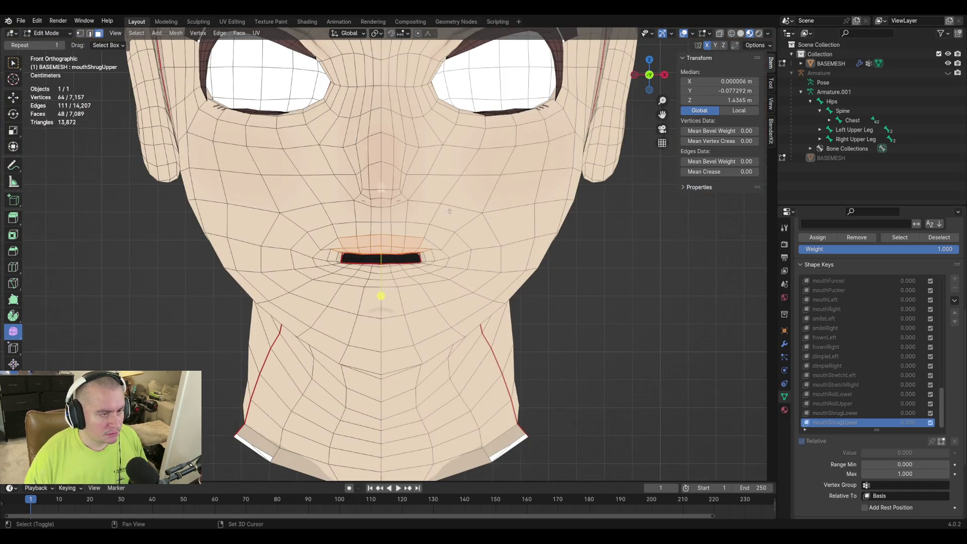
{"action": "scroll", "coordinate": [392, 242], "scroll_direction": "up", "scroll_amount": 4}
{"action": "scroll", "coordinate": [392, 241], "scroll_direction": "up", "scroll_amount": 1}
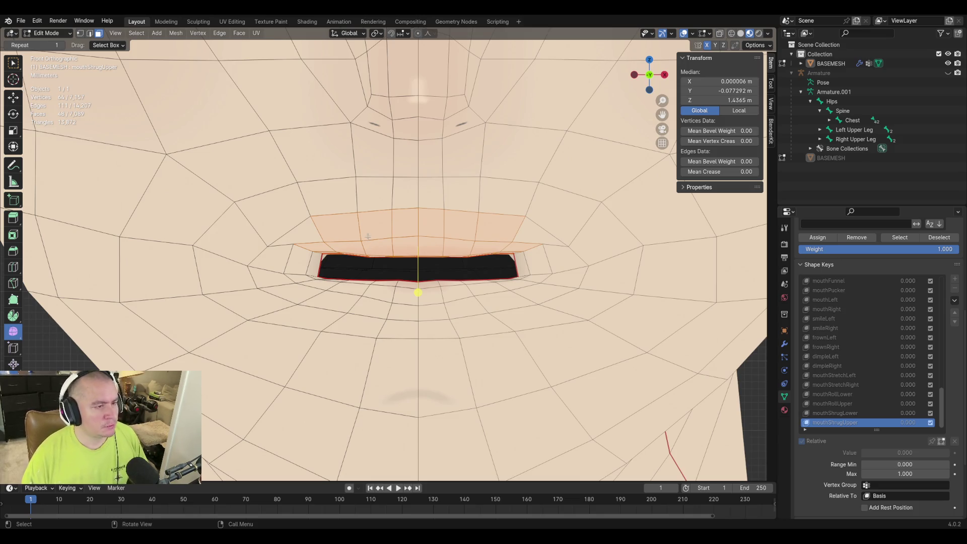
Move a mouth-corner vertex vertically after zooming in on the mouth opening
{"action": "left_click", "coordinate": [282, 276]}
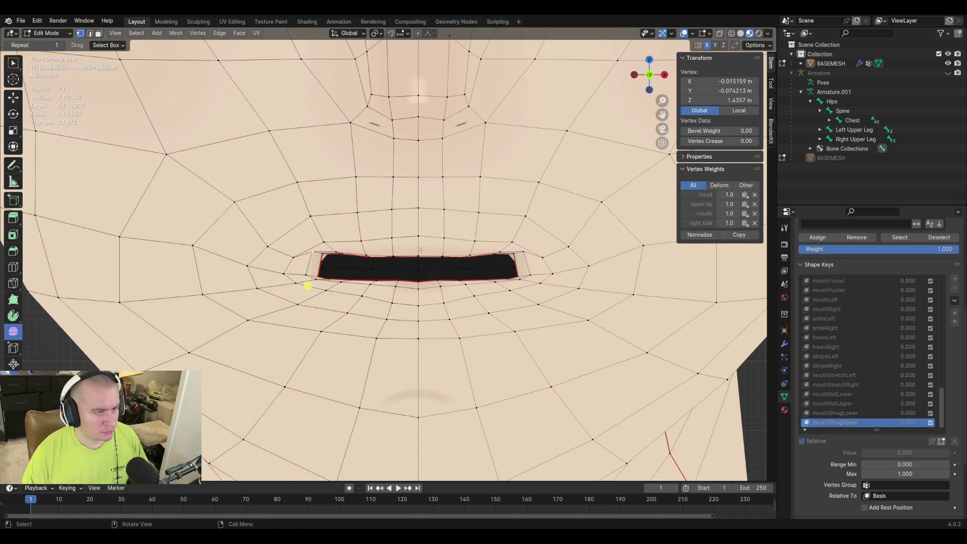
{"action": "mouse_move", "coordinate": [305, 268]}
{"action": "middle_mouse_down", "text": "ctrl"}
{"action": "mouse_move", "coordinate": [424, 261]}
{"action": "mouse_move", "coordinate": [292, 187]}
{"action": "mouse_move", "coordinate": [319, 207]}
{"action": "middle_mouse_up", "text": "ctrl"}
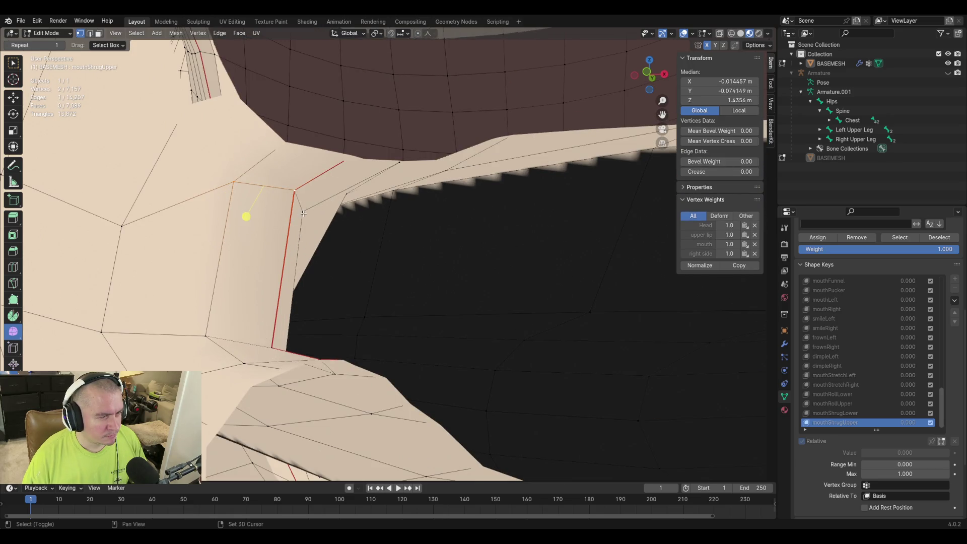
{"action": "middle_click_drag", "start_coordinate": [210, 204], "coordinate": [301, 257]}
{"action": "middle_click_drag", "start_coordinate": [355, 219], "coordinate": [390, 229]}
{"action": "key", "text": "g"}
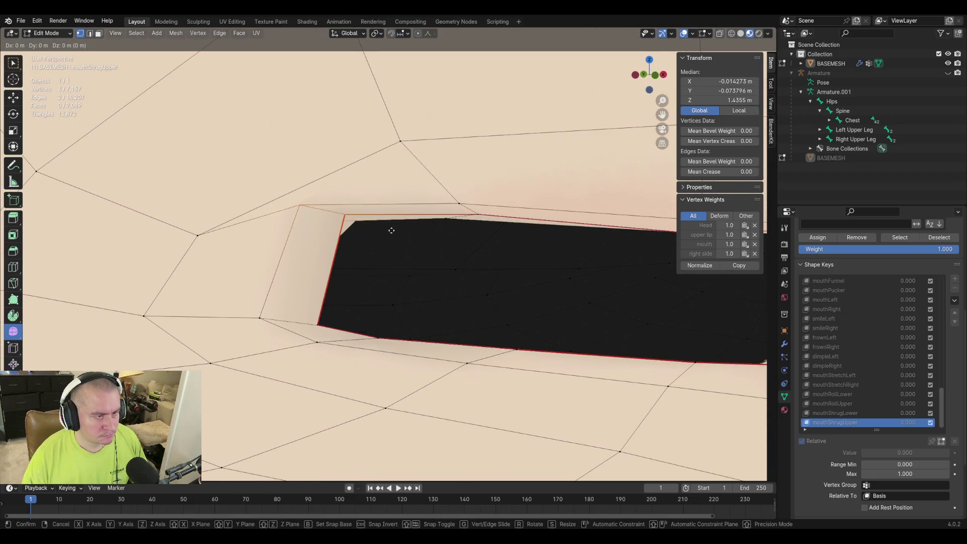
{"action": "key", "text": "z"}
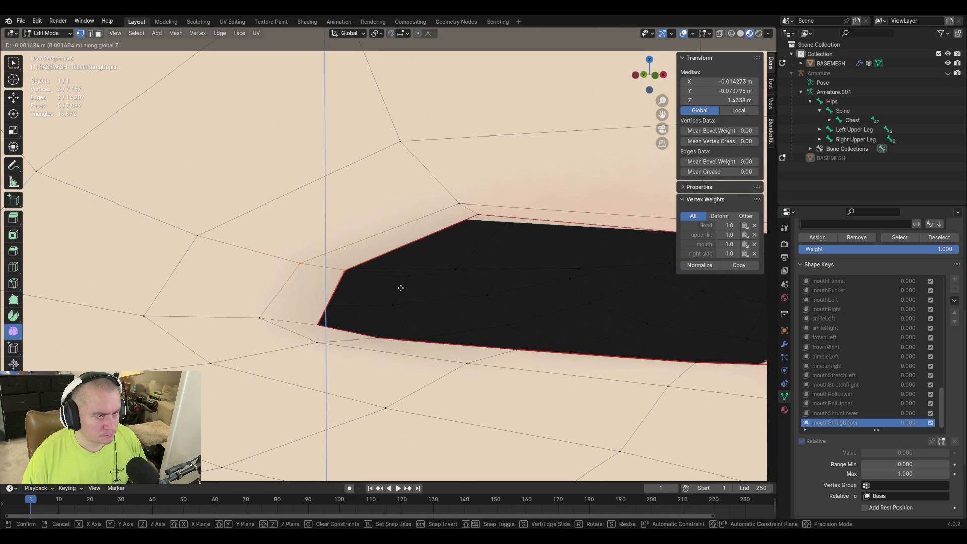
{"action": "left_click", "coordinate": [405, 302]}
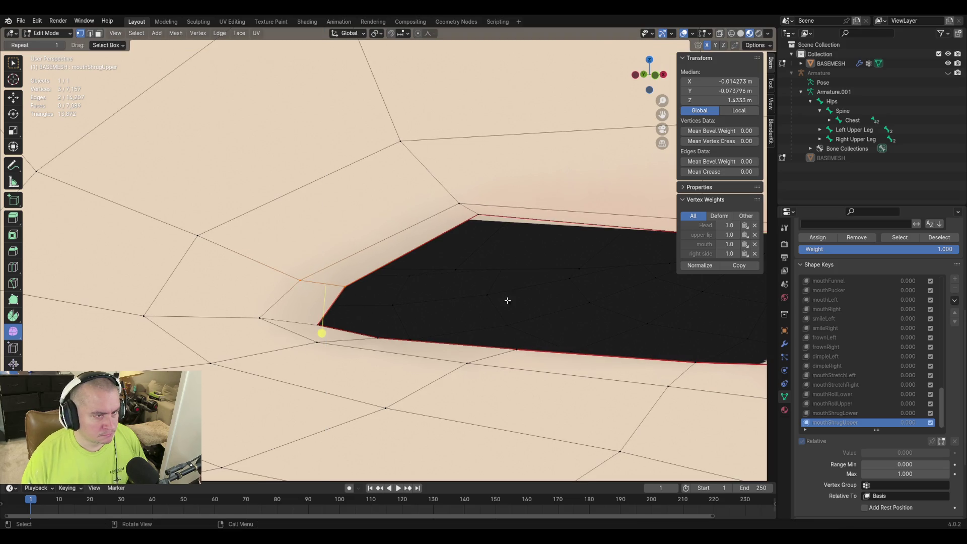
Slide two upper-lip edge vertices along their edges to reshape the lip line
{"action": "middle_click_drag", "start_coordinate": [508, 300], "coordinate": [449, 252]}
{"action": "left_click", "coordinate": [443, 227]}
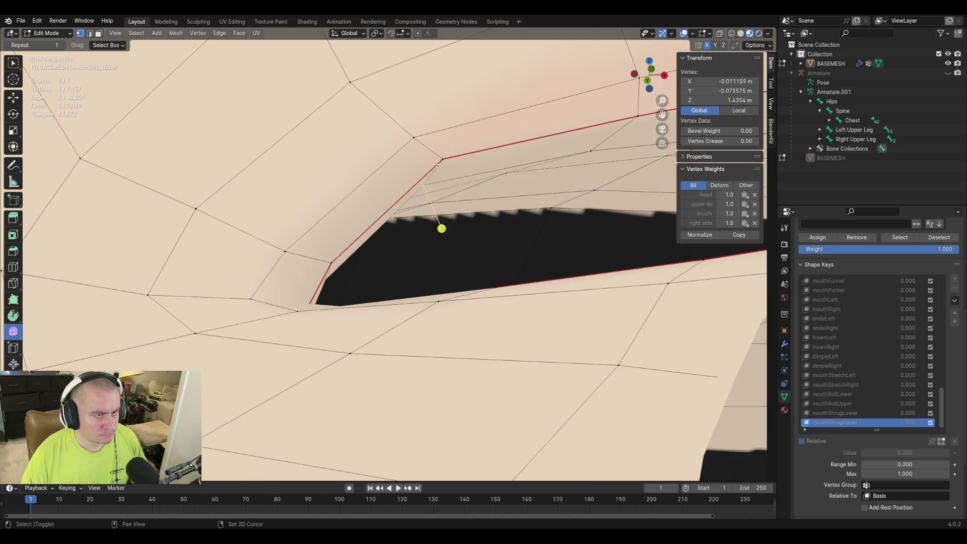
{"action": "left_click", "coordinate": [419, 198], "text": "shift"}
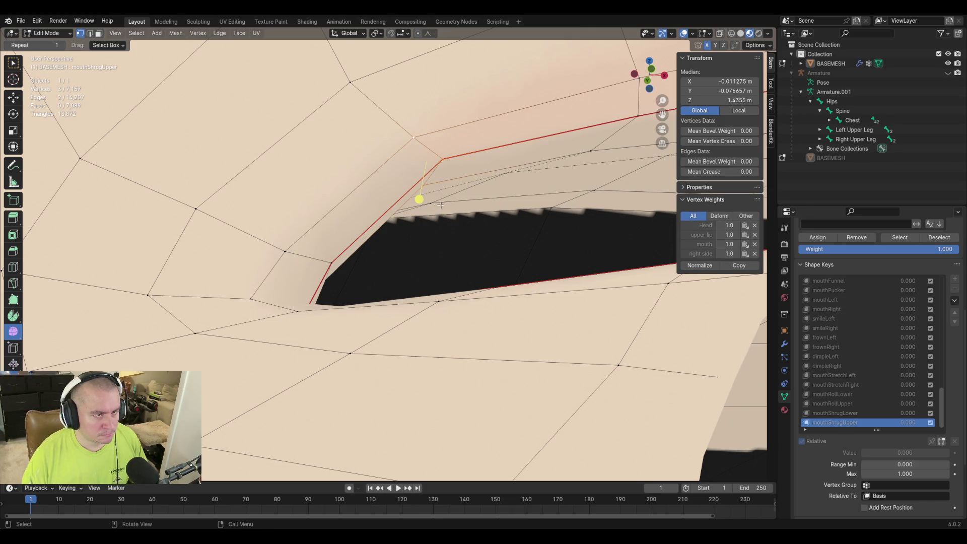
{"action": "key", "text": "g"}
{"action": "key", "text": "g"}
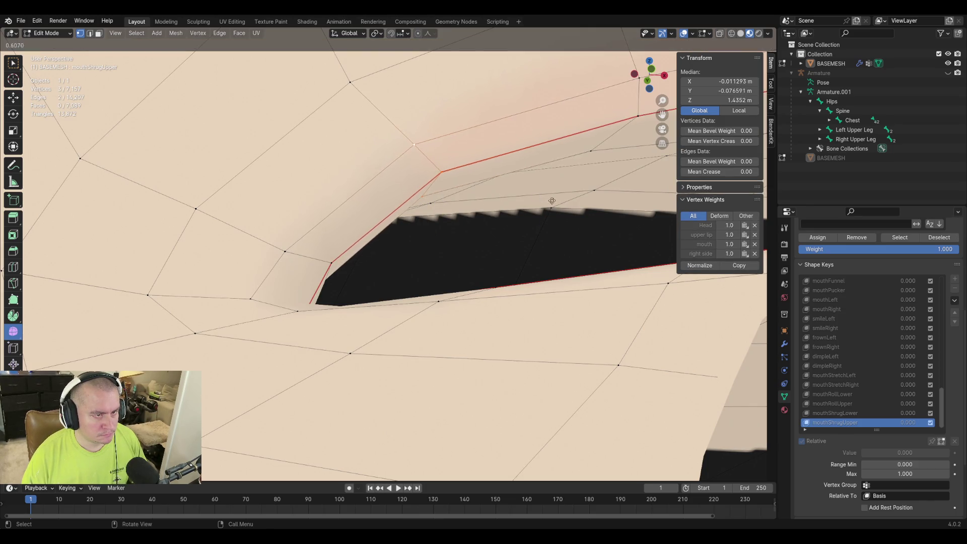
{"action": "left_click", "coordinate": [393, 239]}
Select three more upper-lip vertices from a front view for further shaping
{"action": "mouse_move", "coordinate": [393, 240]}
{"action": "middle_mouse_down"}
{"action": "mouse_move", "coordinate": [509, 242]}
{"action": "mouse_move", "coordinate": [454, 265]}
{"action": "mouse_move", "coordinate": [442, 290]}
{"action": "mouse_move", "coordinate": [404, 220]}
{"action": "mouse_move", "coordinate": [451, 205]}
{"action": "mouse_move", "coordinate": [457, 239]}
{"action": "mouse_move", "coordinate": [463, 220]}
{"action": "middle_mouse_up"}
{"action": "left_click", "coordinate": [405, 286]}
{"action": "left_click", "coordinate": [409, 236], "text": "shift"}
{"action": "left_click", "coordinate": [451, 204], "text": "shift"}
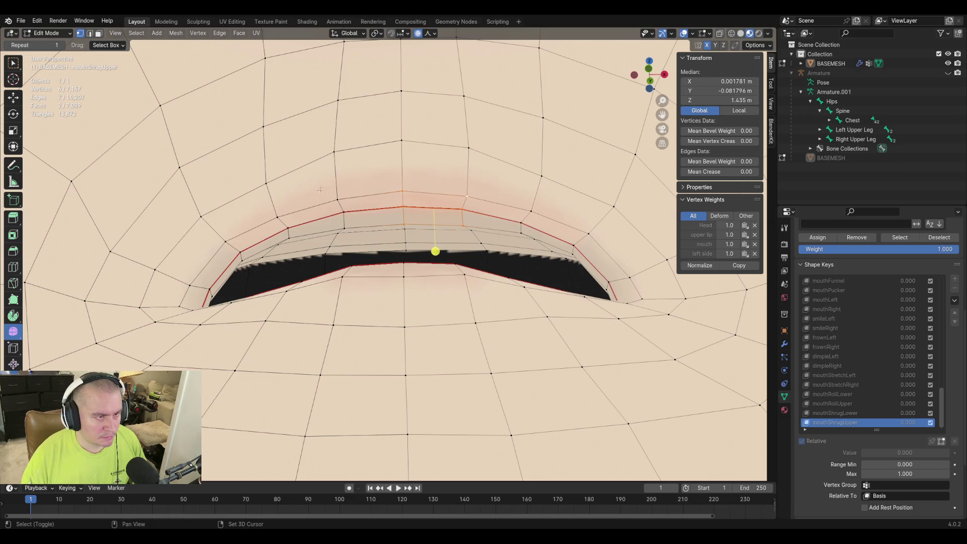
Nudge the selected lip vertices vertically with soft falloff, then shift an upper-lip edge near the corner
{"action": "key", "text": "g"}
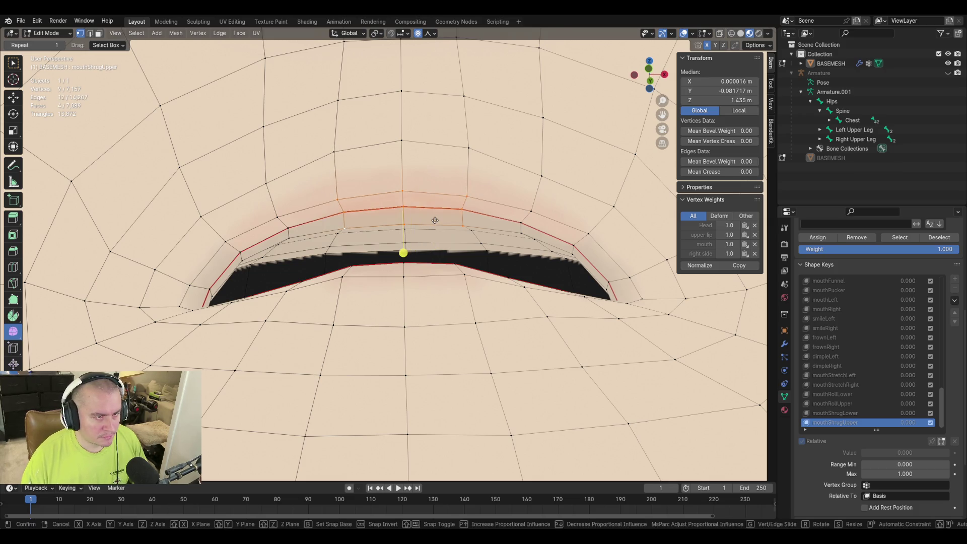
{"action": "scroll", "coordinate": [393, 230], "scroll_direction": "up", "scroll_amount": 3}
{"action": "scroll", "coordinate": [423, 232], "scroll_direction": "down", "scroll_amount": 3}
{"action": "key", "text": "g"}
{"action": "key", "text": "z"}
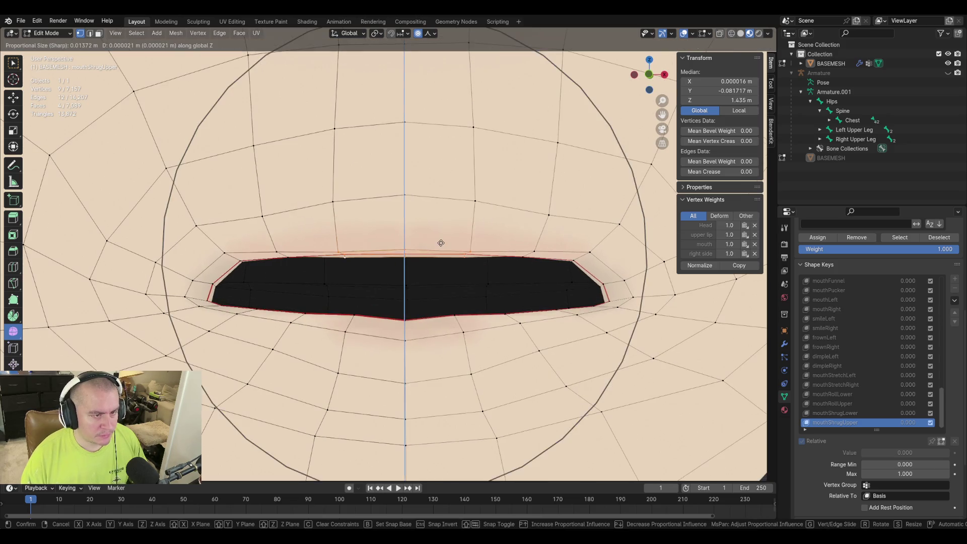
{"action": "scroll", "coordinate": [441, 236], "scroll_direction": "up", "scroll_amount": 3}
{"action": "scroll", "coordinate": [443, 237], "scroll_direction": "up", "scroll_amount": 3}
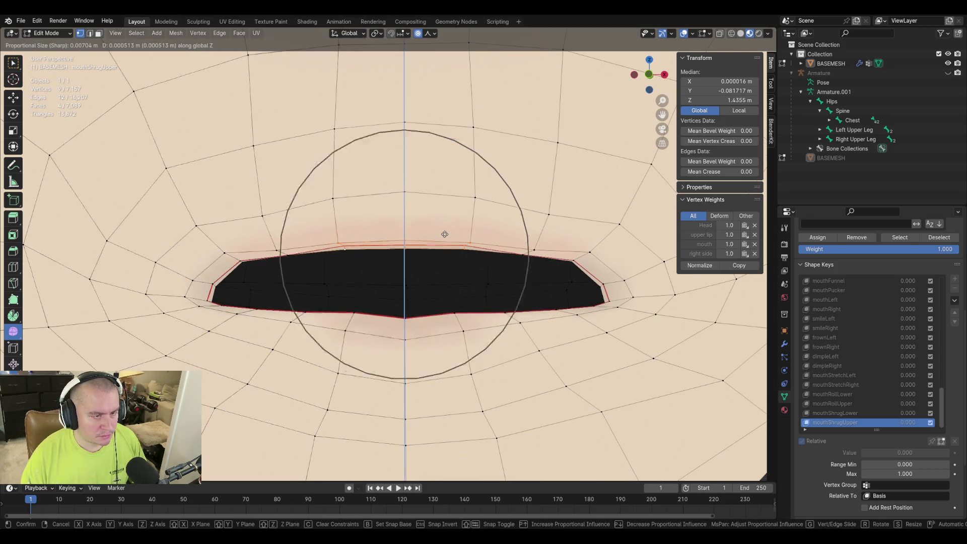
{"action": "scroll", "coordinate": [444, 232], "scroll_direction": "up", "scroll_amount": 3}
{"action": "scroll", "coordinate": [446, 230], "scroll_direction": "up", "scroll_amount": 2}
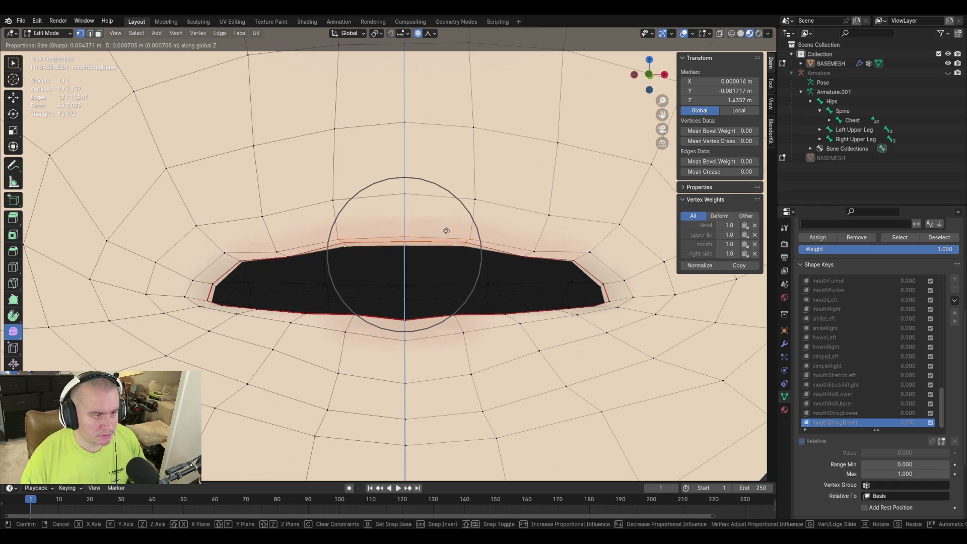
{"action": "left_click", "coordinate": [446, 230]}
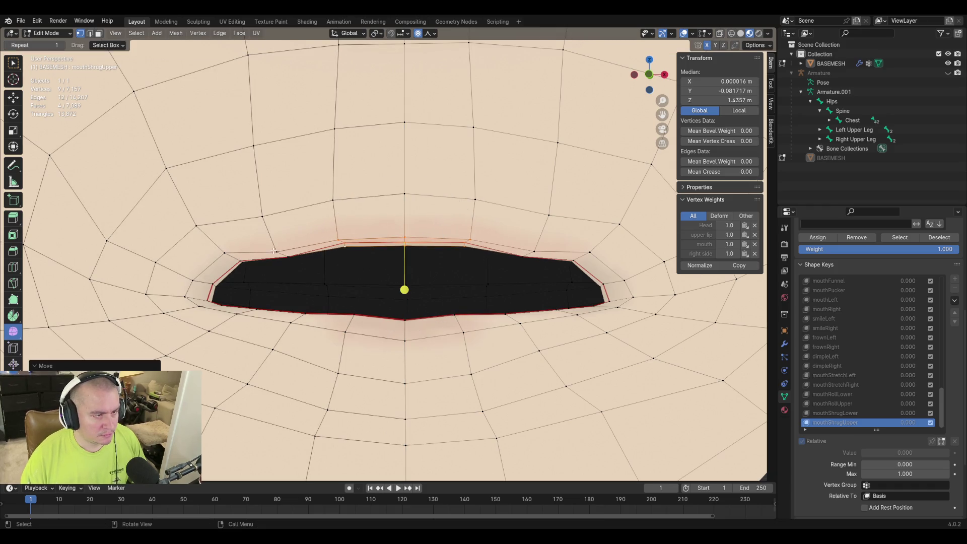
{"action": "left_click", "coordinate": [403, 289]}
{"action": "middle_click_drag", "start_coordinate": [404, 289], "coordinate": [239, 265]}
{"action": "left_click", "coordinate": [239, 265], "text": "shift"}
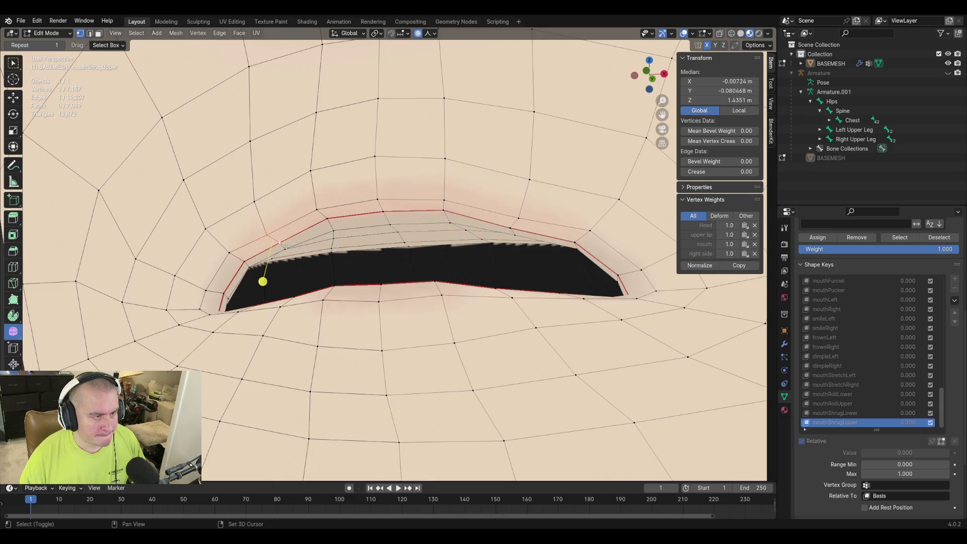
{"action": "key", "text": "g"}
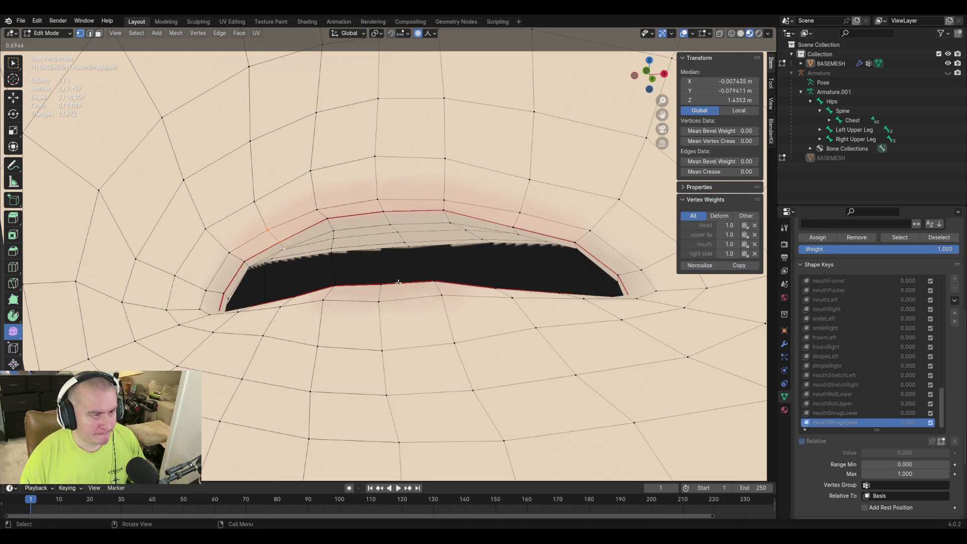
{"action": "left_click", "coordinate": [385, 281]}
Raise a side upper-lip vertex and the lip centre vertex vertically with soft falloff, checking from several angles
{"action": "middle_click_drag", "start_coordinate": [386, 280], "coordinate": [340, 258]}
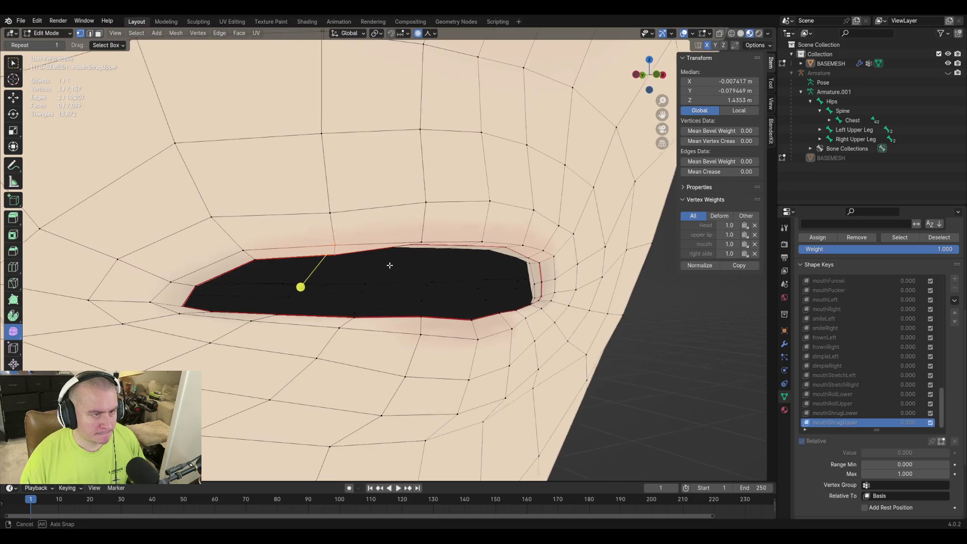
{"action": "left_click", "coordinate": [339, 258]}
{"action": "key", "text": "g"}
{"action": "key", "text": "z"}
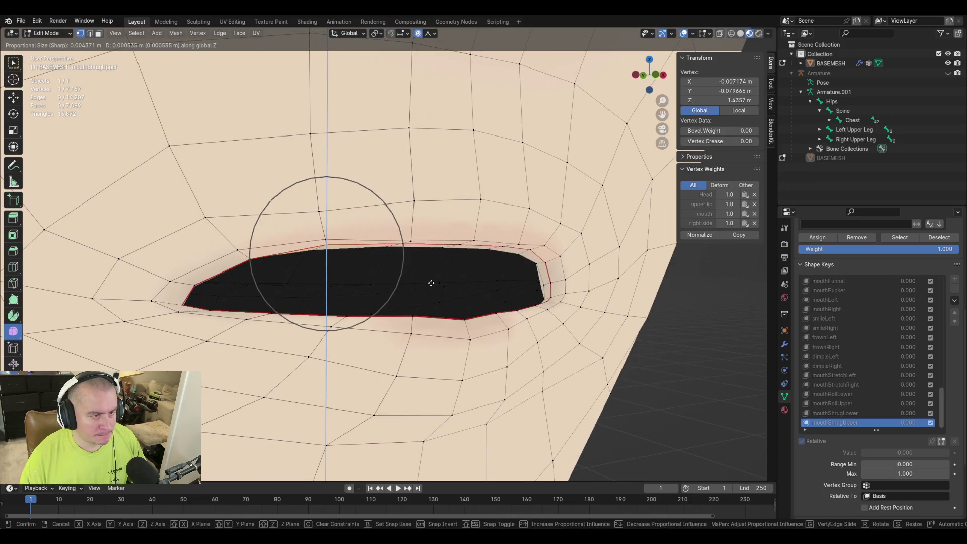
{"action": "left_click", "coordinate": [429, 285]}
{"action": "middle_click_drag", "start_coordinate": [527, 287], "coordinate": [403, 293]}
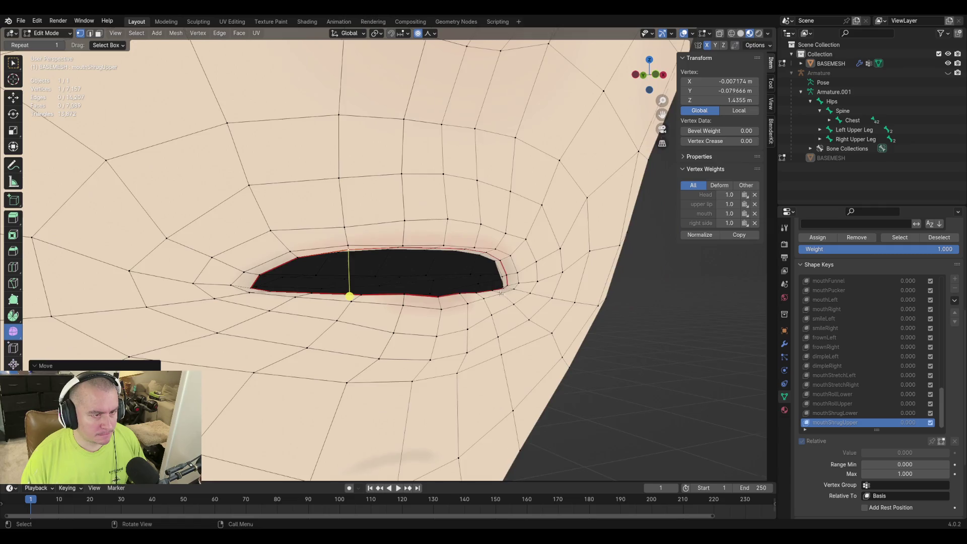
{"action": "left_click", "coordinate": [398, 250]}
{"action": "key", "text": "g"}
{"action": "key", "text": "z"}
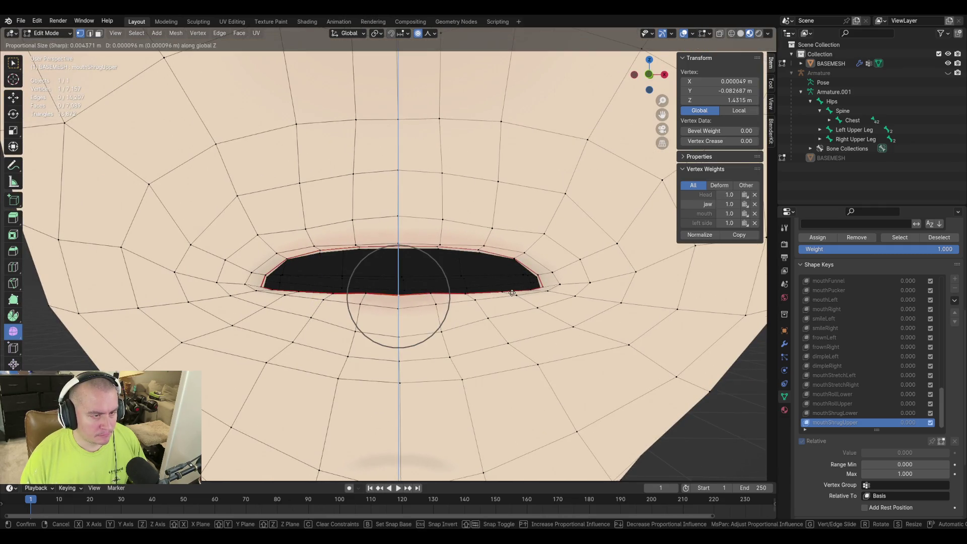
{"action": "left_click", "coordinate": [513, 291]}
{"action": "mouse_move", "coordinate": [512, 293]}
{"action": "middle_mouse_down"}
{"action": "mouse_move", "coordinate": [320, 220]}
{"action": "mouse_move", "coordinate": [328, 269]}
{"action": "mouse_move", "coordinate": [391, 261]}
{"action": "middle_mouse_up"}
{"action": "scroll", "coordinate": [368, 259], "scroll_direction": "down", "scroll_amount": 4}
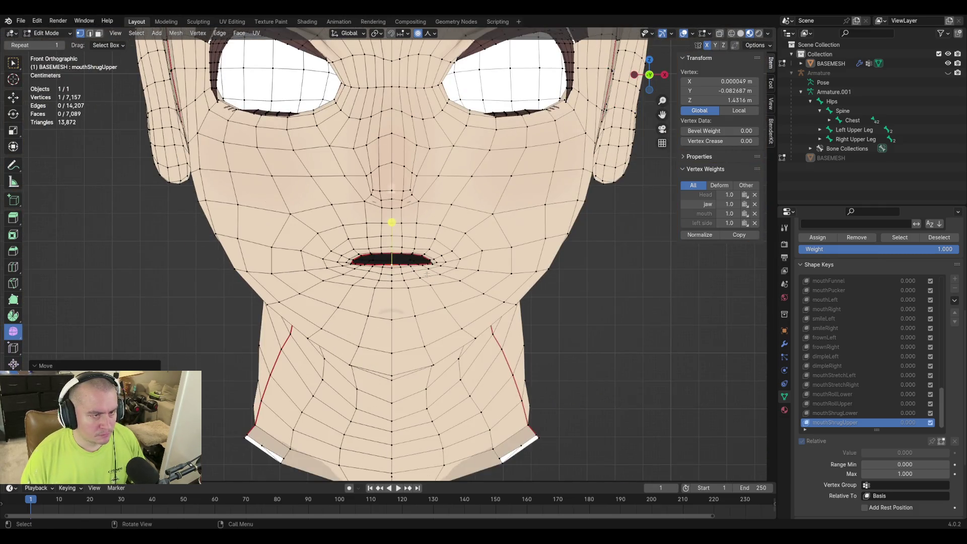
{"action": "scroll", "coordinate": [407, 259], "scroll_direction": "up", "scroll_amount": 5}
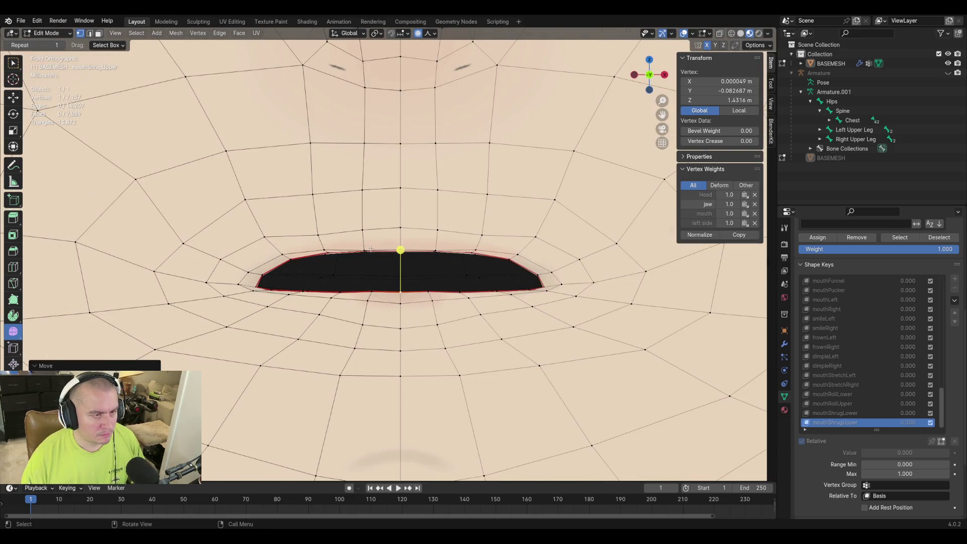
Nudge a vertex on the upper lip's left side, then adjust it vertically with soft falloff
{"action": "middle_click_drag", "start_coordinate": [401, 249], "coordinate": [399, 219]}
{"action": "left_click", "coordinate": [343, 243]}
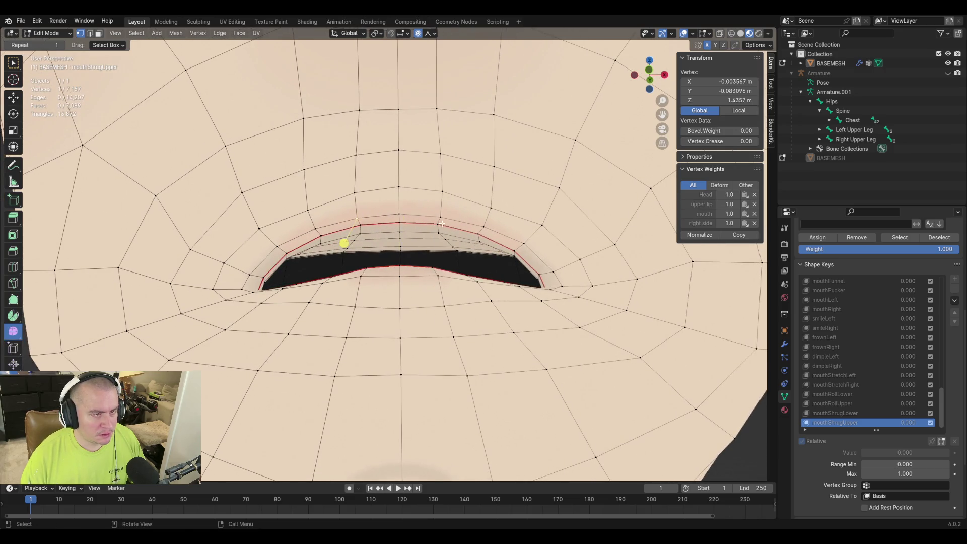
{"action": "key", "text": "g"}
{"action": "left_click", "coordinate": [372, 231]}
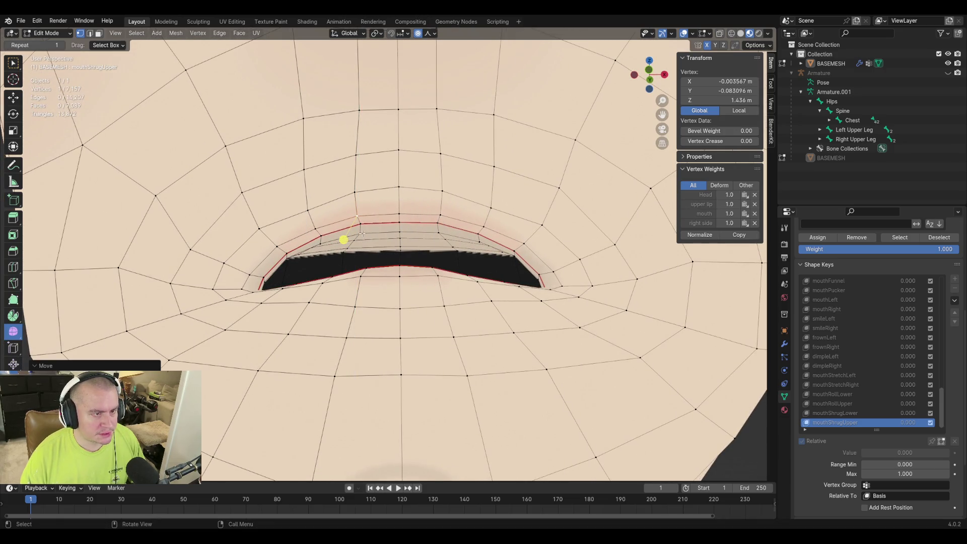
{"action": "key", "text": "g"}
{"action": "key", "text": "z"}
{"action": "left_click", "coordinate": [462, 263]}
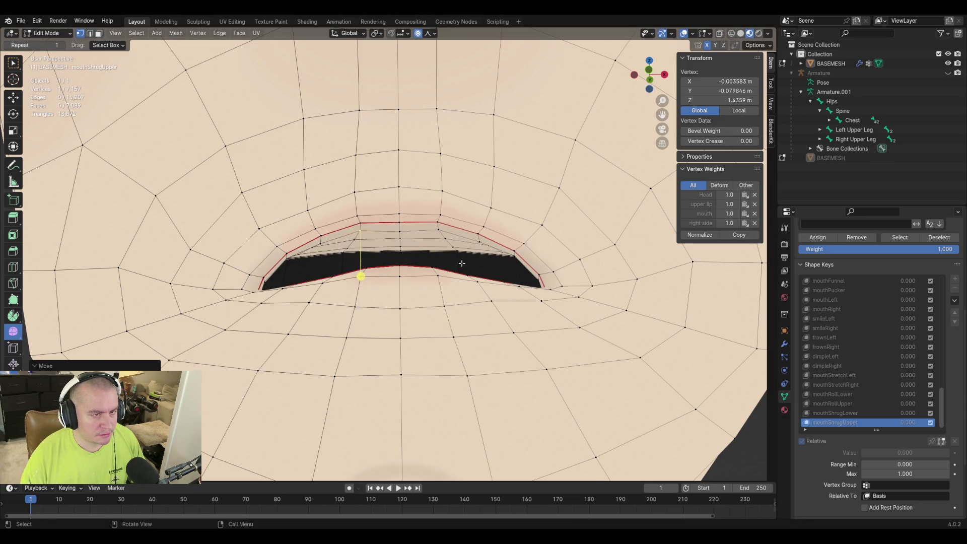
Adjust another upper-lip vertex vertically twice, orbiting to check the lip shape
{"action": "left_click", "coordinate": [479, 240]}
{"action": "key", "text": "g"}
{"action": "key", "text": "z"}
{"action": "left_click", "coordinate": [481, 278]}
{"action": "mouse_move", "coordinate": [481, 278]}
{"action": "middle_mouse_down"}
{"action": "mouse_move", "coordinate": [458, 224]}
{"action": "mouse_move", "coordinate": [457, 235]}
{"action": "middle_mouse_up"}
{"action": "key", "text": "g"}
{"action": "key", "text": "z"}
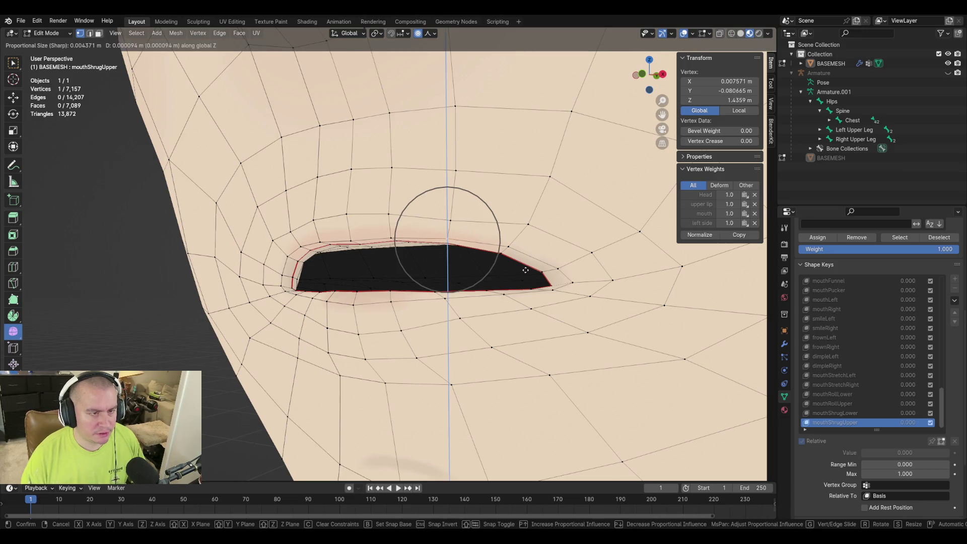
{"action": "left_click", "coordinate": [397, 235]}
Move three upper-lip vertices together vertically to even out the lip
{"action": "left_click", "coordinate": [391, 239]}
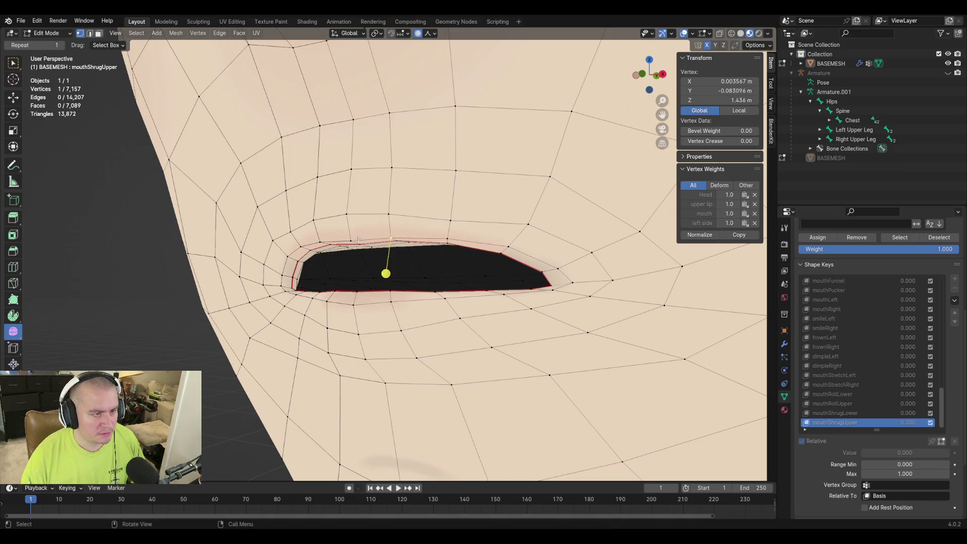
{"action": "left_click", "coordinate": [351, 241], "text": "shift"}
{"action": "key", "text": "g"}
{"action": "key", "text": "z"}
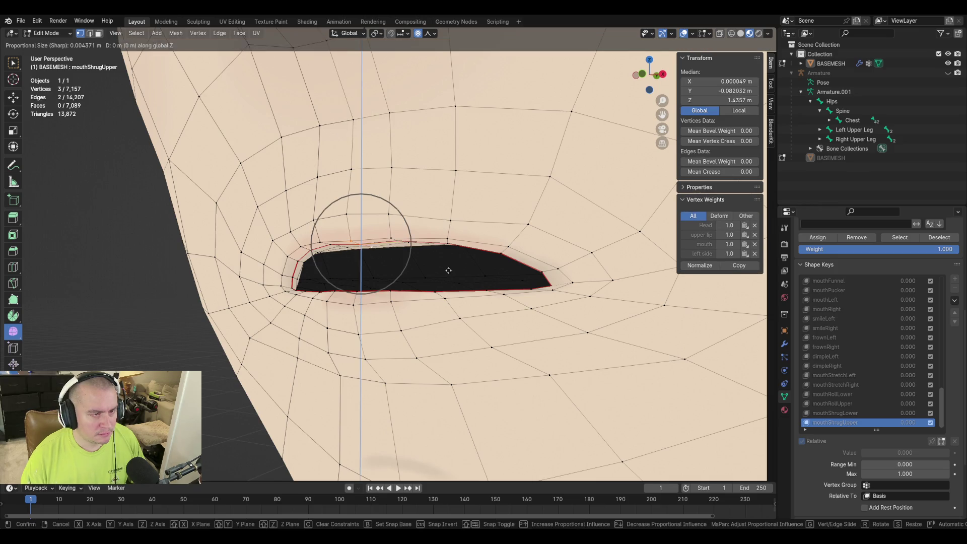
{"action": "left_click", "coordinate": [449, 269]}
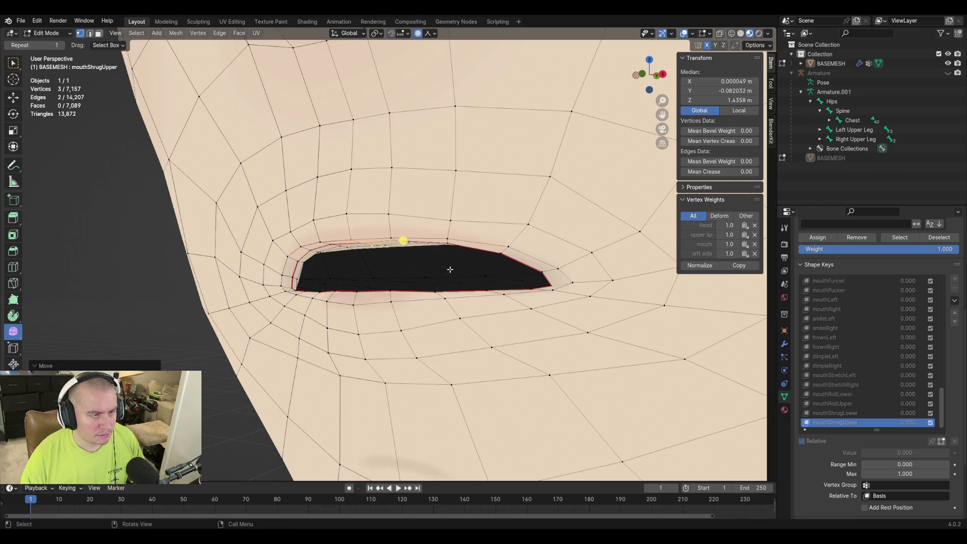
{"action": "mouse_move", "coordinate": [450, 268]}
{"action": "middle_mouse_down"}
{"action": "mouse_move", "coordinate": [560, 265]}
{"action": "mouse_move", "coordinate": [369, 270]}
{"action": "middle_mouse_up"}
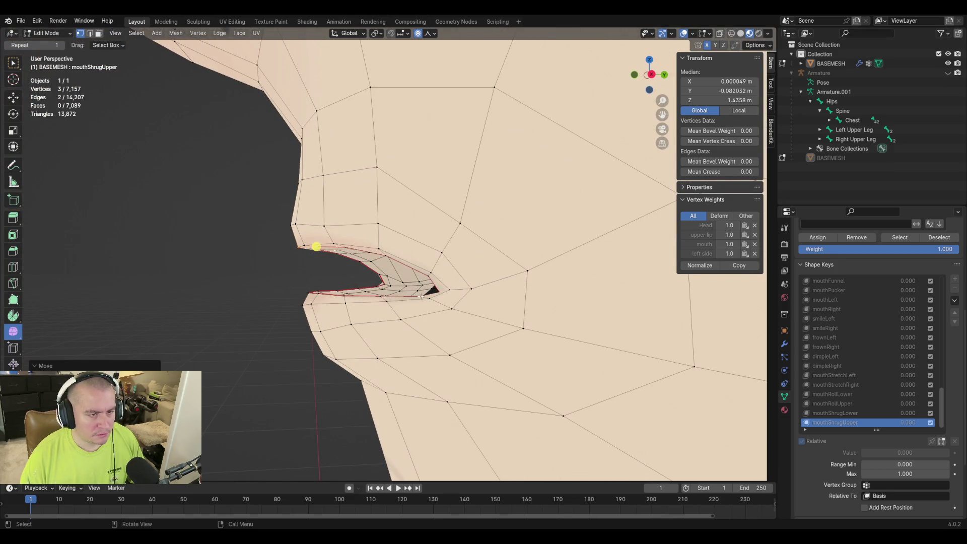
Nudge the mouth-corner vertex vertically from a side view and save the blend file
{"action": "left_click", "coordinate": [421, 296]}
{"action": "key", "text": "g"}
{"action": "key", "text": "z"}
{"action": "left_click", "coordinate": [496, 295]}
{"action": "middle_click_drag", "start_coordinate": [496, 295], "coordinate": [411, 271]}
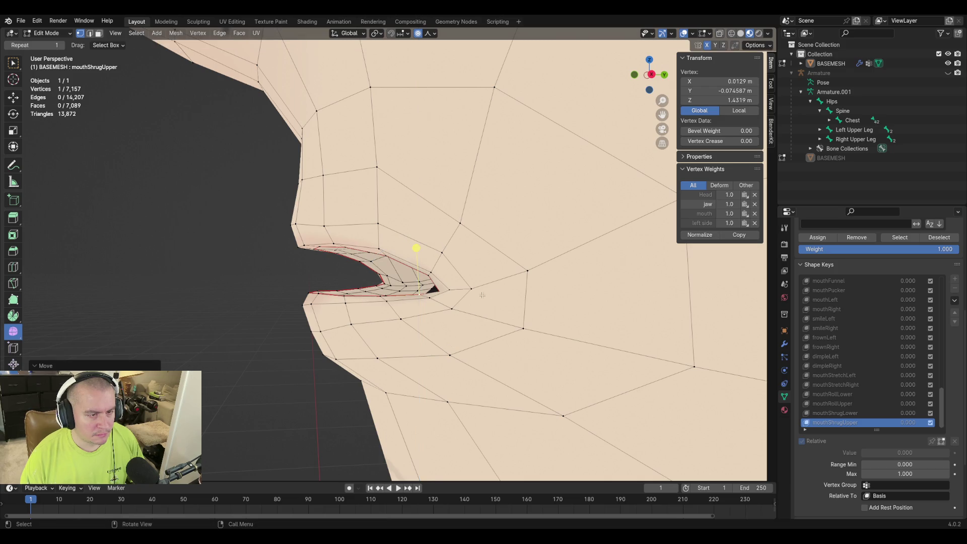
{"action": "key", "text": "ctrl+s"}
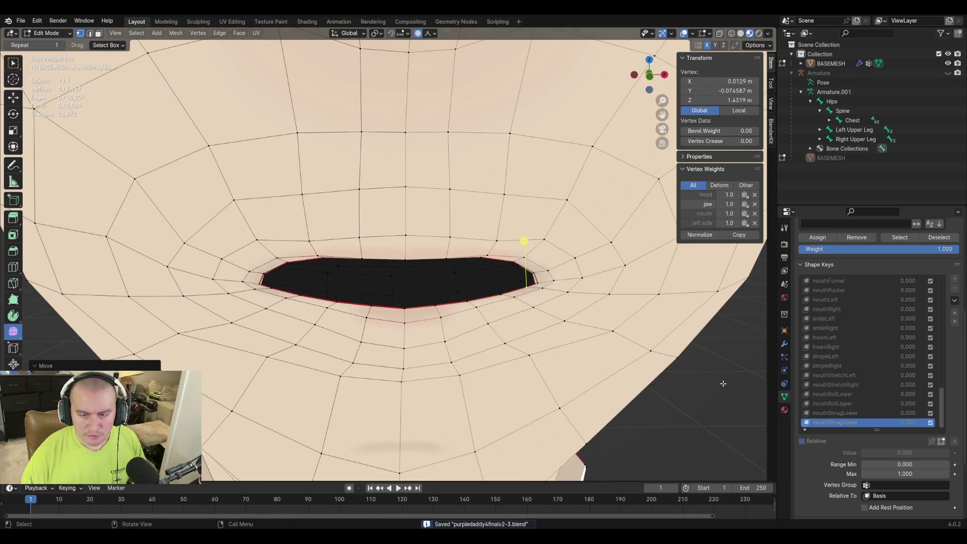
Preview mouthShrugUpper at full strength in Object Mode and return to Edit Mode
{"action": "key", "text": "Tab"}
{"action": "mouse_move", "coordinate": [871, 427]}
{"action": "left_mouse_down"}
{"action": "mouse_move", "coordinate": [944, 429]}
{"action": "mouse_move", "coordinate": [863, 428]}
{"action": "left_mouse_up"}
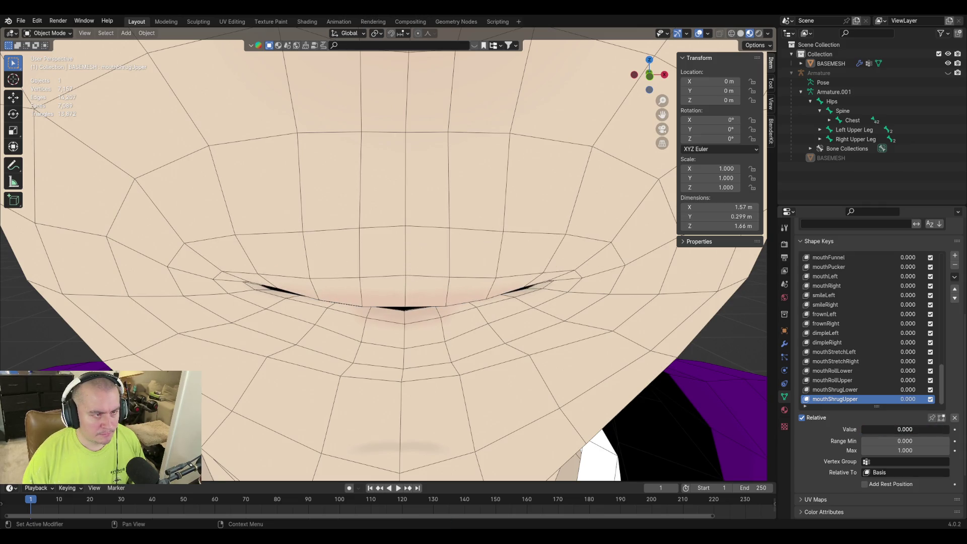
{"action": "key", "text": "Tab"}
{"action": "scroll", "coordinate": [423, 275], "scroll_direction": "down", "scroll_amount": 3}
{"action": "scroll", "coordinate": [423, 274], "scroll_direction": "down", "scroll_amount": 2}
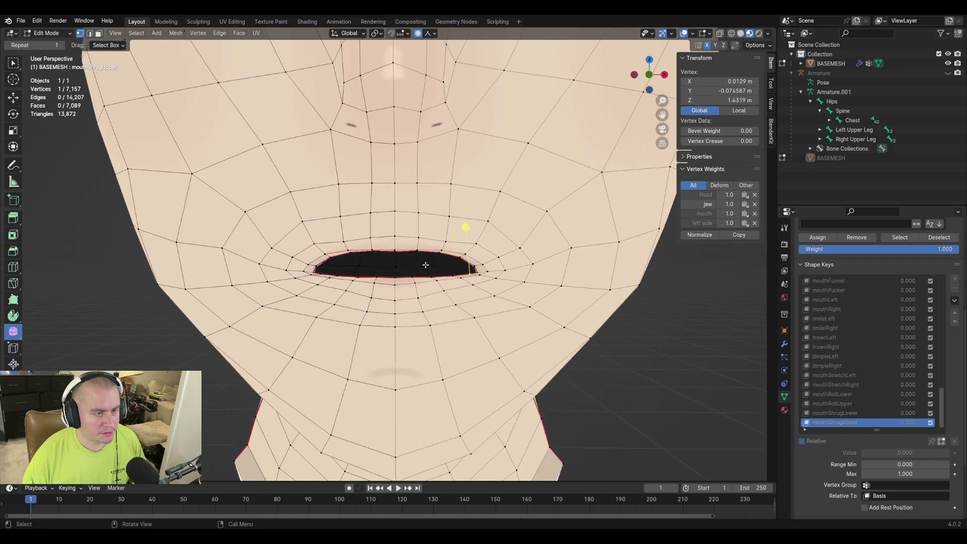
Slide an upper-lip vertex upward along its edge, undoing and redoing the slide
{"action": "left_click", "coordinate": [338, 184]}
{"action": "key", "text": "g"}
{"action": "key", "text": "g"}
{"action": "left_click", "coordinate": [437, 211]}
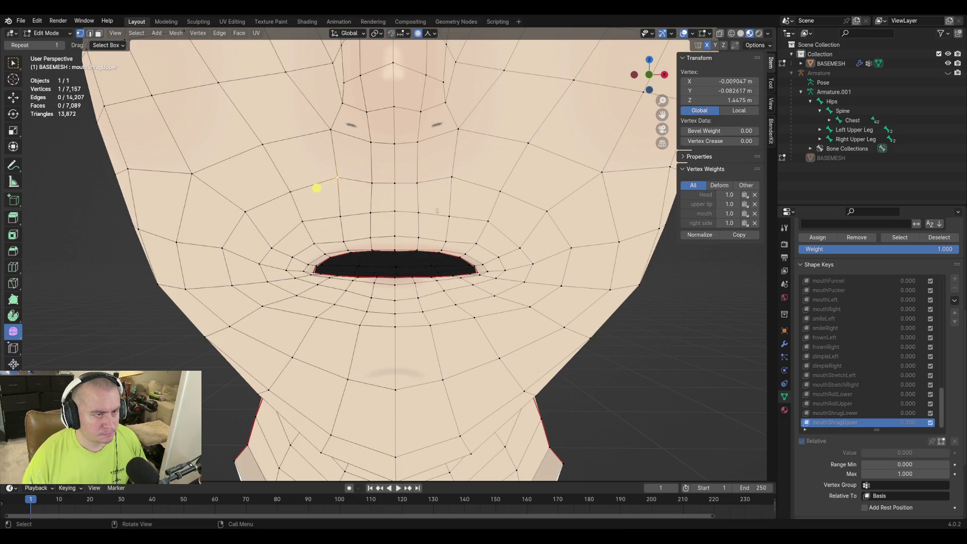
{"action": "key", "text": "ctrl+z"}
{"action": "key", "text": "g"}
{"action": "key", "text": "g"}
{"action": "left_click", "coordinate": [317, 189]}
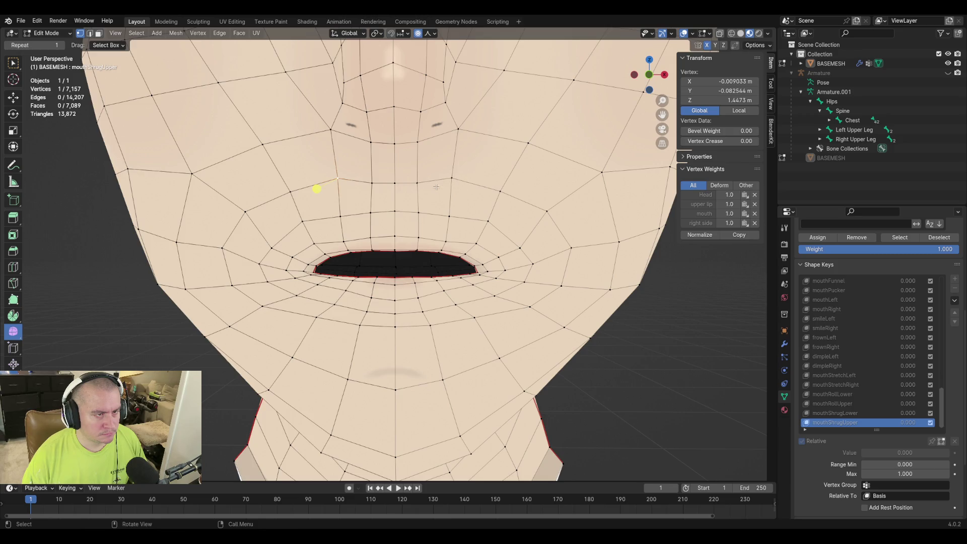
{"action": "key", "text": "g"}
{"action": "key", "text": "g"}
{"action": "key", "text": "Escape"}
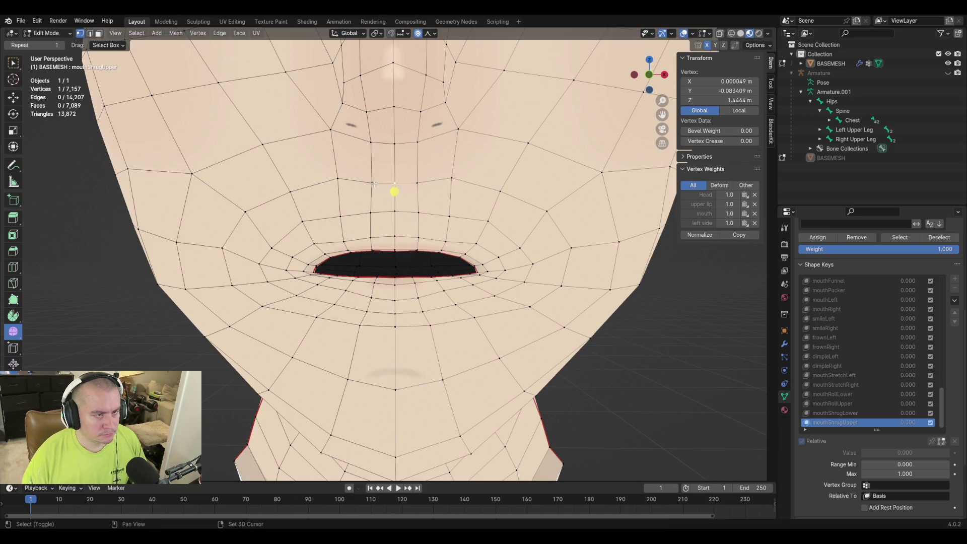
Slide the central upper-lip edges and raise them vertically with soft falloff
{"action": "left_click", "coordinate": [373, 185], "text": "shift"}
{"action": "key", "text": "g"}
{"action": "key", "text": "g"}
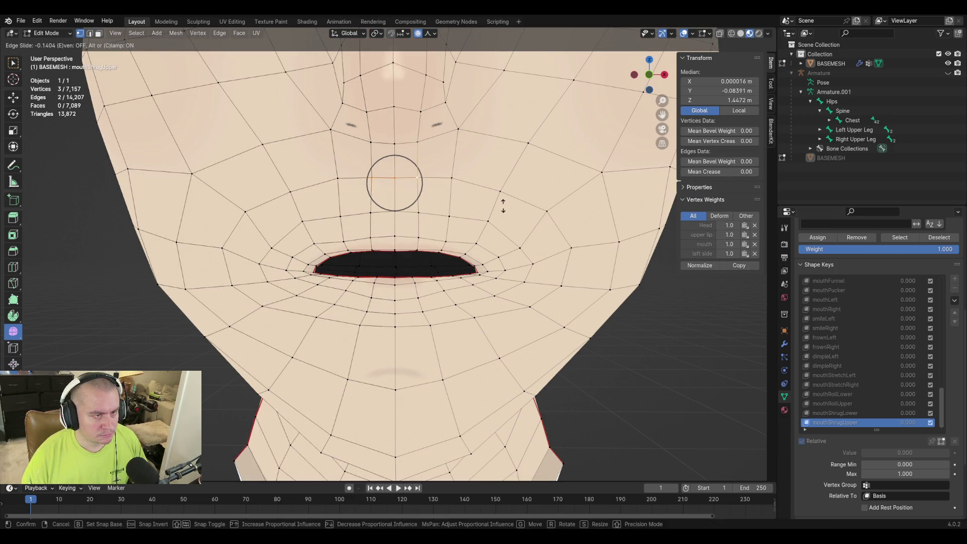
{"action": "left_click", "coordinate": [502, 204]}
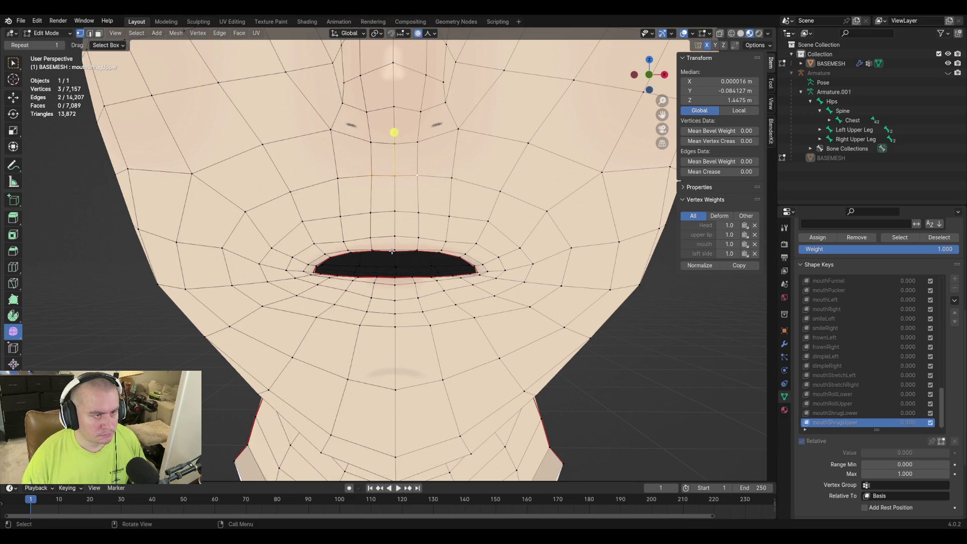
{"action": "key", "text": "g"}
{"action": "key", "text": "z"}
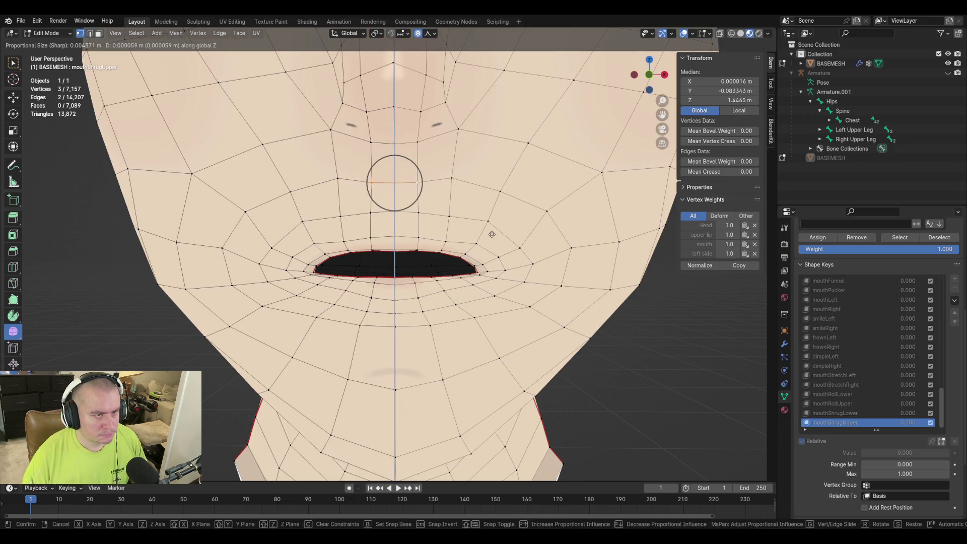
{"action": "left_click", "coordinate": [493, 225]}
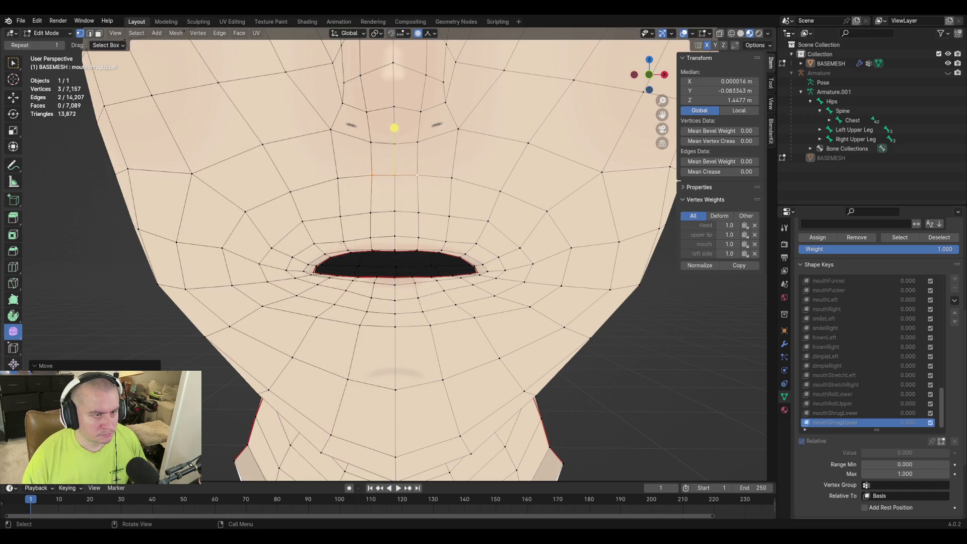
From a side view, lift pairs and single upper-lip vertices vertically with soft falloff
{"action": "middle_click_drag", "start_coordinate": [494, 226], "coordinate": [446, 234]}
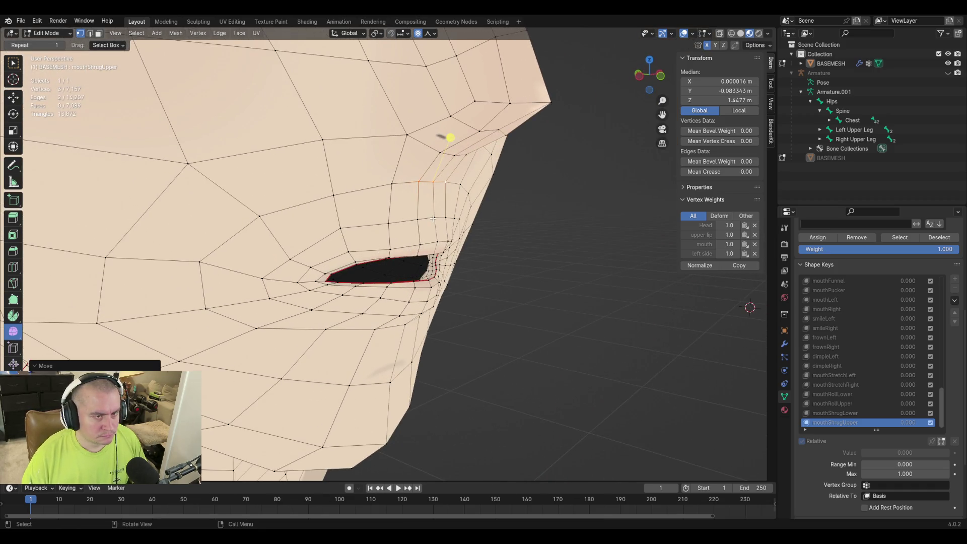
{"action": "left_click", "coordinate": [474, 215]}
{"action": "key", "text": "g"}
{"action": "key", "text": "z"}
{"action": "key", "text": "Escape"}
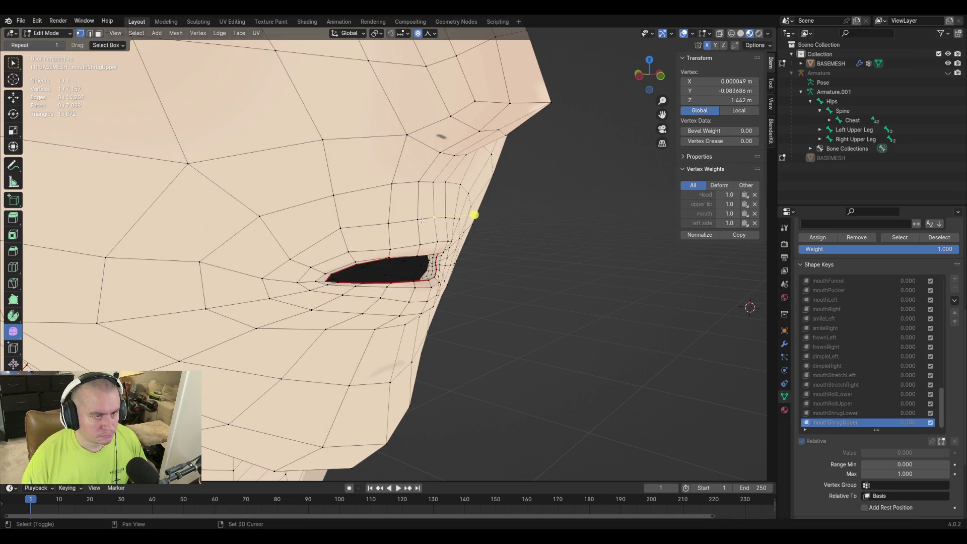
{"action": "left_click", "coordinate": [462, 218], "text": "shift"}
{"action": "key", "text": "g"}
{"action": "key", "text": "z"}
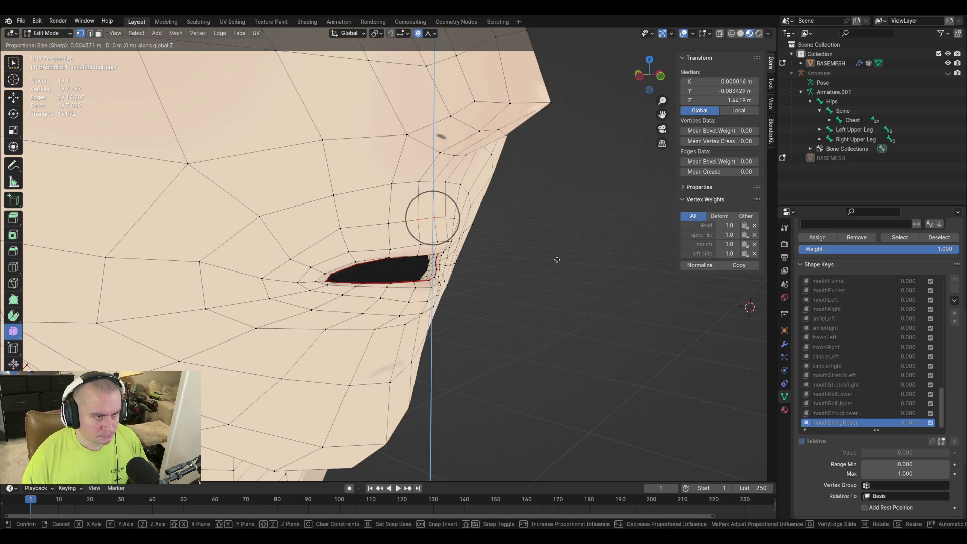
{"action": "scroll", "coordinate": [560, 257], "scroll_direction": "down", "scroll_amount": 1}
{"action": "scroll", "coordinate": [559, 257], "scroll_direction": "down", "scroll_amount": 3}
{"action": "scroll", "coordinate": [558, 256], "scroll_direction": "down", "scroll_amount": 2}
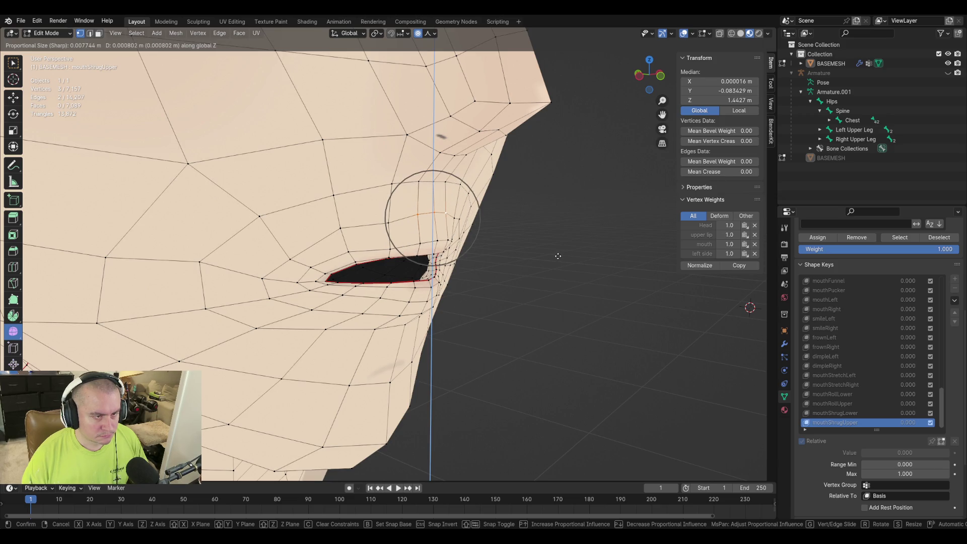
{"action": "scroll", "coordinate": [558, 254], "scroll_direction": "down", "scroll_amount": 1}
{"action": "scroll", "coordinate": [558, 254], "scroll_direction": "down", "scroll_amount": 2}
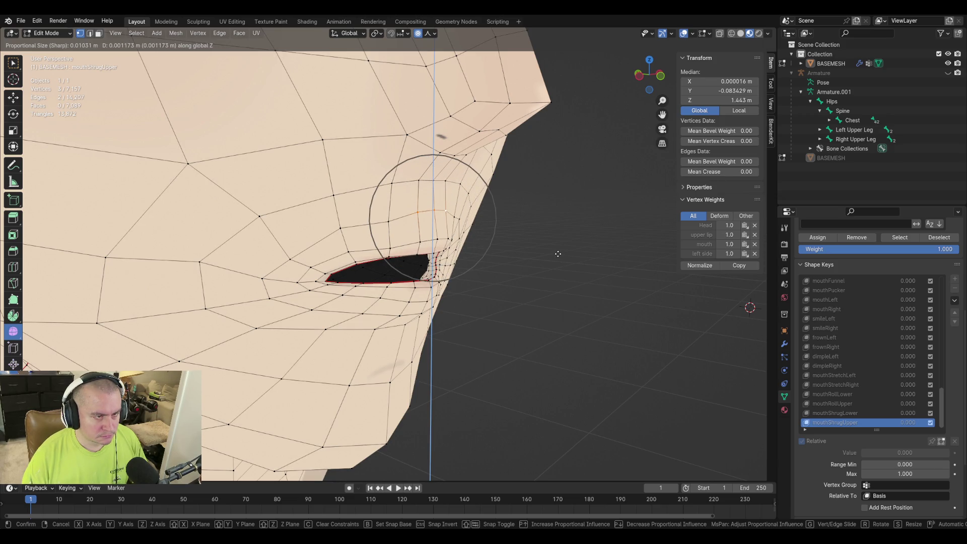
{"action": "left_click", "coordinate": [451, 255]}
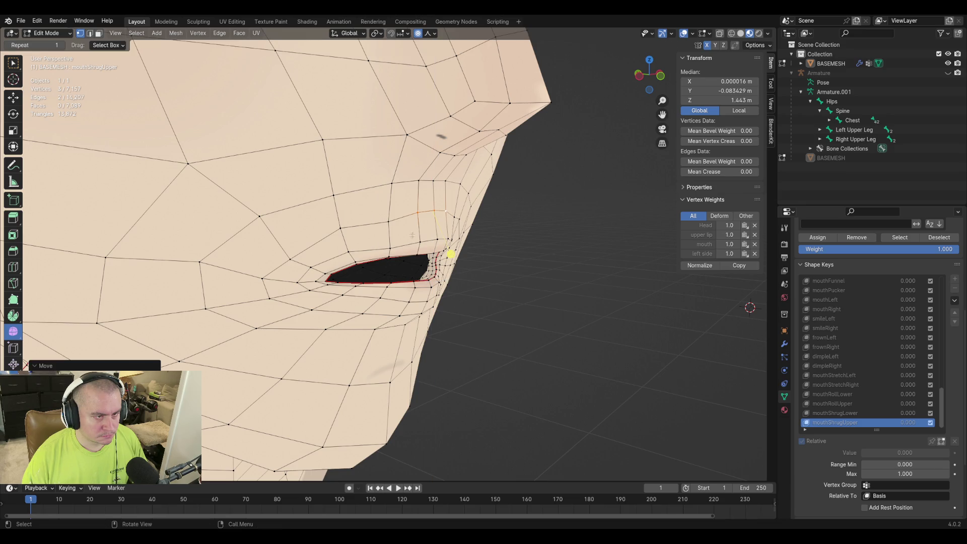
{"action": "left_click", "coordinate": [390, 222]}
{"action": "key", "text": "g"}
{"action": "key", "text": "z"}
{"action": "left_click", "coordinate": [410, 229]}
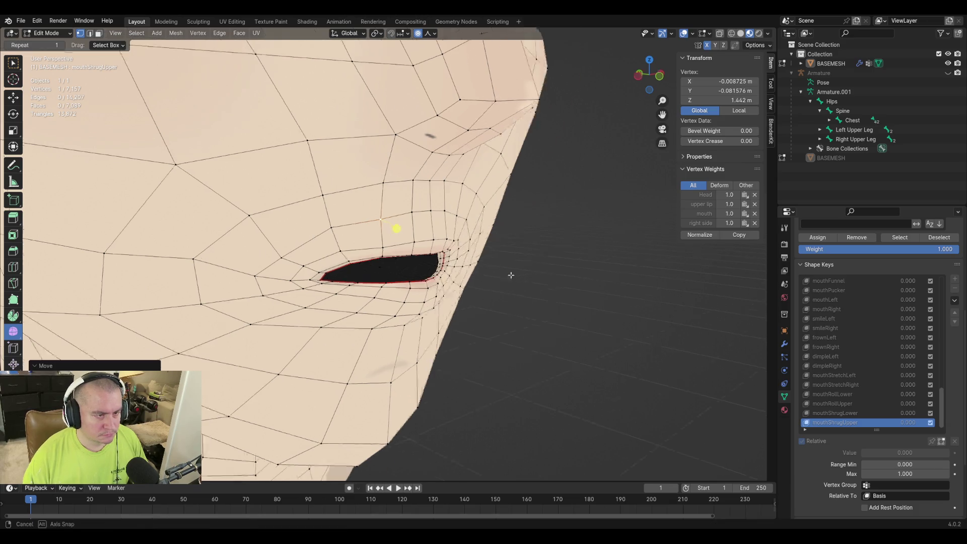
Toggle between Edit and Object Mode from the front to compare the edited mesh with the finished look
{"action": "middle_click_drag", "start_coordinate": [511, 227], "coordinate": [486, 292]}
{"action": "scroll", "coordinate": [486, 293], "scroll_direction": "up", "scroll_amount": 2}
{"action": "key", "text": "Tab"}
{"action": "key", "text": "Tab"}
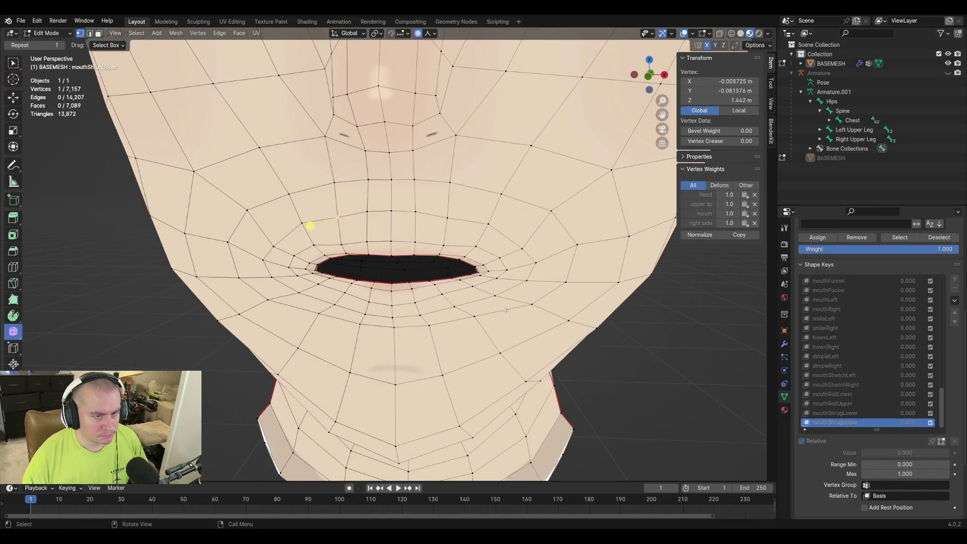
{"action": "key", "text": "Tab"}
{"action": "key", "text": "Tab"}
{"action": "key", "text": "Tab"}
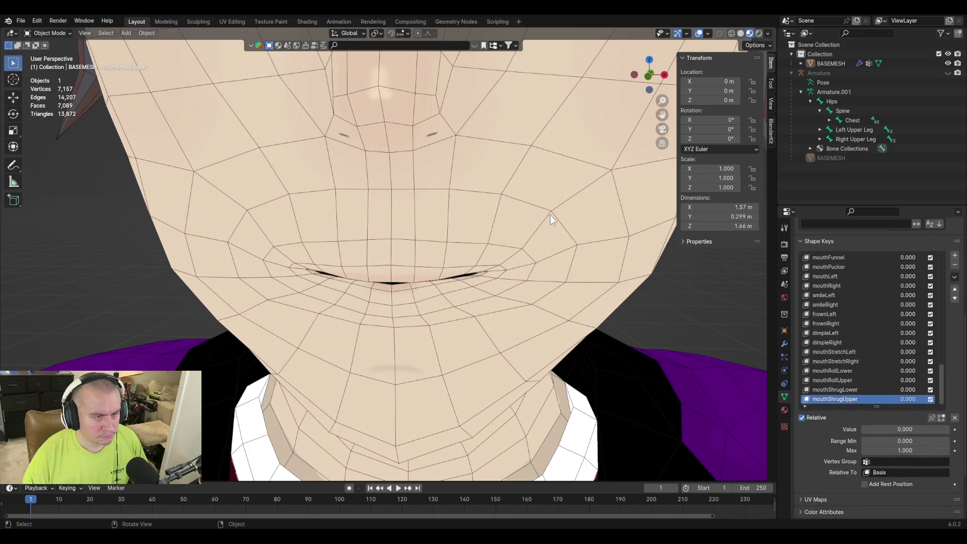
{"action": "scroll", "coordinate": [550, 215], "scroll_direction": "down", "scroll_amount": 2}
{"action": "scroll", "coordinate": [554, 239], "scroll_direction": "down", "scroll_amount": 2}
{"action": "key", "text": "Tab"}
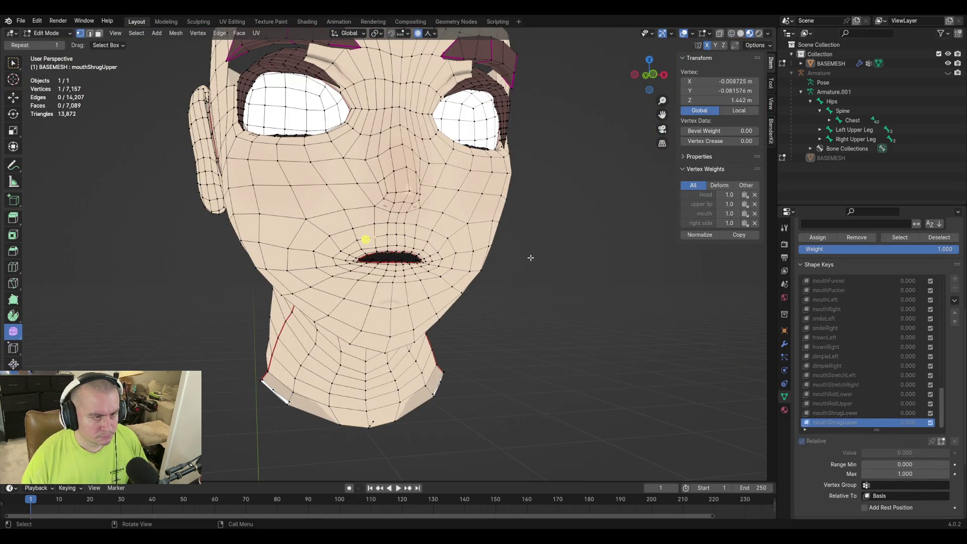
{"action": "key", "text": "Tab"}
{"action": "key", "text": "Tab"}
{"action": "key", "text": "Tab"}
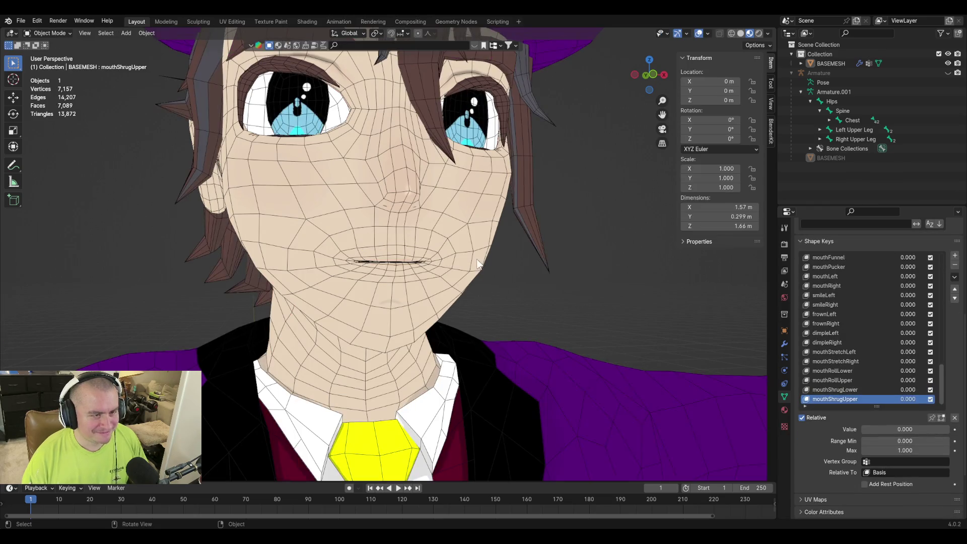
{"action": "key", "text": "Tab"}
{"action": "key", "text": "Tab"}
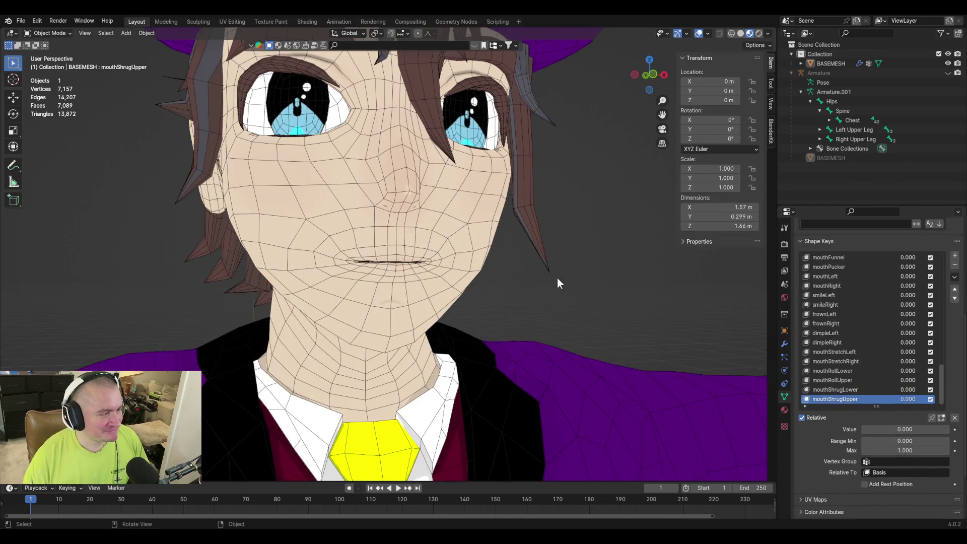
{"action": "middle_click_drag", "start_coordinate": [452, 245], "coordinate": [409, 273]}
{"action": "scroll", "coordinate": [409, 273], "scroll_direction": "up", "scroll_amount": 3}
{"action": "key", "text": "Tab"}
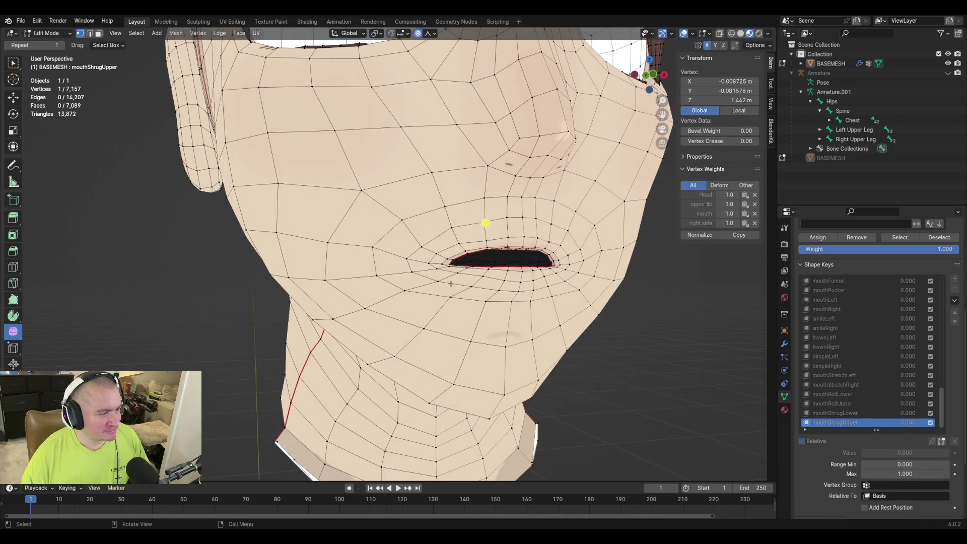
{"action": "key", "text": "Tab"}
{"action": "key", "text": "Tab"}
{"action": "key", "text": "Tab"}
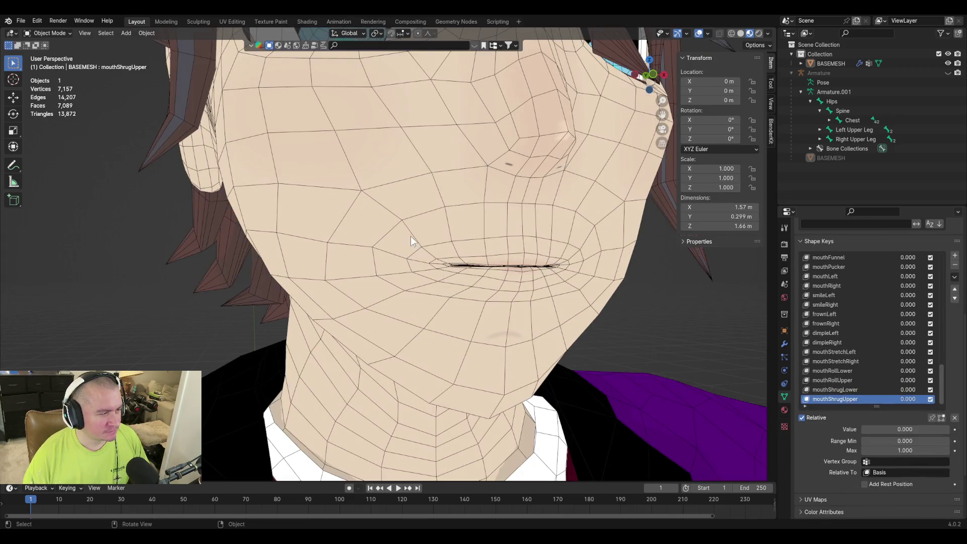
{"action": "key", "text": "Tab"}
Raise vertices above the lip and on the other lip side with soft falloff moves
{"action": "key", "text": "g"}
{"action": "key", "text": "z"}
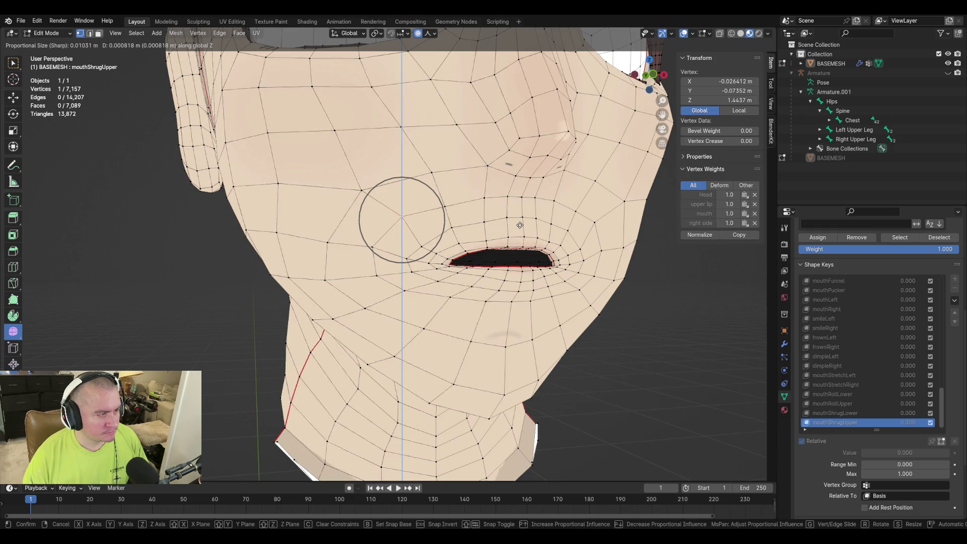
{"action": "left_click", "coordinate": [520, 224]}
{"action": "left_click", "coordinate": [430, 172]}
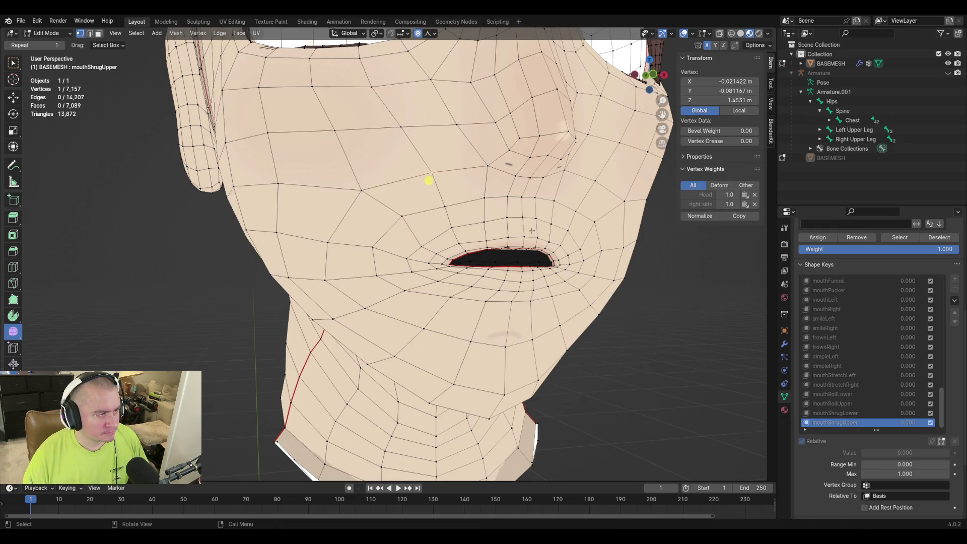
{"action": "key", "text": "g"}
{"action": "left_click", "coordinate": [533, 228]}
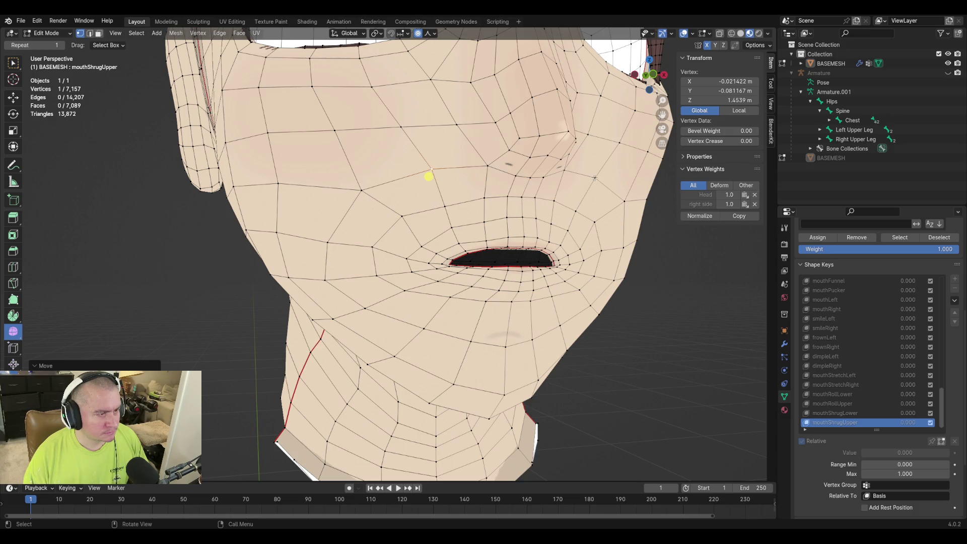
{"action": "mouse_move", "coordinate": [532, 228]}
{"action": "middle_mouse_down"}
{"action": "mouse_move", "coordinate": [543, 255]}
{"action": "mouse_move", "coordinate": [615, 260]}
{"action": "mouse_move", "coordinate": [486, 266]}
{"action": "mouse_move", "coordinate": [632, 221]}
{"action": "middle_mouse_up"}
{"action": "left_click", "coordinate": [527, 223]}
{"action": "key", "text": "g"}
{"action": "left_click", "coordinate": [614, 259]}
{"action": "left_click", "coordinate": [514, 280]}
{"action": "key", "text": "g"}
{"action": "left_click", "coordinate": [576, 244]}
Nudge a vertex above the left lip and one beside the mouth corner vertically
{"action": "left_click", "coordinate": [462, 219]}
{"action": "key", "text": "g"}
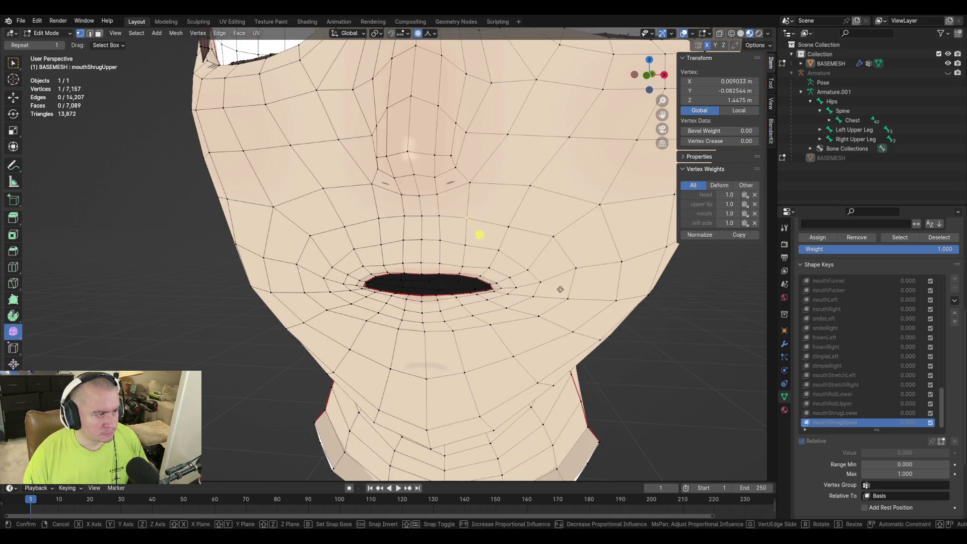
{"action": "key", "text": "z"}
{"action": "left_click", "coordinate": [480, 233]}
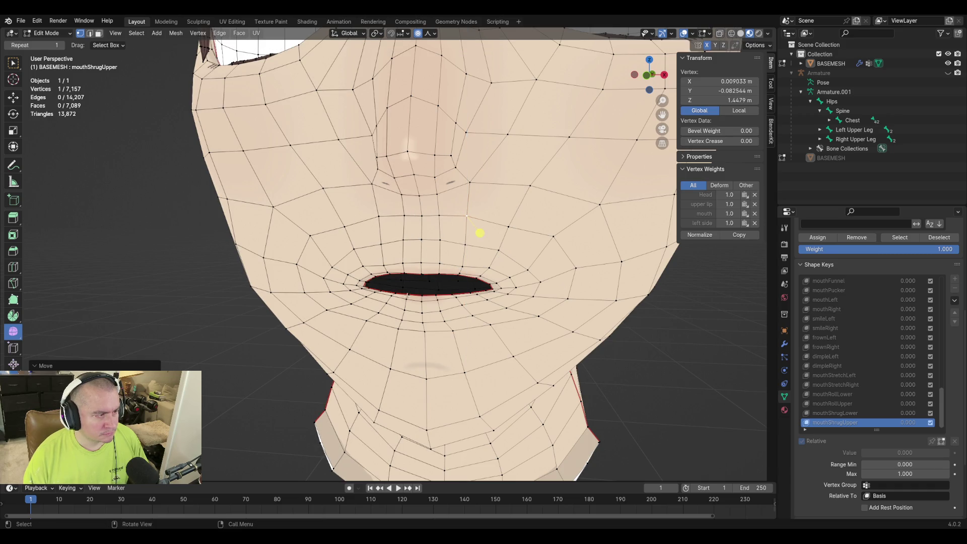
{"action": "left_click", "coordinate": [381, 273]}
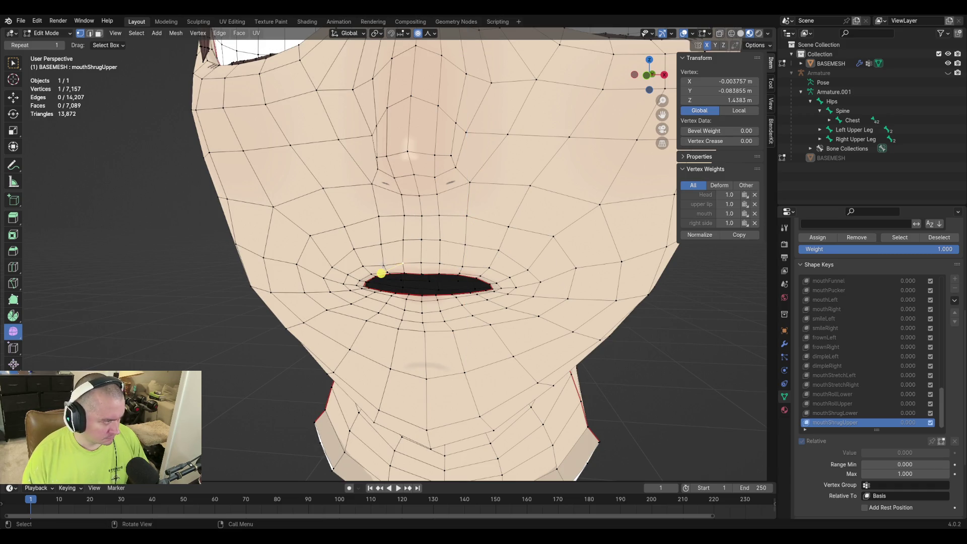
{"action": "left_click", "coordinate": [356, 281]}
{"action": "key", "text": "g"}
{"action": "key", "text": "z"}
{"action": "scroll", "coordinate": [539, 263], "scroll_direction": "up", "scroll_amount": 5}
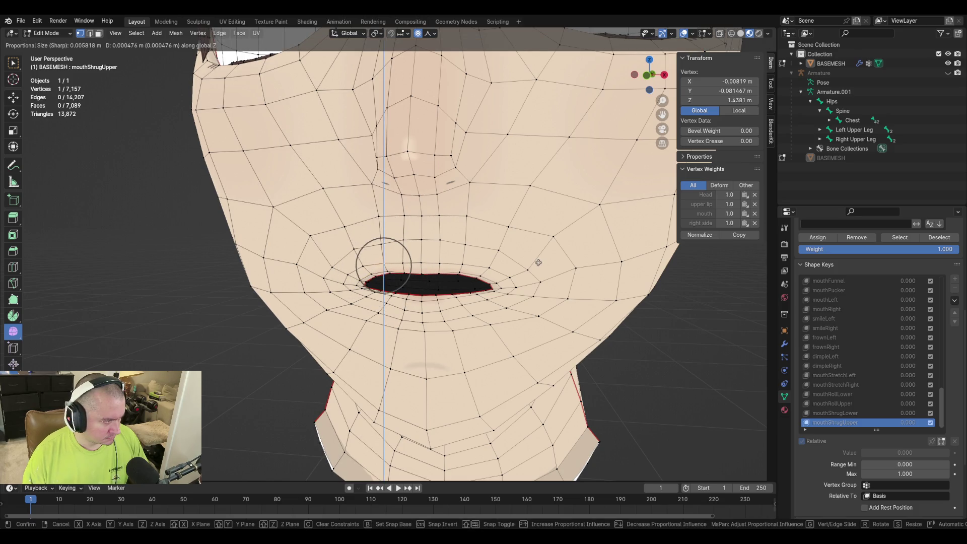
{"action": "scroll", "coordinate": [539, 260], "scroll_direction": "up", "scroll_amount": 2}
{"action": "left_click", "coordinate": [538, 262]}
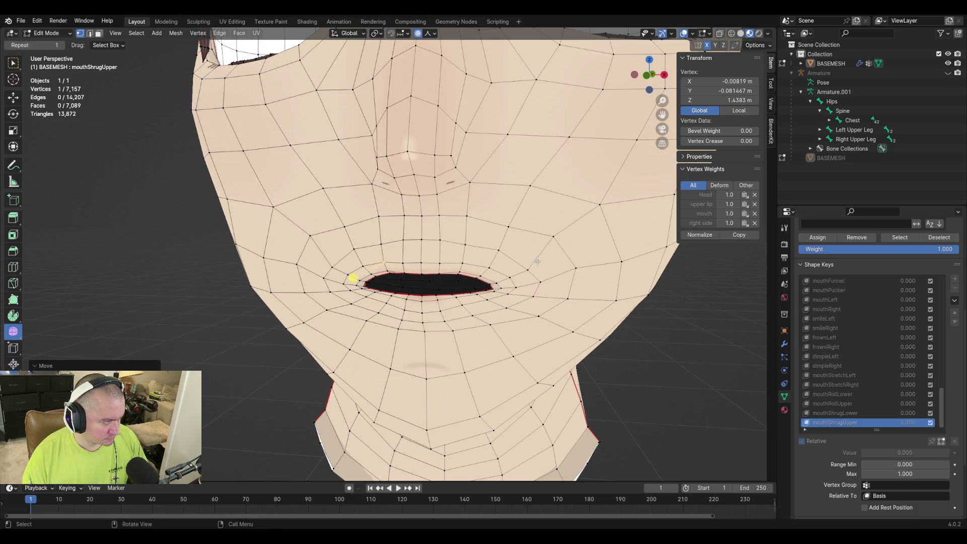
{"action": "scroll", "coordinate": [400, 262], "scroll_direction": "down", "scroll_amount": 3}
Move a mouth vertex slightly up, then blend mouthShrugUpper to 1.000 in Object Mode to check it
{"action": "middle_click_drag", "start_coordinate": [401, 263], "coordinate": [547, 277]}
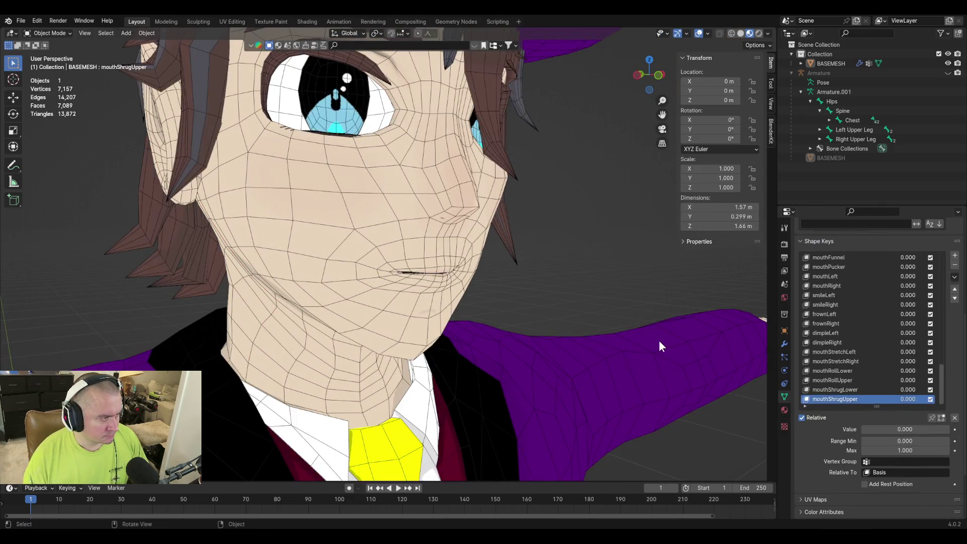
{"action": "key", "text": "g"}
{"action": "key", "text": "z"}
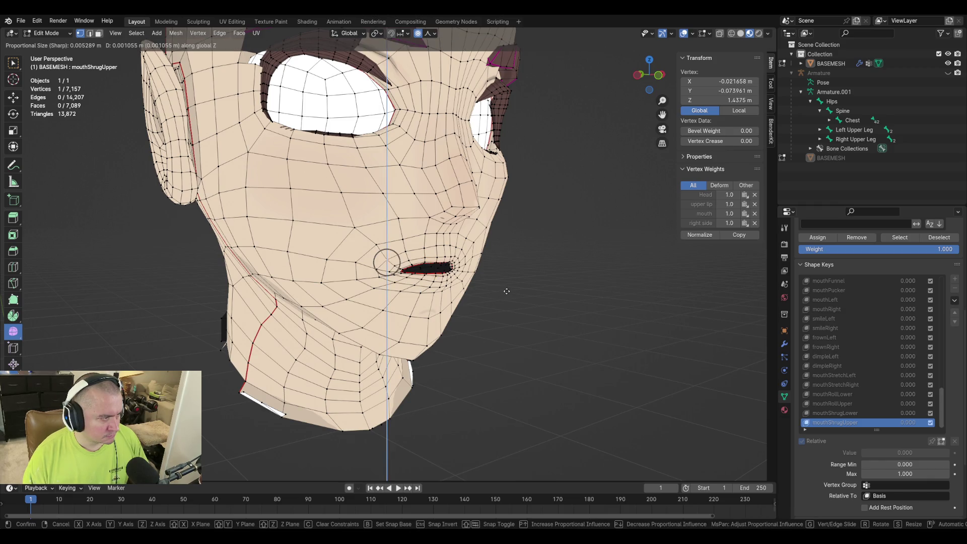
{"action": "left_click", "coordinate": [507, 291]}
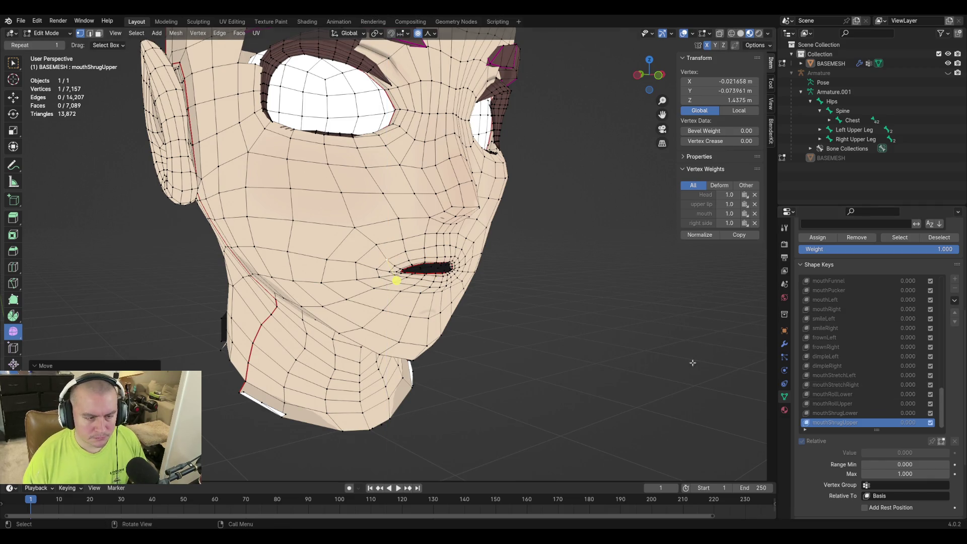
{"action": "key", "text": "Tab"}
{"action": "mouse_move", "coordinate": [904, 429]}
{"action": "left_mouse_down"}
{"action": "mouse_move", "coordinate": [921, 429]}
{"action": "mouse_move", "coordinate": [861, 429]}
{"action": "mouse_move", "coordinate": [944, 429]}
{"action": "left_mouse_up"}
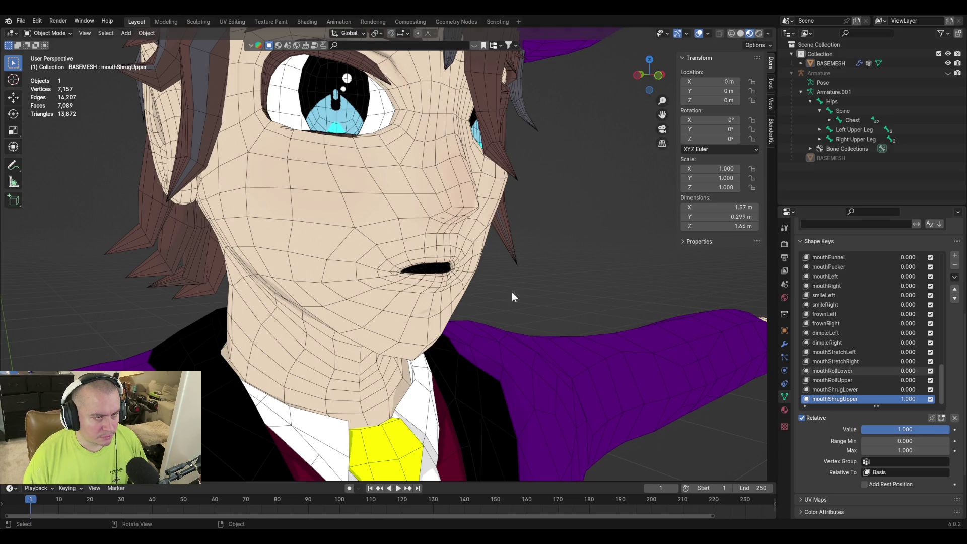
Raise a vertex above the mouth corner vertically and test mouthShrugUpper with the Value slider
{"action": "key", "text": "Tab"}
{"action": "left_click", "coordinate": [398, 219]}
{"action": "key", "text": "g"}
{"action": "key", "text": "z"}
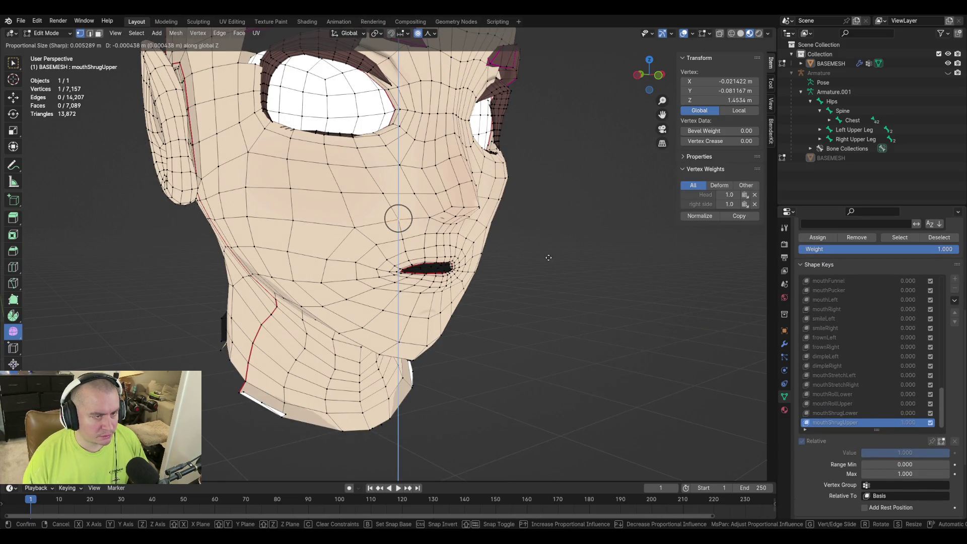
{"action": "left_click", "coordinate": [549, 257]}
{"action": "key", "text": "Tab"}
{"action": "scroll", "coordinate": [558, 379], "scroll_direction": "up", "scroll_amount": 3}
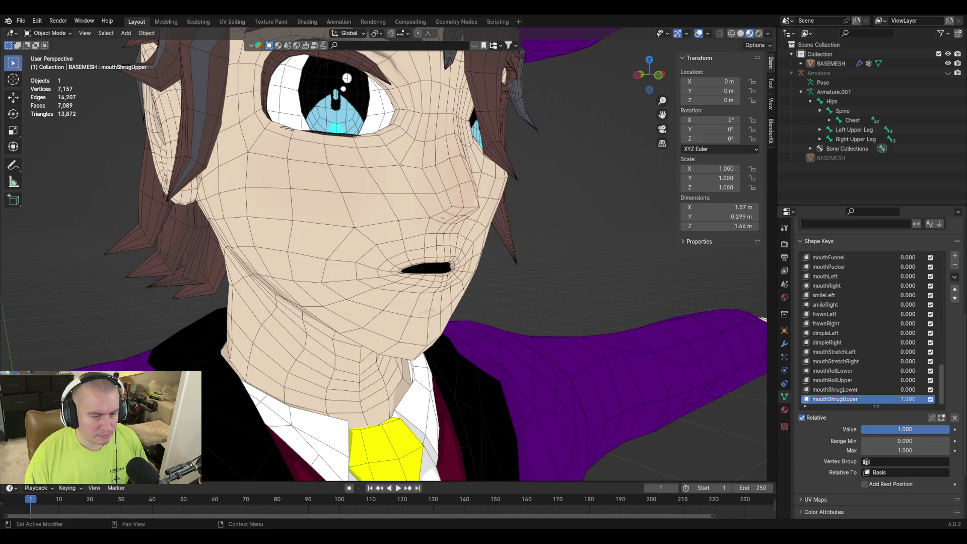
{"action": "left_click_drag", "start_coordinate": [905, 429], "coordinate": [905, 429]}
Pick another vertex near the mouth and blend mouthShrugUpper partway down to compare
{"action": "key", "text": "Tab"}
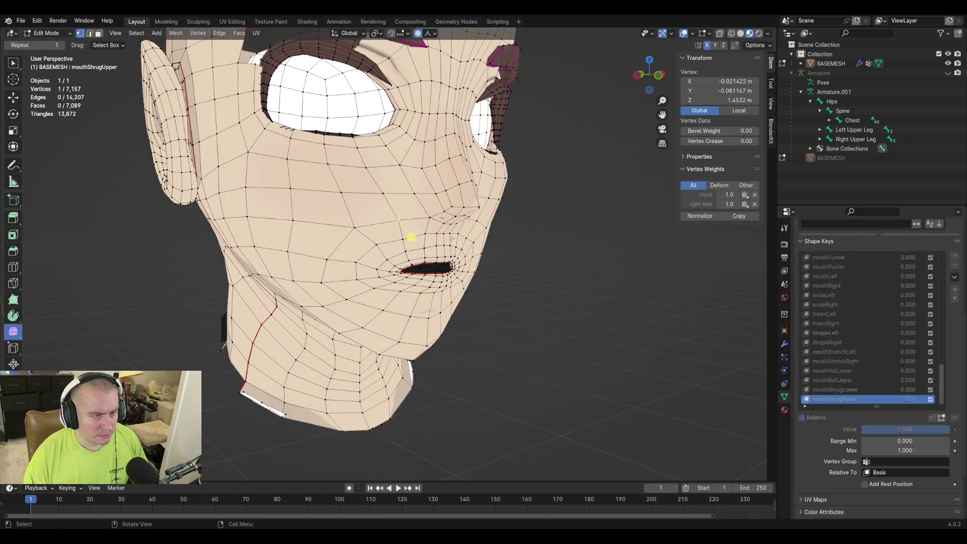
{"action": "left_click", "coordinate": [415, 259]}
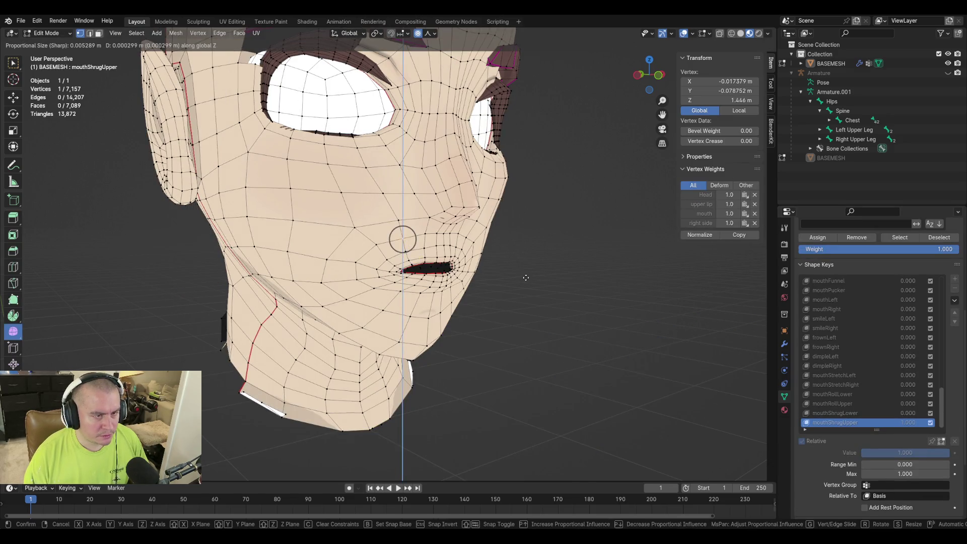
{"action": "key", "text": "Tab"}
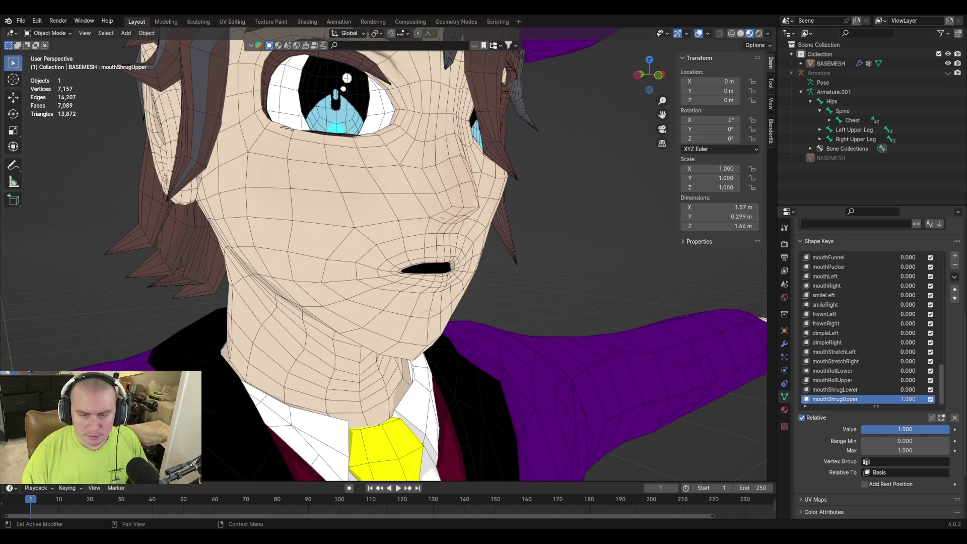
{"action": "left_click_drag", "start_coordinate": [905, 430], "coordinate": [861, 430]}
Orbit to a front view, save the file, and add a new shape key (Key 60)
{"action": "key", "text": "Tab"}
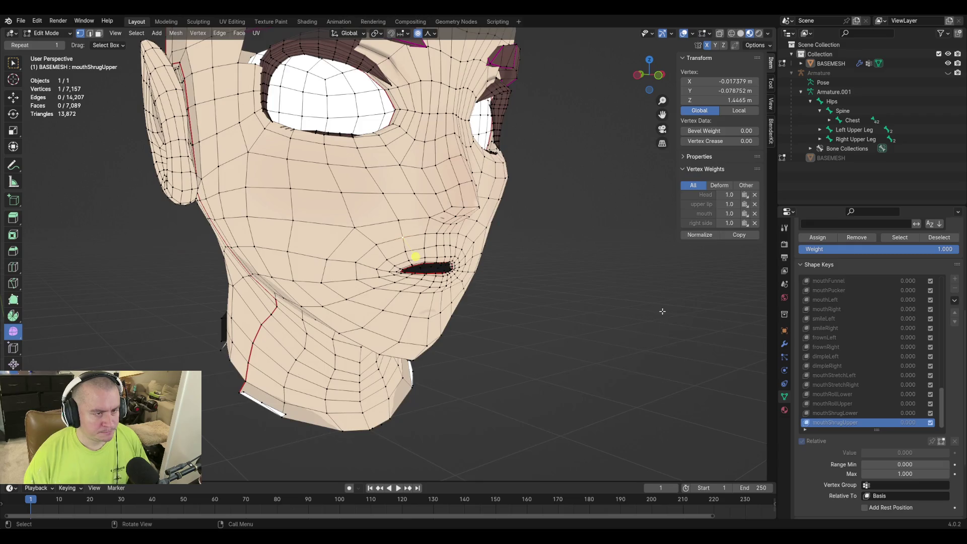
{"action": "middle_click_drag", "start_coordinate": [663, 310], "coordinate": [598, 307]}
{"action": "key", "text": "ctrl+s"}
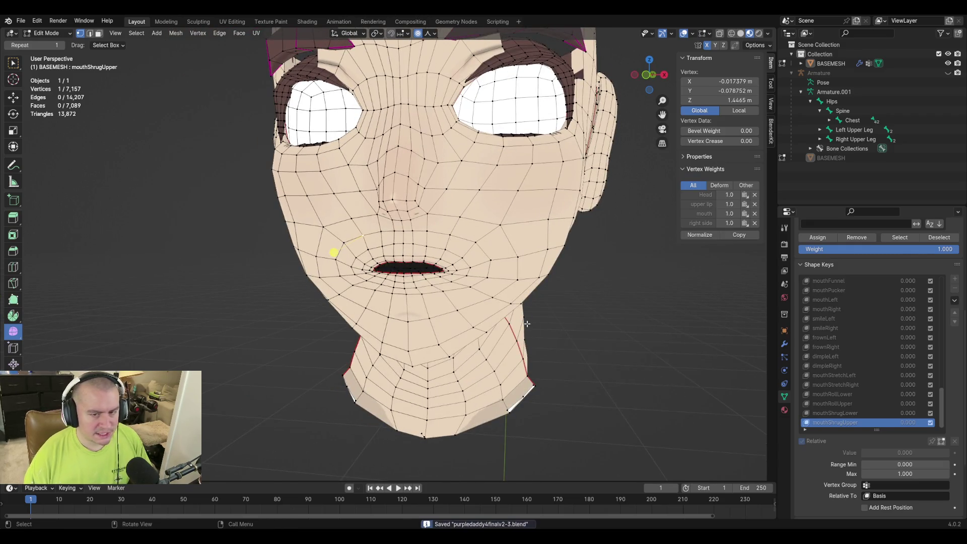
{"action": "key", "text": "Tab"}
{"action": "left_click", "coordinate": [955, 256]}
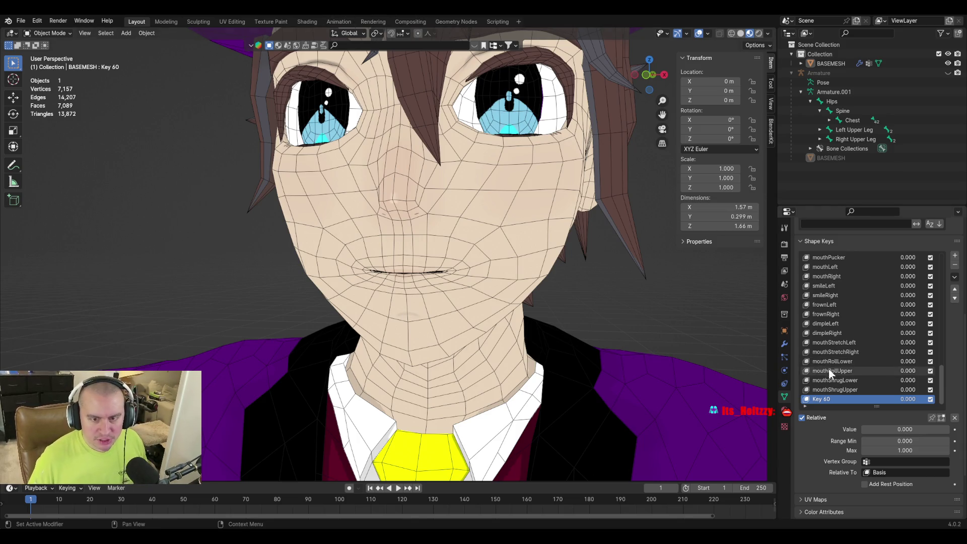
Remove the extra Key 60 shape key, leaving mouthShrugUpper last
{"action": "left_click", "coordinate": [955, 269]}
{"action": "scroll", "coordinate": [839, 392], "scroll_direction": "up", "scroll_amount": 5}
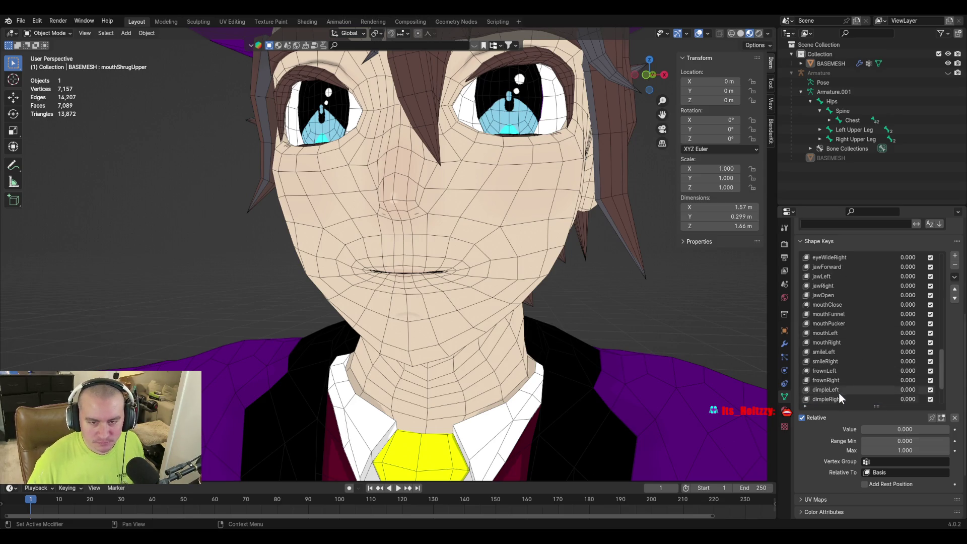
{"action": "scroll", "coordinate": [838, 355], "scroll_direction": "up", "scroll_amount": 6}
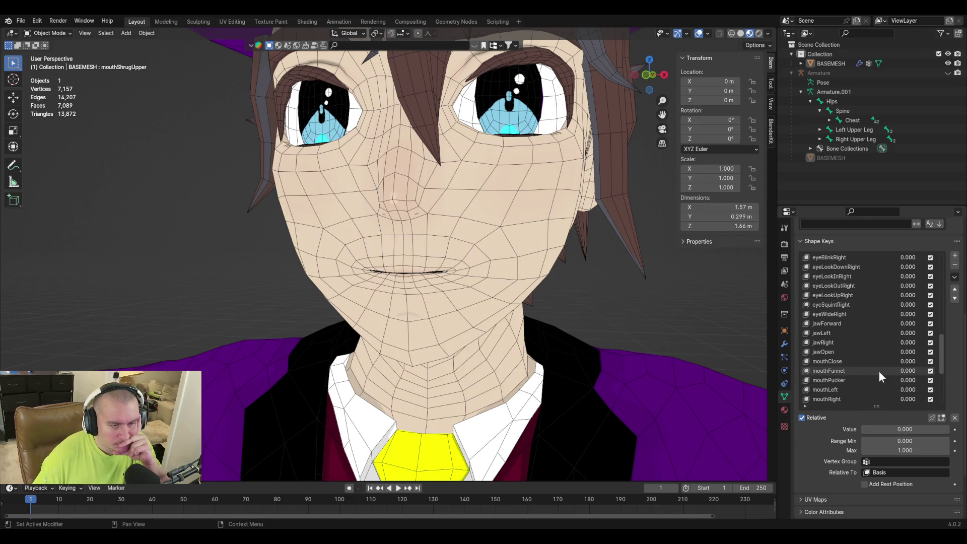
{"action": "scroll", "coordinate": [879, 372], "scroll_direction": "down", "scroll_amount": 5}
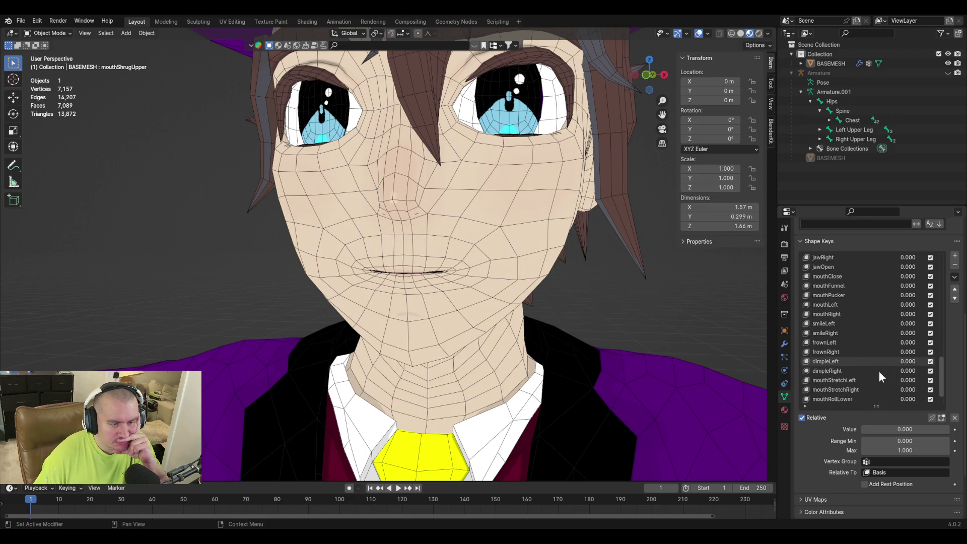
{"action": "scroll", "coordinate": [878, 372], "scroll_direction": "down", "scroll_amount": 2}
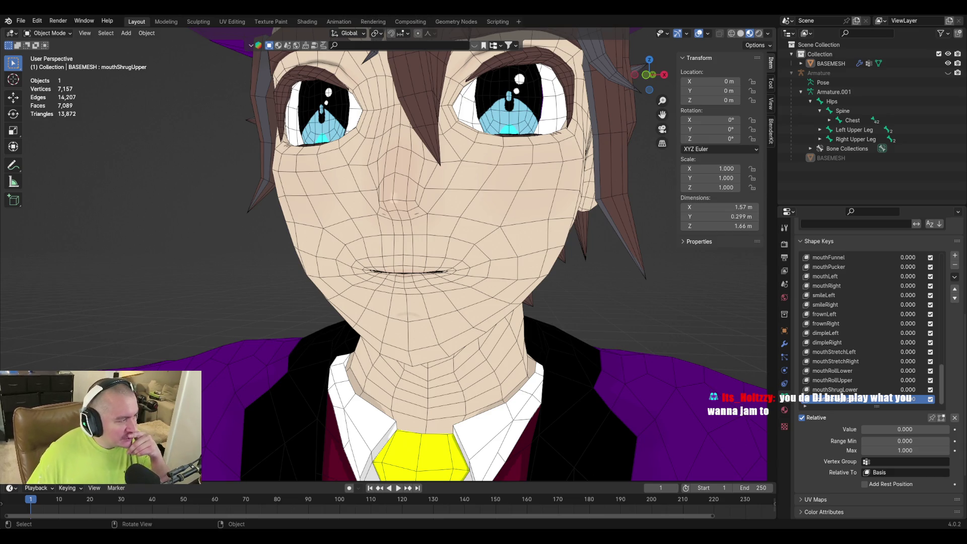
{"action": "mouse_move", "coordinate": [317, 302]}
{"action": "middle_mouse_down"}
{"action": "mouse_move", "coordinate": [368, 301]}
{"action": "mouse_move", "coordinate": [271, 294]}
{"action": "mouse_move", "coordinate": [570, 320]}
{"action": "middle_mouse_up"}
{"action": "key", "text": "Tab"}
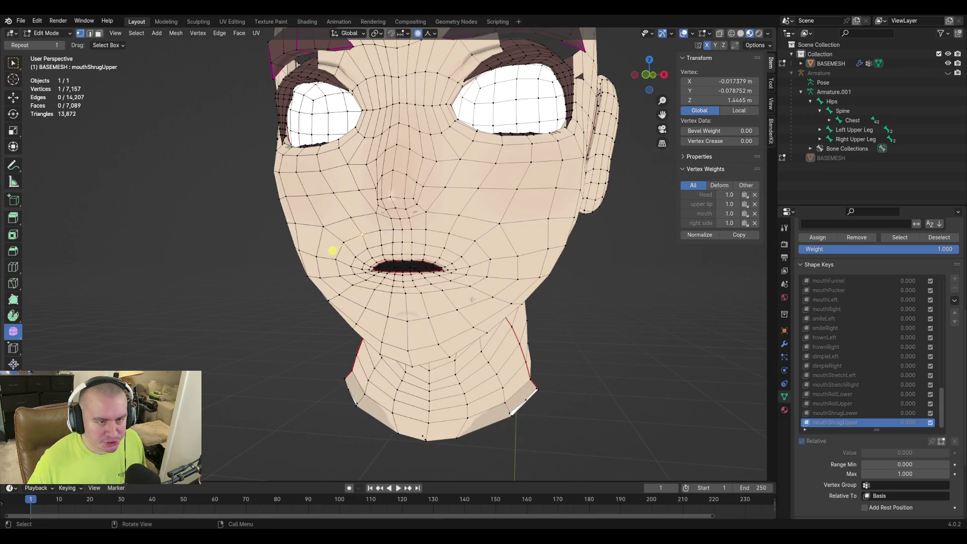
{"action": "mouse_move", "coordinate": [471, 300]}
{"action": "middle_mouse_down"}
{"action": "mouse_move", "coordinate": [511, 310]}
{"action": "mouse_move", "coordinate": [556, 361]}
{"action": "middle_mouse_up"}
{"action": "key", "text": "Tab"}
{"action": "scroll", "coordinate": [555, 362], "scroll_direction": "up", "scroll_amount": 3}
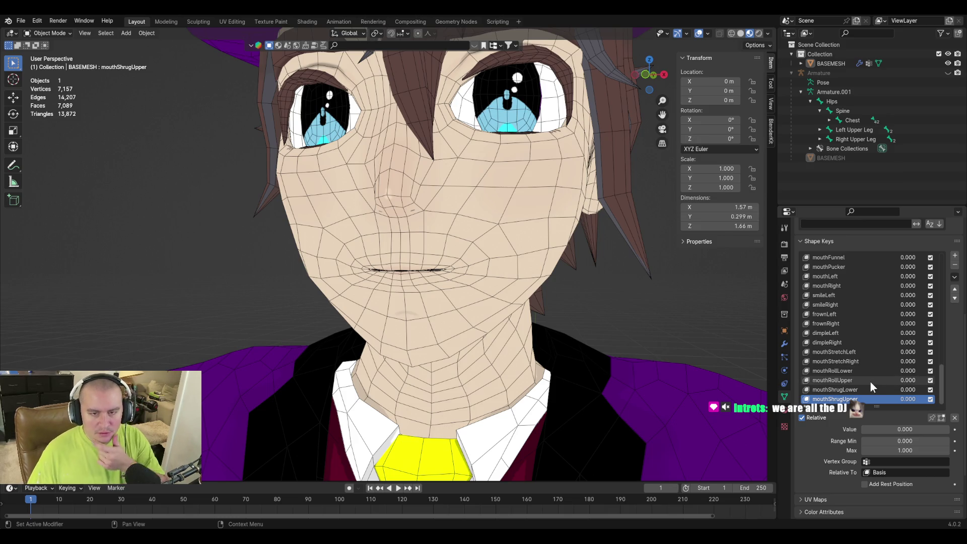
{"action": "scroll", "coordinate": [862, 374], "scroll_direction": "up", "scroll_amount": 7}
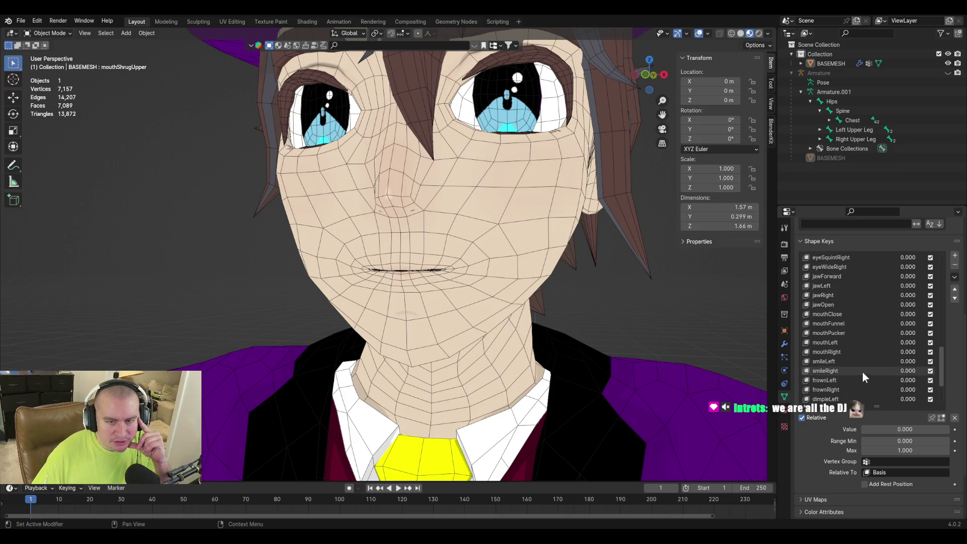
Preview smileLeft with the slider and set its Value to exactly 0.500
{"action": "left_click", "coordinate": [861, 361]}
{"action": "left_click_drag", "start_coordinate": [880, 430], "coordinate": [919, 429]}
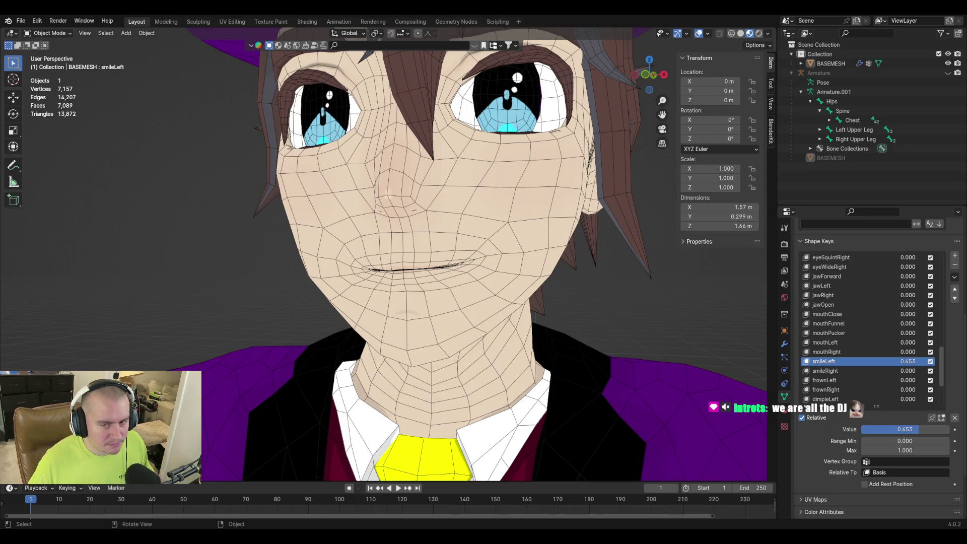
{"action": "middle_click_drag", "start_coordinate": [651, 310], "coordinate": [653, 329]}
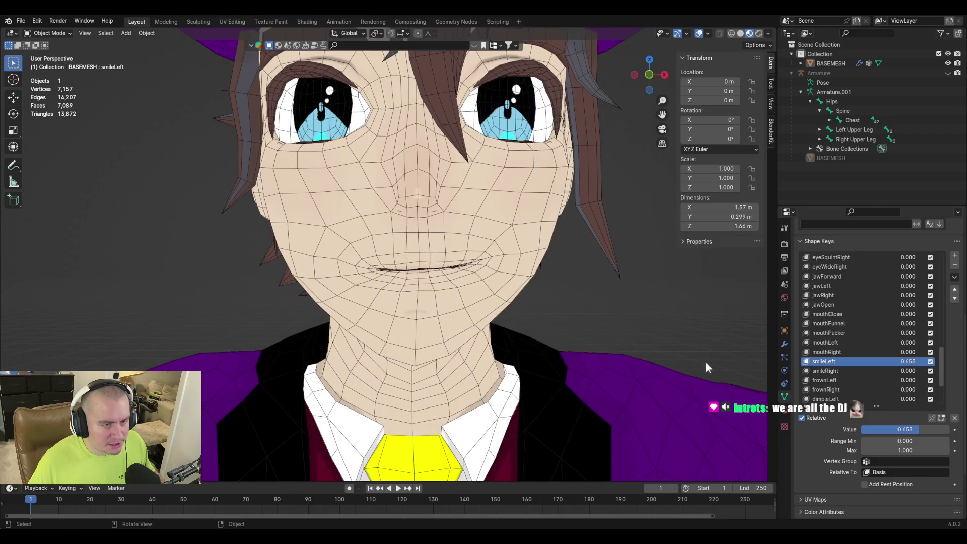
{"action": "scroll", "coordinate": [874, 369], "scroll_direction": "down", "scroll_amount": 2}
{"action": "scroll", "coordinate": [874, 369], "scroll_direction": "down", "scroll_amount": 4}
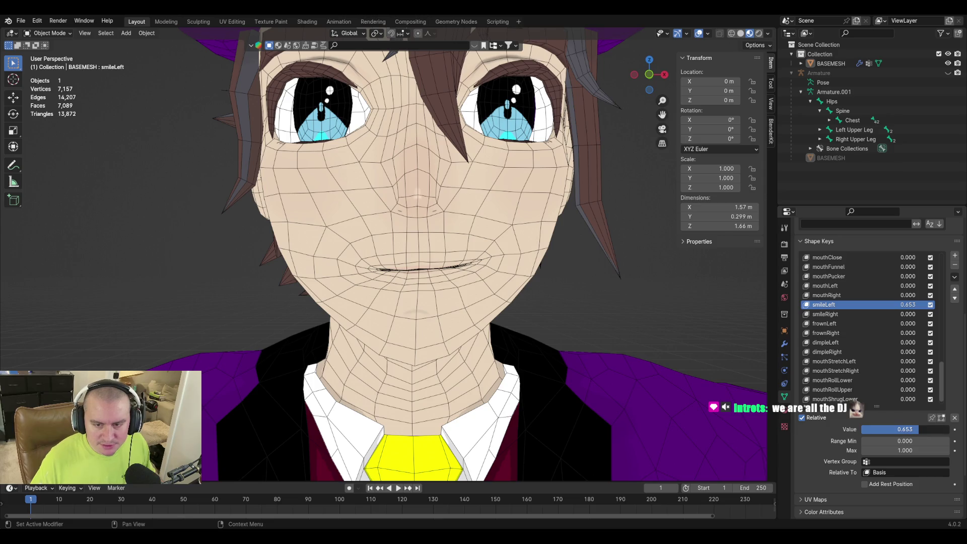
{"action": "left_click", "coordinate": [920, 429]}
{"action": "type", "text": ".6"}
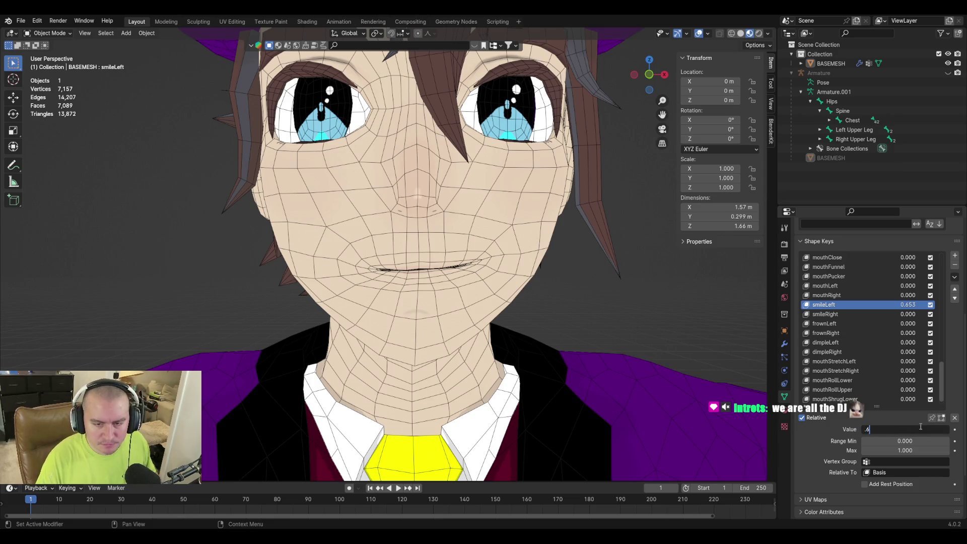
{"action": "key", "text": "Return"}
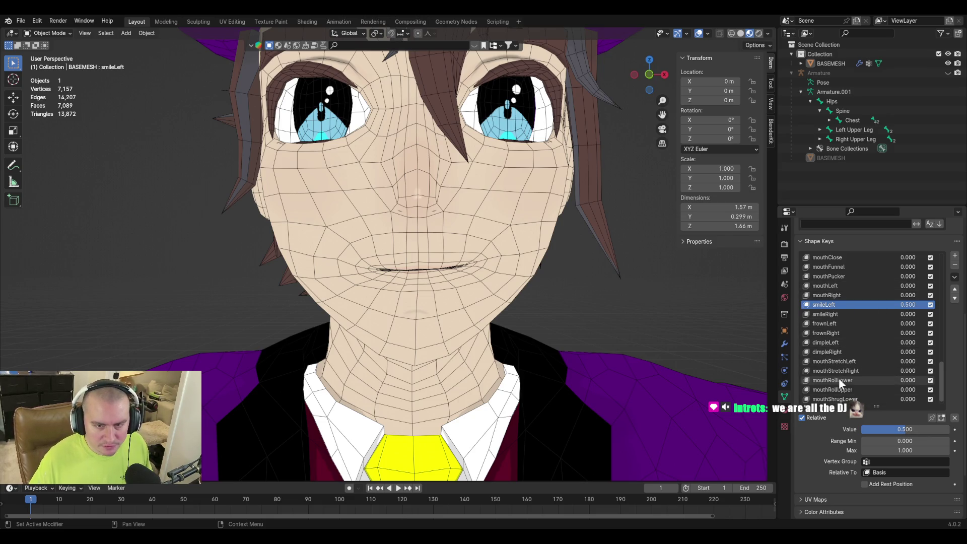
Set mouthStretchLeft to 0.300, then drag its slider to about 0.495 to test
{"action": "left_click", "coordinate": [844, 361]}
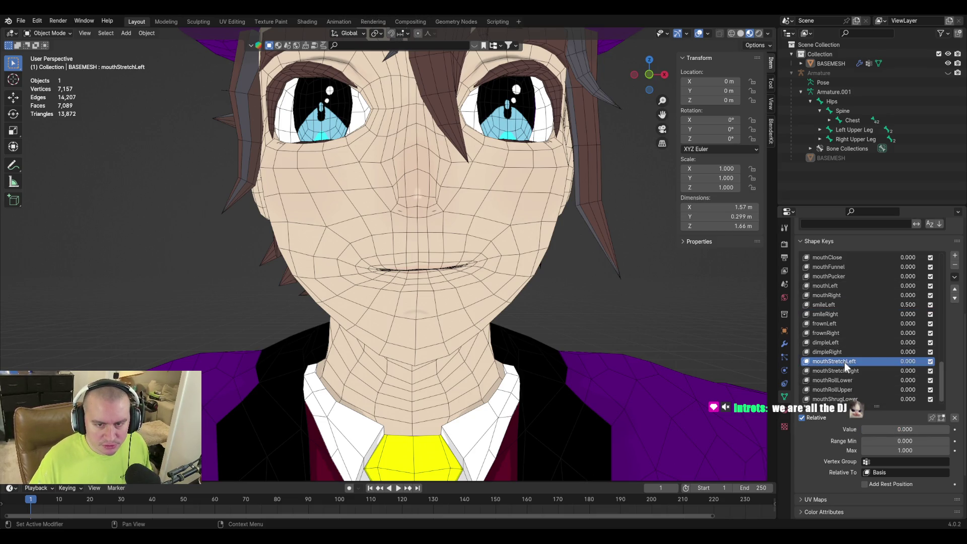
{"action": "left_click", "coordinate": [898, 429]}
{"action": "type", "text": ".3"}
{"action": "key", "text": "Return"}
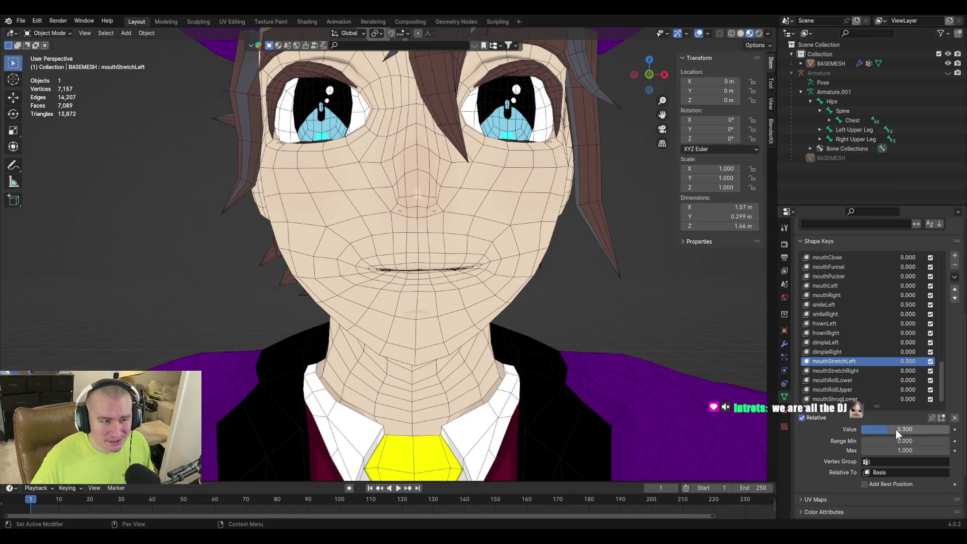
{"action": "mouse_move", "coordinate": [895, 430]}
{"action": "left_mouse_down"}
{"action": "mouse_move", "coordinate": [941, 429]}
{"action": "mouse_move", "coordinate": [828, 431]}
{"action": "left_mouse_up"}
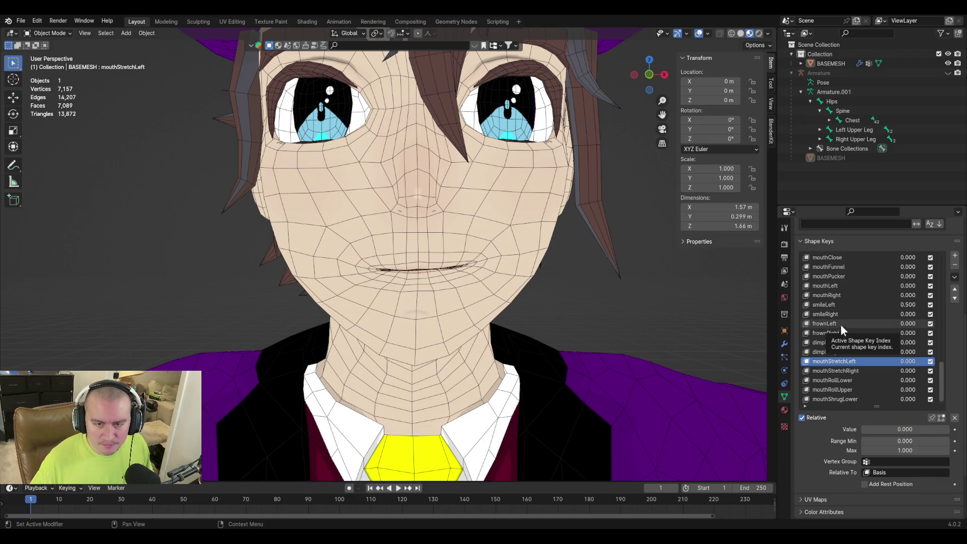